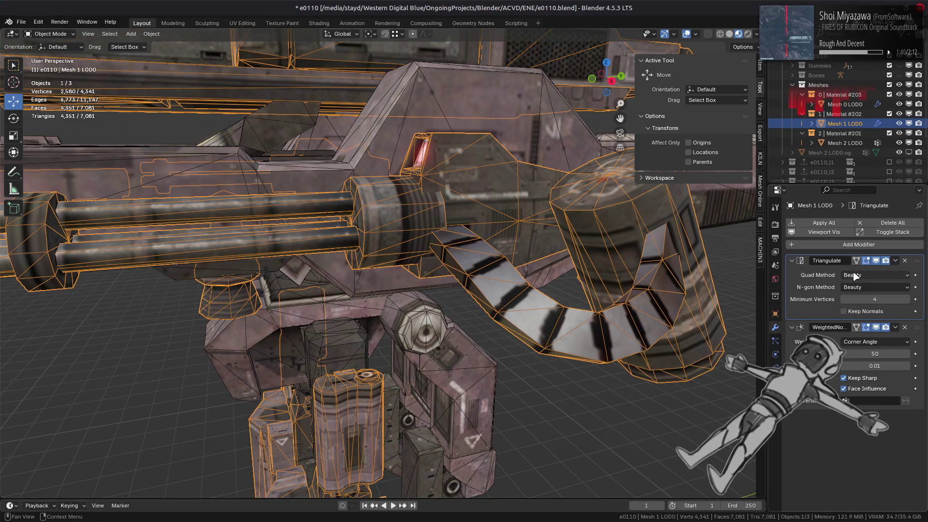
# Step: Try Shortest Diagonal, Fixed and Longest Diagonal quad triangulation on Mesh 1 LOD0
pyautogui.click(878, 278)
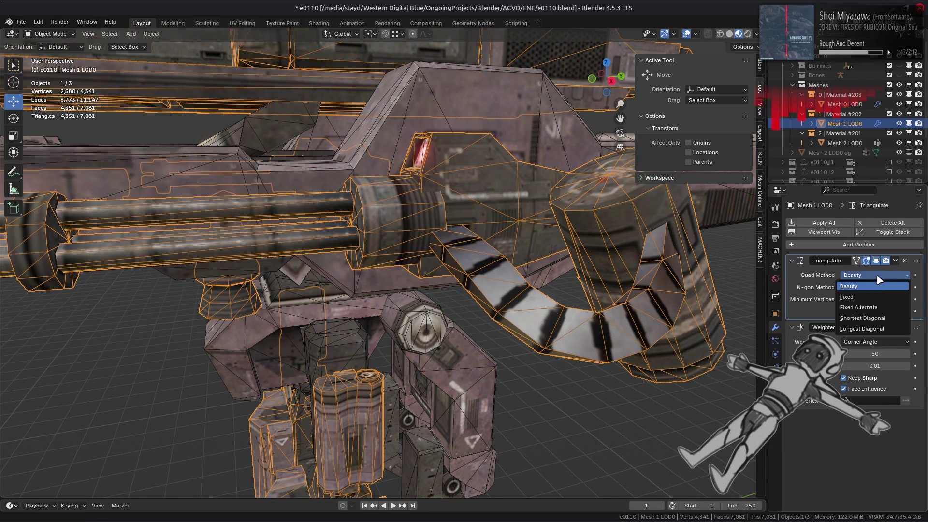
pyautogui.click(863, 318)
pyautogui.click(869, 275)
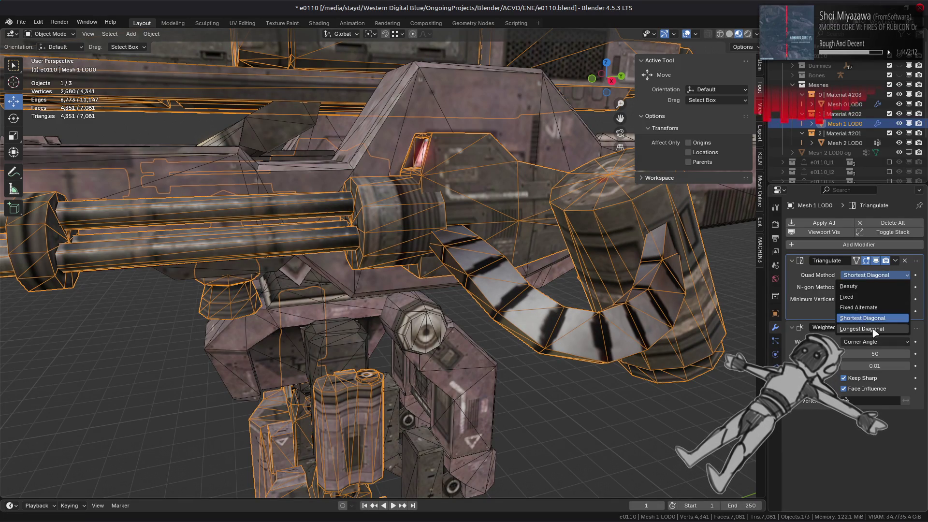
pyautogui.click(864, 329)
pyautogui.click(868, 275)
pyautogui.click(867, 297)
pyautogui.click(869, 275)
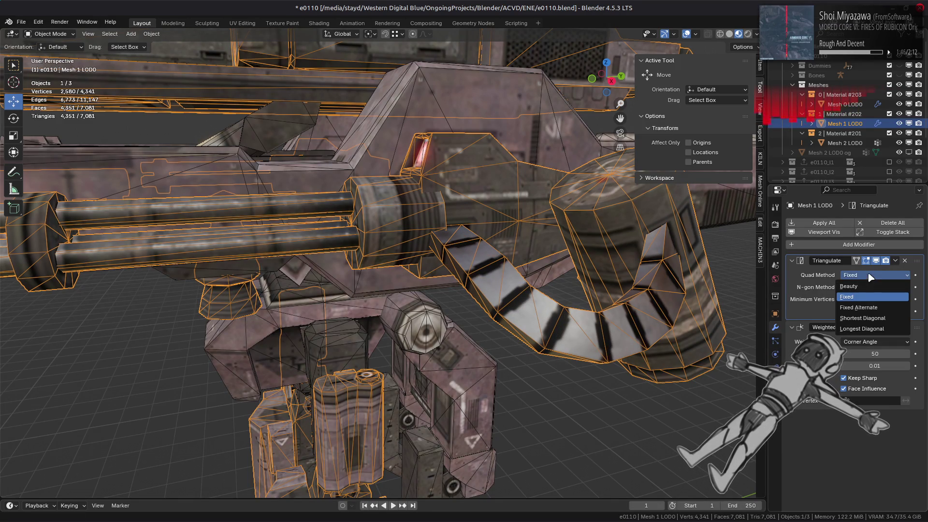
pyautogui.click(863, 329)
# Step: Compare Fixed and Fixed Alternate, settle on Beauty, and turn off the wireframe overlay
pyautogui.moveTo(672, 290); pyautogui.dragTo(669, 279, button='middle')
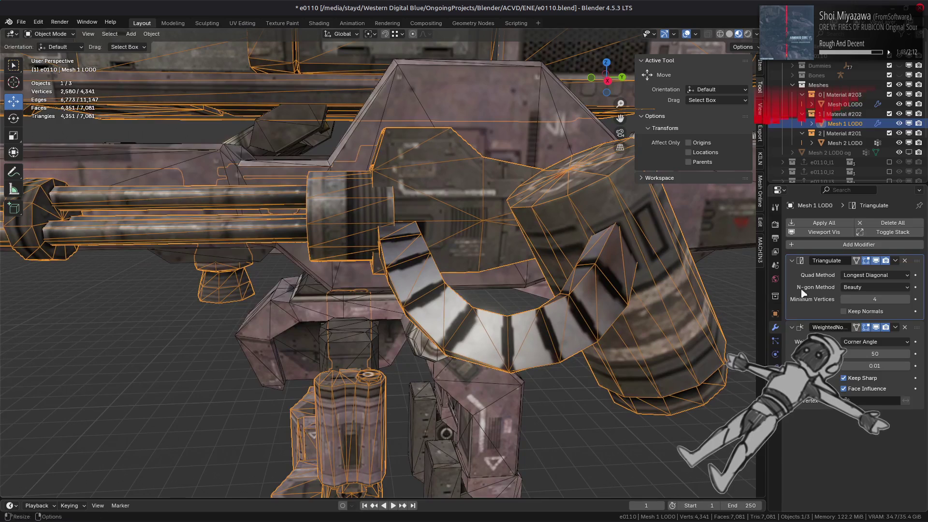
pyautogui.click(868, 275)
pyautogui.click(862, 297)
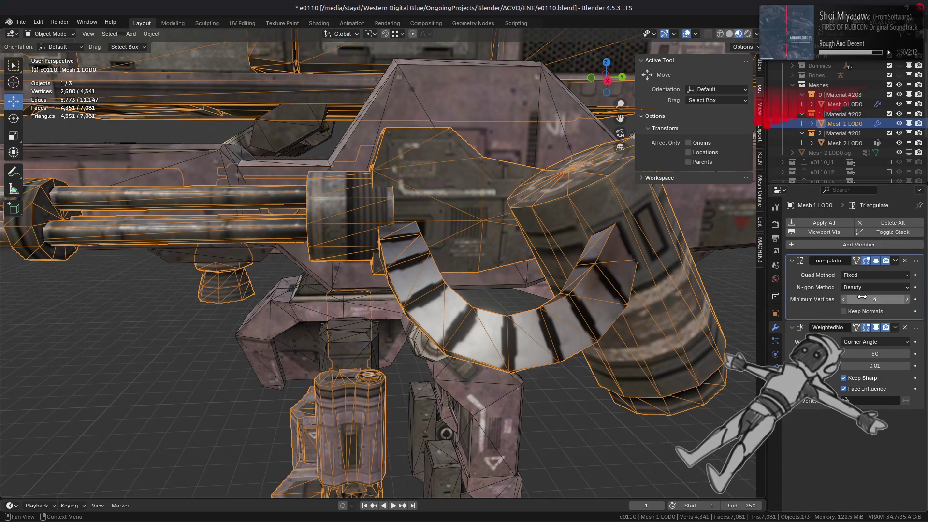
pyautogui.click(869, 275)
pyautogui.click(863, 307)
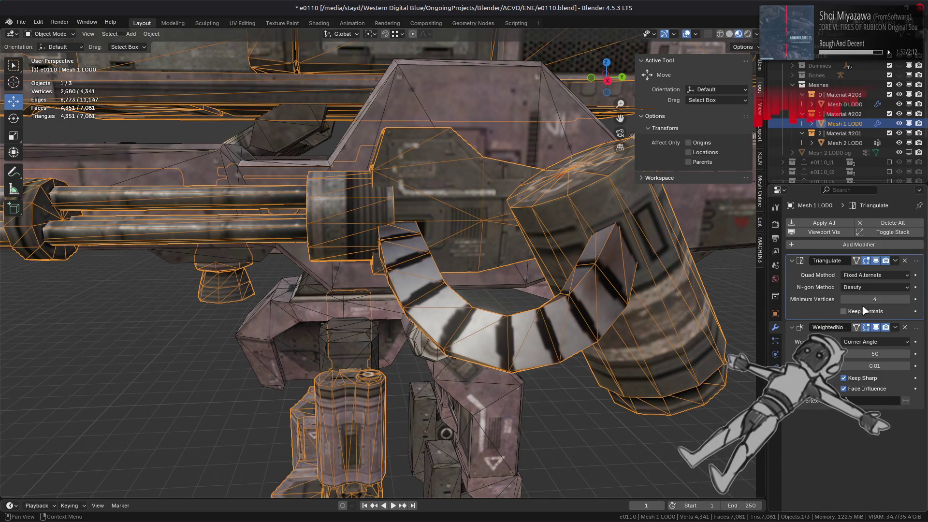
pyautogui.click(865, 274)
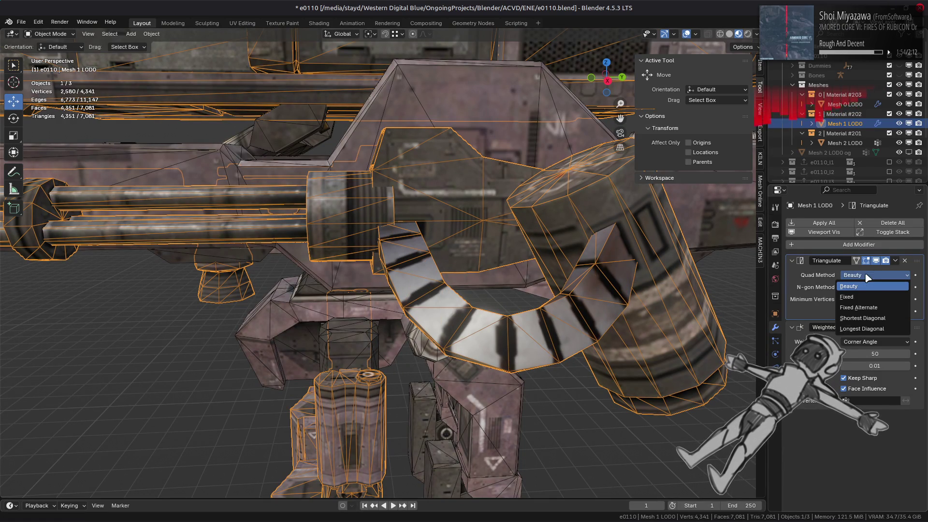
pyautogui.click(866, 296)
pyautogui.click(866, 274)
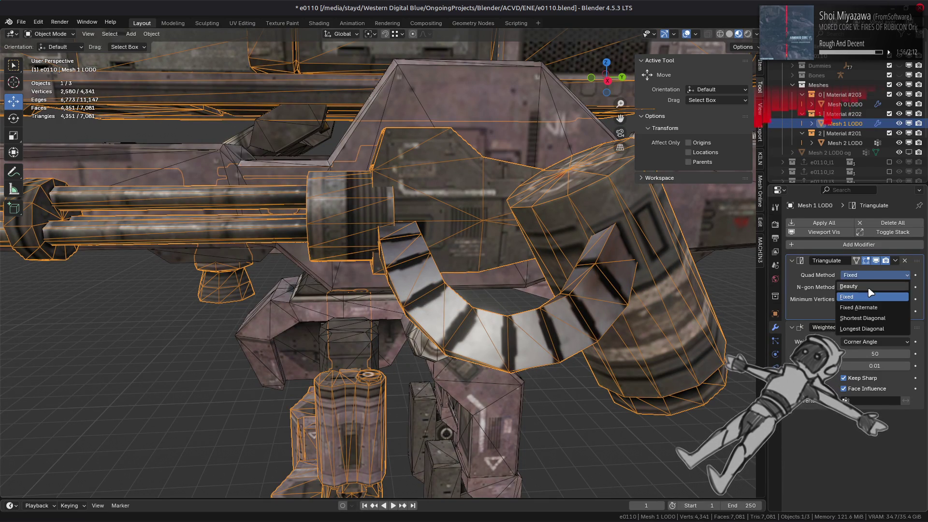
pyautogui.click(864, 285)
pyautogui.click(697, 35)
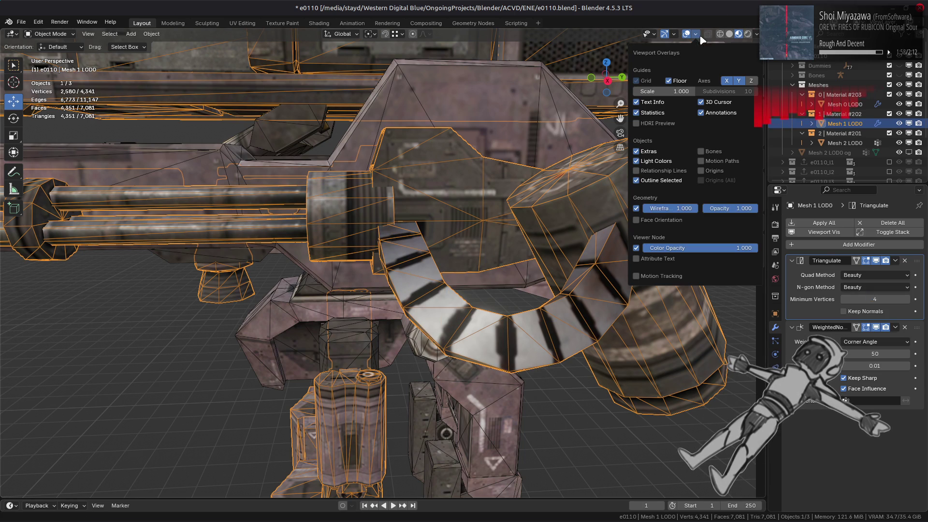
pyautogui.click(644, 208)
# Step: Switch quad method to Fixed, hide Triangulate in the viewport, and toggle Keep Normals on and off
pyautogui.click(866, 274)
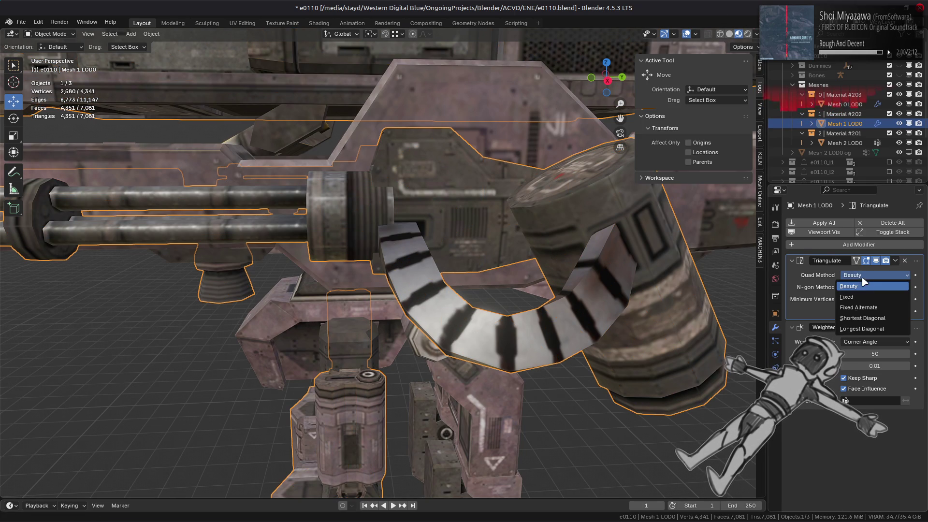
pyautogui.click(866, 299)
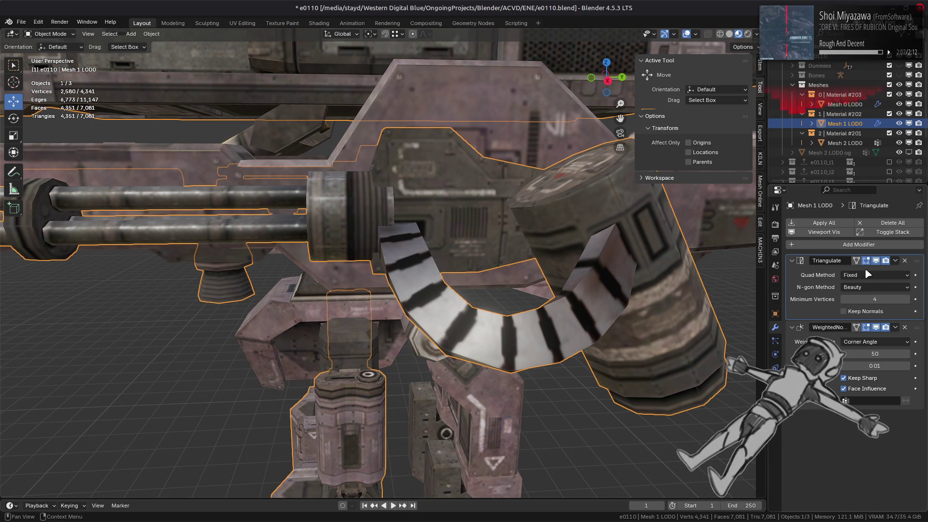
pyautogui.click(877, 260)
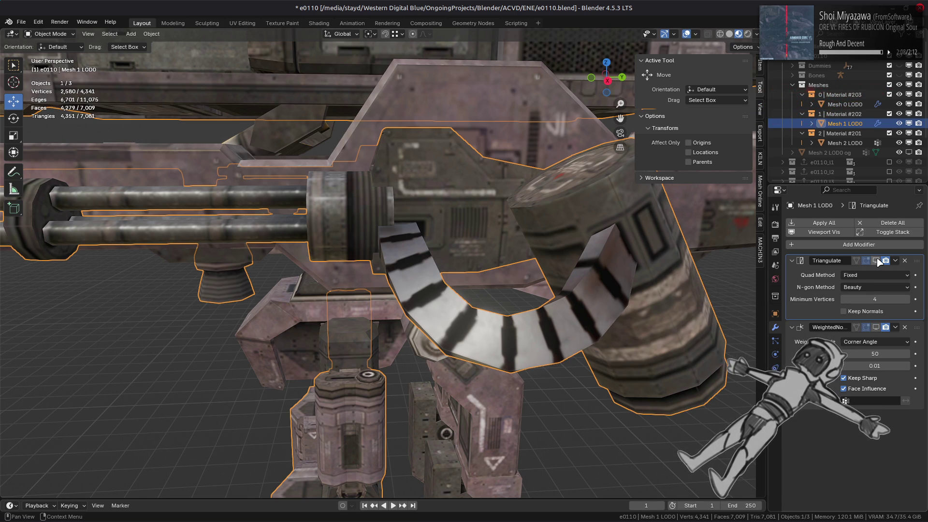
pyautogui.click(877, 311)
pyautogui.click(870, 311)
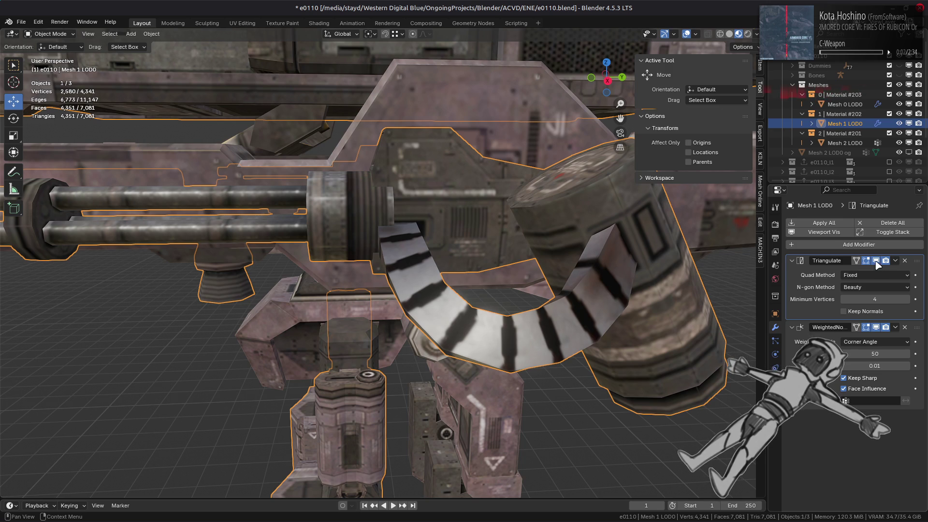
# Step: Toggle the Weighted Normal viewport display and try Face Area & Angle before returning to Corner Angle
pyautogui.click(877, 327)
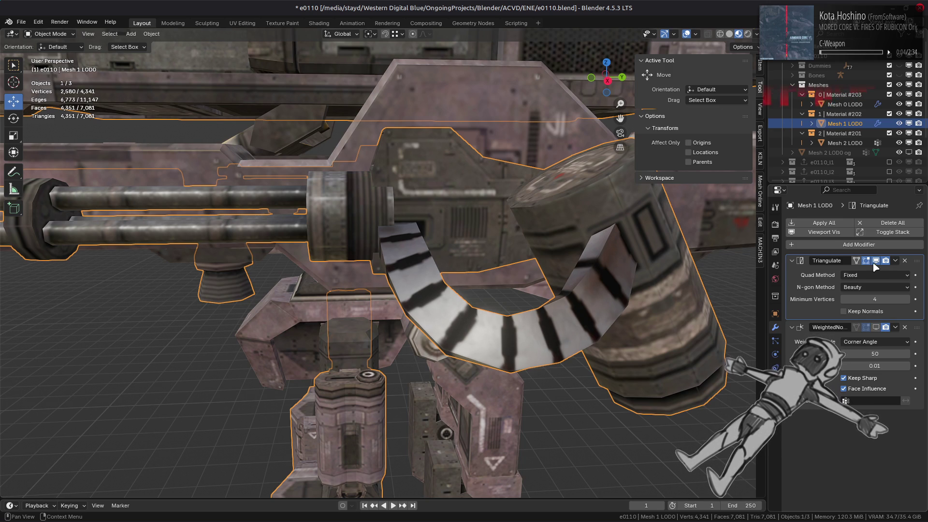
pyautogui.click(877, 327)
pyautogui.click(878, 327)
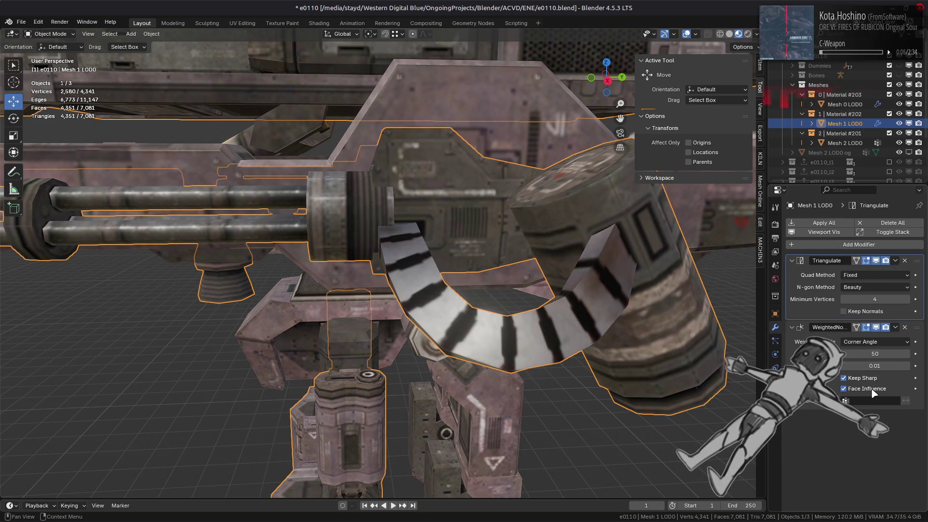
pyautogui.click(865, 342)
pyautogui.click(870, 376)
pyautogui.click(869, 344)
pyautogui.click(894, 363)
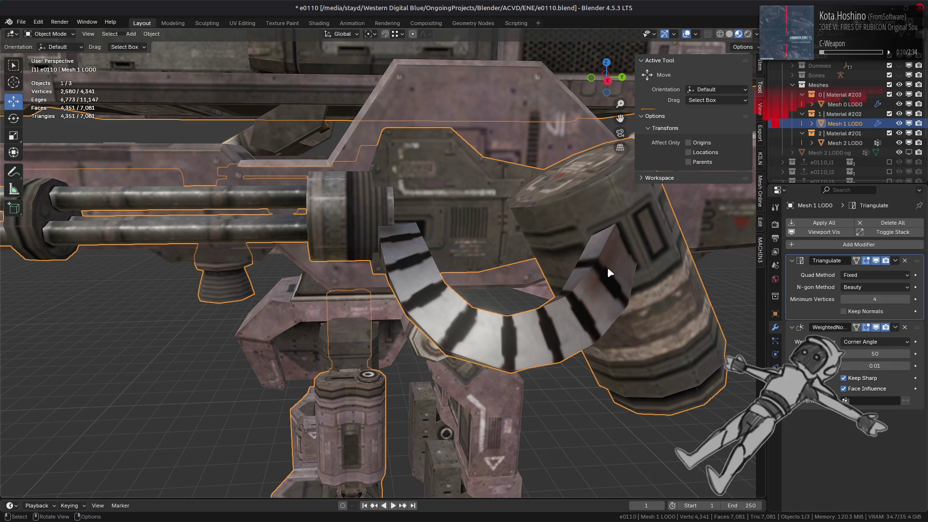
# Step: Cycle the quad method between Beauty and Fixed, settle on Beauty, and deselect all
pyautogui.click(875, 275)
pyautogui.click(866, 285)
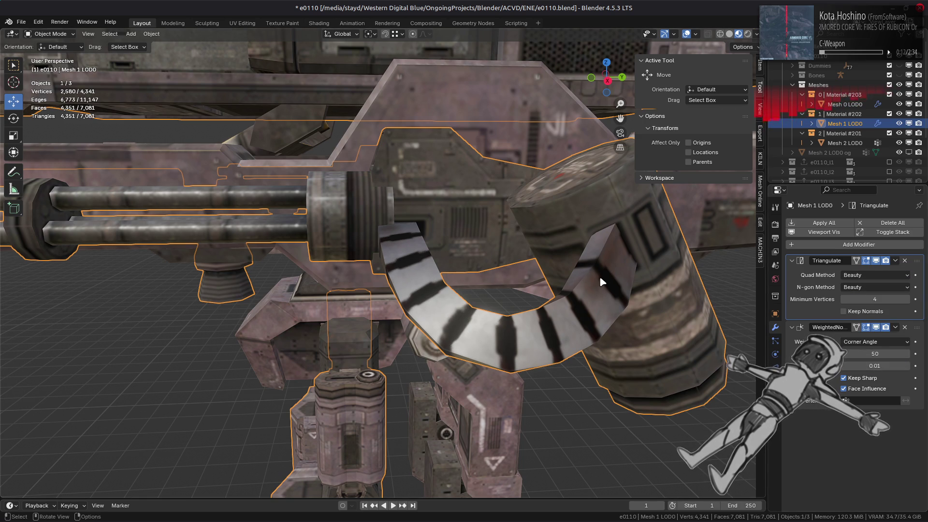
pyautogui.click(872, 276)
pyautogui.click(868, 287)
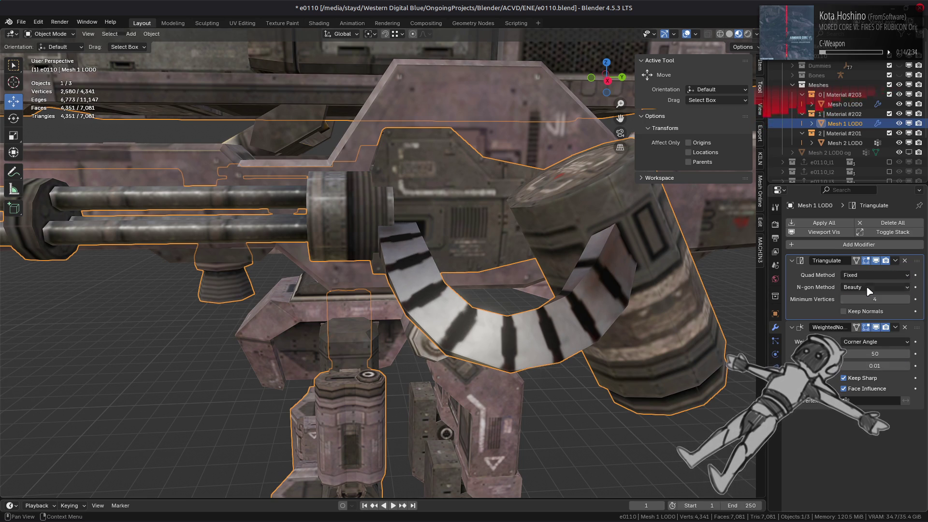
pyautogui.keyDown('shift'); pyautogui.moveTo(674, 284); pyautogui.dragTo(606, 294, button='middle'); pyautogui.keyUp('shift')
pyautogui.click(843, 276)
pyautogui.click(865, 287)
pyautogui.hotkey('alt', 'a')
# Step: Save e0110.blend, orbit and zoom in close to the gun, and select its mesh
pyautogui.moveTo(441, 228)
pyautogui.mouseDown(button='middle')
pyautogui.moveTo(251, 263)
pyautogui.moveTo(474, 215)
pyautogui.moveTo(449, 253)
pyautogui.mouseUp(button='middle')
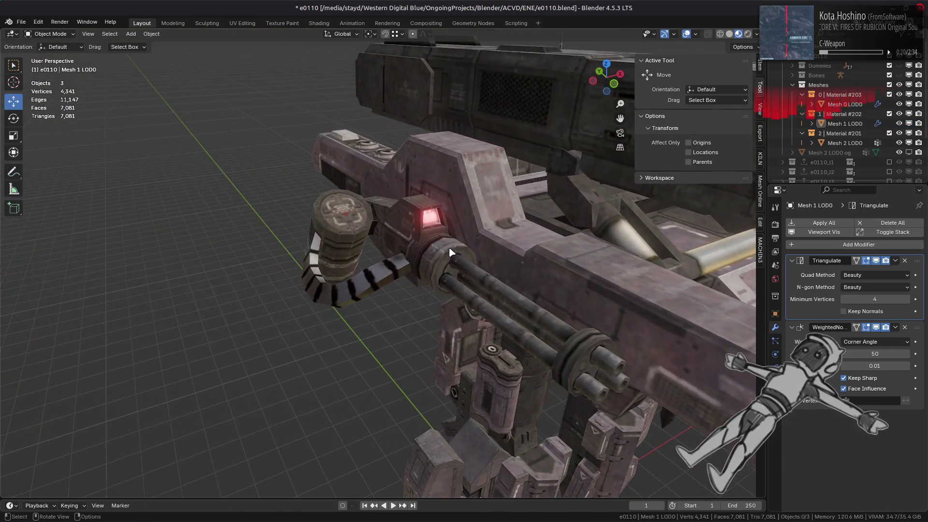
pyautogui.scroll(3, 449, 252)
pyautogui.hotkey('ctrl', 's')
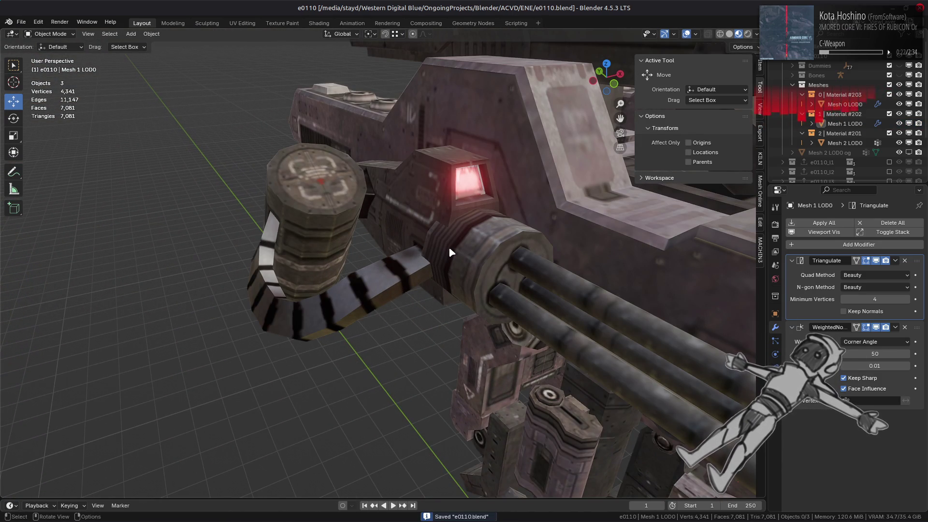
pyautogui.scroll(-5, 449, 253)
pyautogui.moveTo(452, 257)
pyautogui.mouseDown(button='middle')
pyautogui.moveTo(464, 274)
pyautogui.moveTo(416, 272)
pyautogui.mouseUp(button='middle')
pyautogui.moveTo(480, 276); pyautogui.dragTo(468, 275, button='middle')
pyautogui.scroll(3, 469, 278)
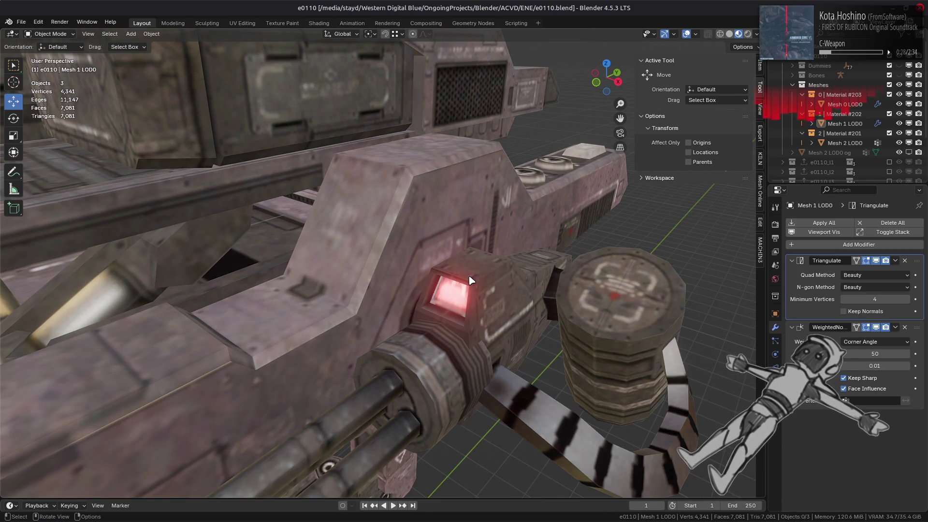
pyautogui.click(381, 269)
# Step: Enter Edit Mode on the gun mesh in edge select mode and select the edges to sharpen
pyautogui.press('Tab')
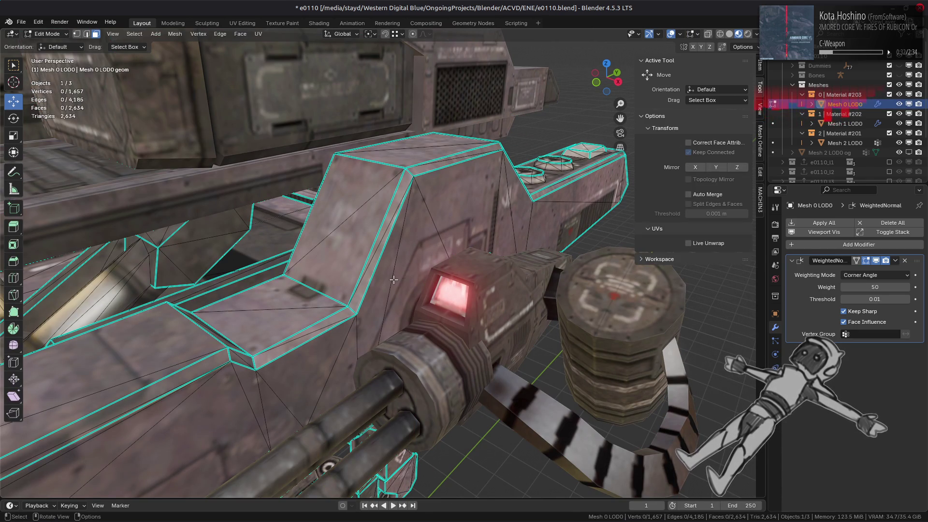
pyautogui.moveTo(405, 278)
pyautogui.mouseDown(button='middle')
pyautogui.moveTo(311, 288)
pyautogui.moveTo(506, 311)
pyautogui.moveTo(321, 271)
pyautogui.moveTo(392, 282)
pyautogui.moveTo(369, 271)
pyautogui.moveTo(381, 263)
pyautogui.moveTo(376, 249)
pyautogui.mouseUp(button='middle')
pyautogui.scroll(3, 311, 288)
pyautogui.press('2')
pyautogui.scroll(3, 363, 245)
pyautogui.press('Tab')
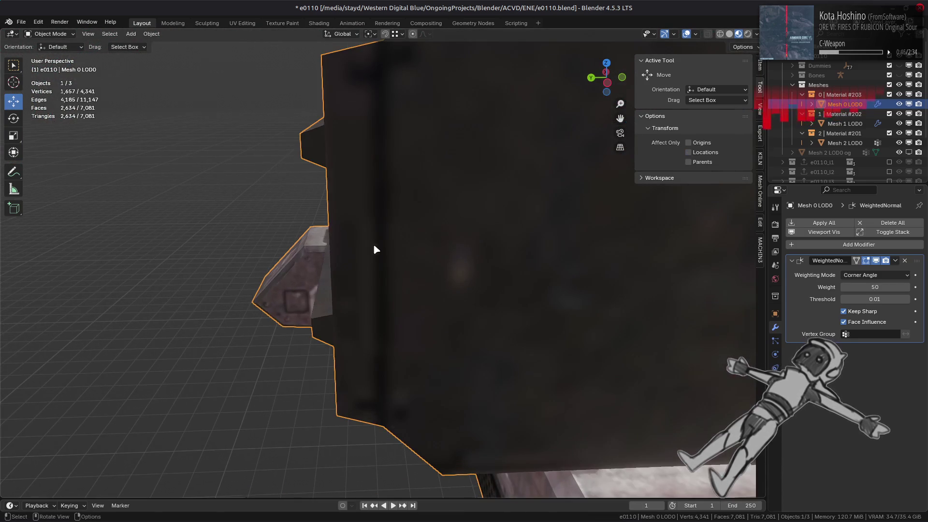
pyautogui.press('Tab')
pyautogui.moveTo(347, 292)
pyautogui.mouseDown(button='middle')
pyautogui.moveTo(353, 261)
pyautogui.moveTo(253, 259)
pyautogui.moveTo(446, 270)
pyautogui.mouseUp(button='middle')
pyautogui.keyDown('shift'); pyautogui.click(446, 270); pyautogui.keyUp('shift')
# Step: Mark the selected edges sharp and inspect the resulting shading in Solid view
pyautogui.rightClick(484, 215)
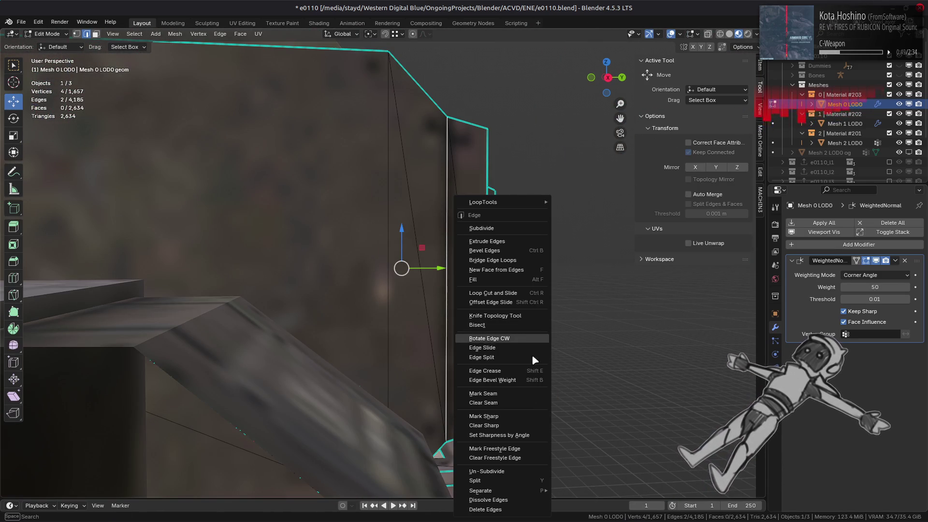
pyautogui.click(527, 417)
pyautogui.click(729, 34)
pyautogui.moveTo(339, 242)
pyautogui.mouseDown(button='middle')
pyautogui.moveTo(368, 205)
pyautogui.moveTo(453, 182)
pyautogui.mouseUp(button='middle')
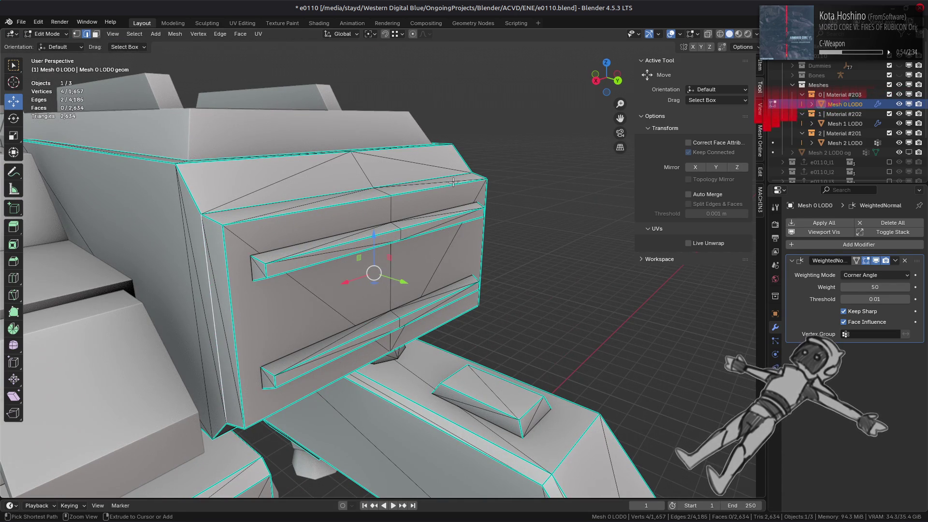
pyautogui.hotkey('alt', 'a')
pyautogui.scroll(-3, 472, 202)
pyautogui.moveTo(436, 208)
pyautogui.mouseDown(button='middle')
pyautogui.moveTo(328, 209)
pyautogui.moveTo(315, 166)
pyautogui.moveTo(256, 216)
pyautogui.moveTo(309, 242)
pyautogui.moveTo(276, 197)
pyautogui.moveTo(241, 253)
pyautogui.moveTo(345, 145)
pyautogui.moveTo(372, 235)
pyautogui.moveTo(399, 236)
pyautogui.mouseUp(button='middle')
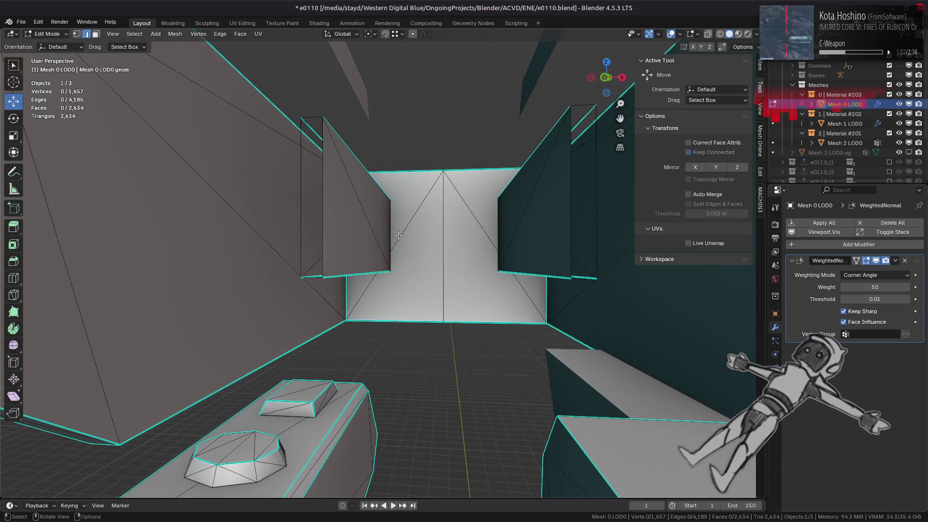
pyautogui.scroll(-2, 456, 212)
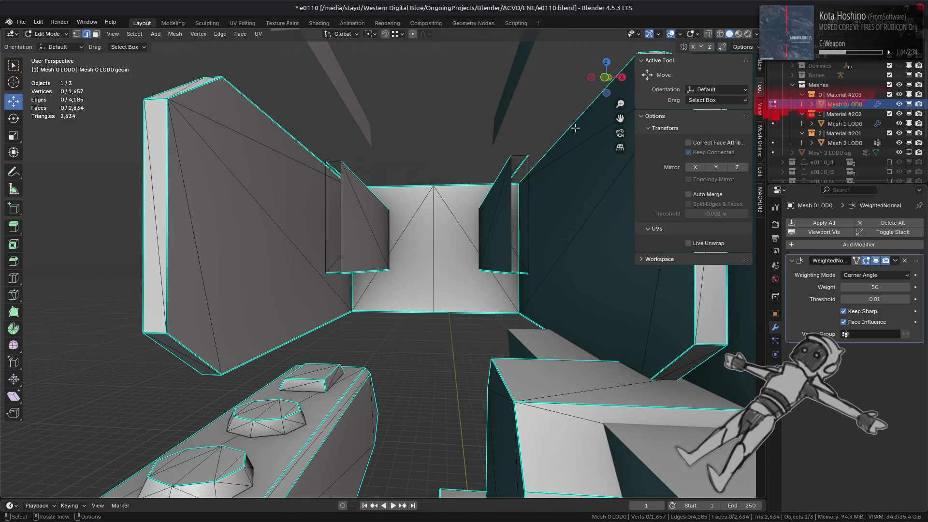
# Step: Return to Material Preview, exit to Object Mode, deselect, and save e0110.blend
pyautogui.click(737, 37)
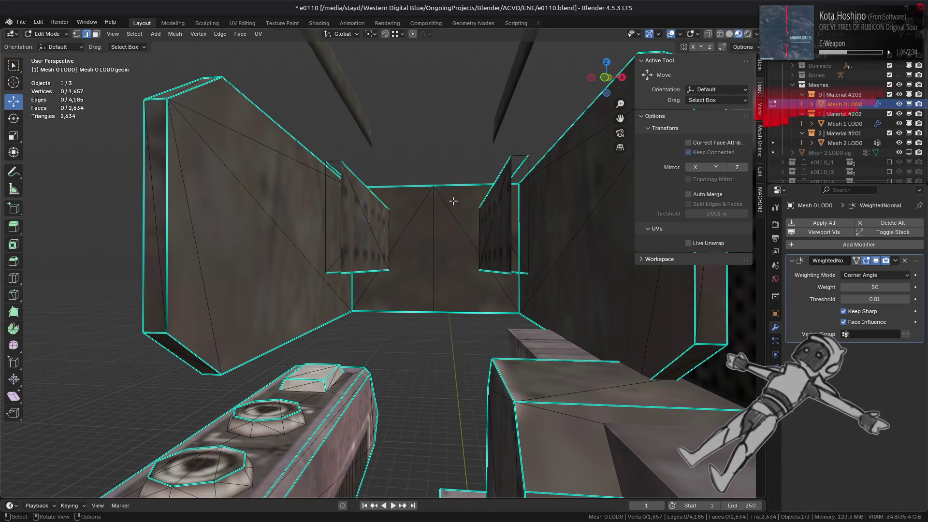
pyautogui.press('Tab')
pyautogui.scroll(-2, 454, 199)
pyautogui.scroll(-5, 394, 275)
pyautogui.hotkey('alt', 'a')
pyautogui.moveTo(394, 275)
pyautogui.mouseDown(button='middle')
pyautogui.moveTo(407, 275)
pyautogui.moveTo(407, 353)
pyautogui.moveTo(337, 415)
pyautogui.moveTo(386, 379)
pyautogui.moveTo(367, 363)
pyautogui.moveTo(355, 433)
pyautogui.moveTo(415, 255)
pyautogui.moveTo(433, 267)
pyautogui.moveTo(410, 312)
pyautogui.moveTo(356, 323)
pyautogui.moveTo(379, 336)
pyautogui.moveTo(289, 293)
pyautogui.moveTo(302, 281)
pyautogui.moveTo(207, 294)
pyautogui.moveTo(422, 303)
pyautogui.moveTo(400, 369)
pyautogui.moveTo(388, 321)
pyautogui.moveTo(364, 370)
pyautogui.moveTo(367, 284)
pyautogui.mouseUp(button='middle')
pyautogui.scroll(3, 353, 353)
pyautogui.hotkey('ctrl', 's')
# Step: Make Mesh 1 LOD0 active, enter Edit Mode, and switch to the Shading workspace
pyautogui.click(428, 305)
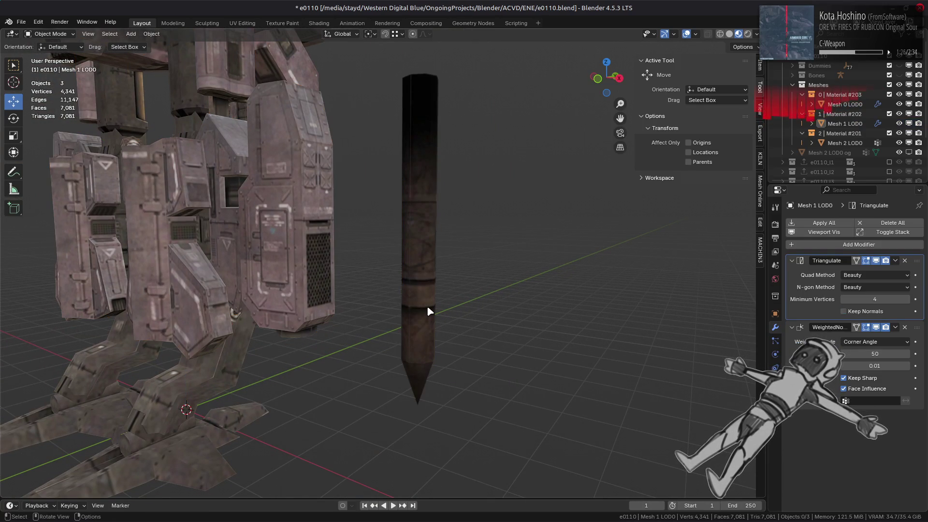
pyautogui.press('Tab')
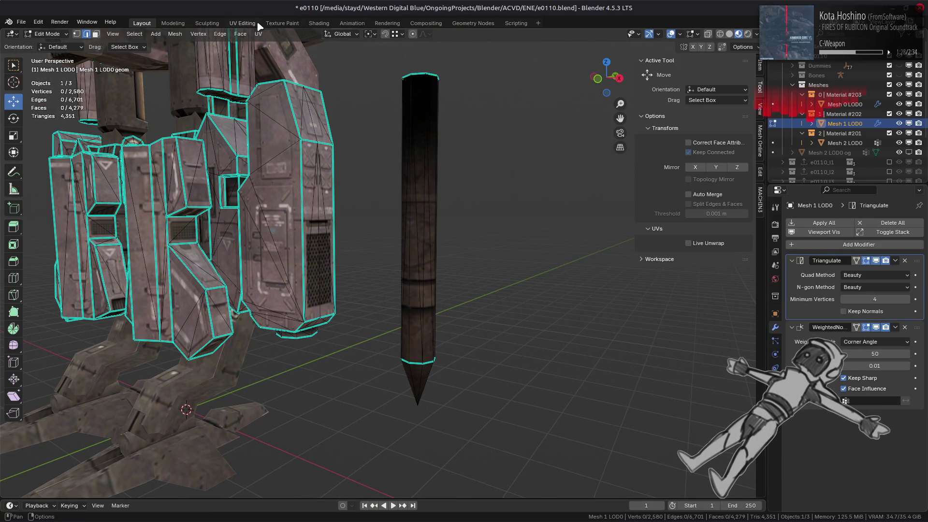
pyautogui.click(319, 23)
pyautogui.scroll(3, 474, 180)
# Step: Select the whole pole mesh, view its specular and diffuse textures, and return to Object Mode
pyautogui.click(474, 180)
pyautogui.hotkey('ctrl', 'l')
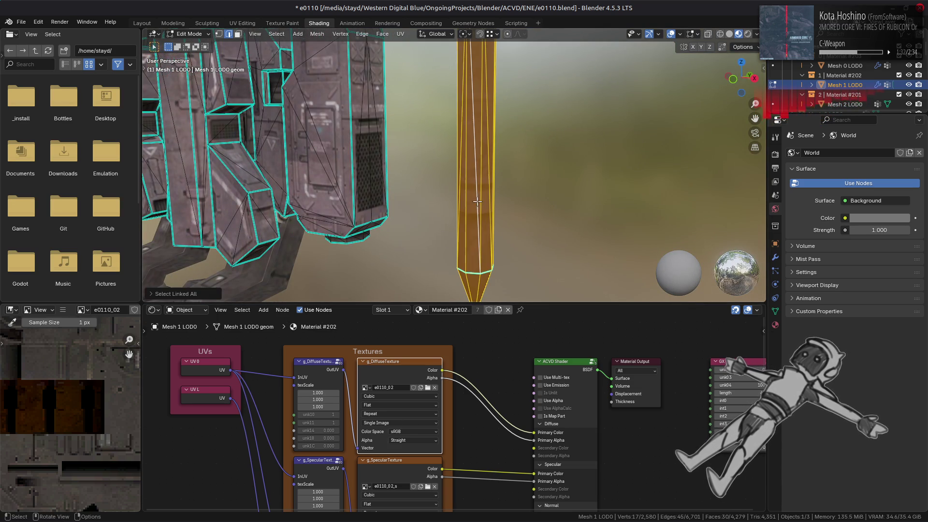
pyautogui.click(404, 468)
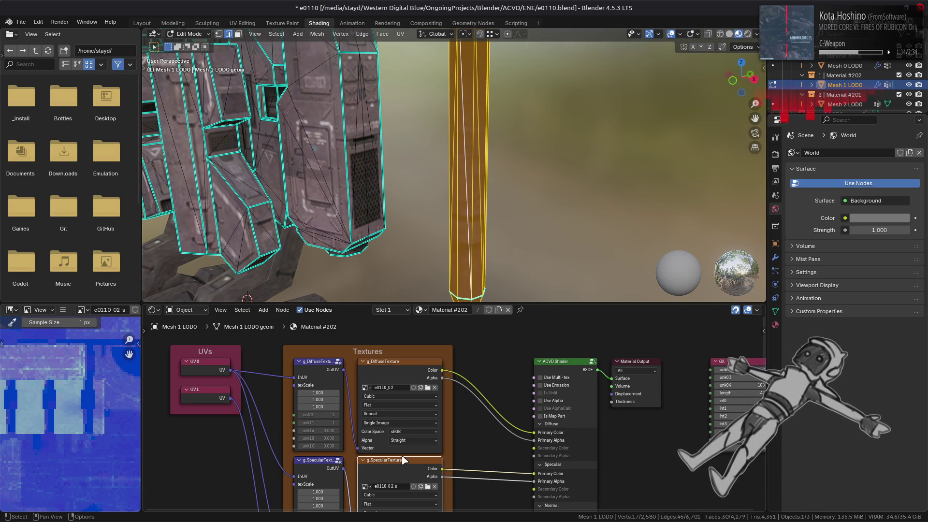
pyautogui.click(400, 369)
pyautogui.press('Tab')
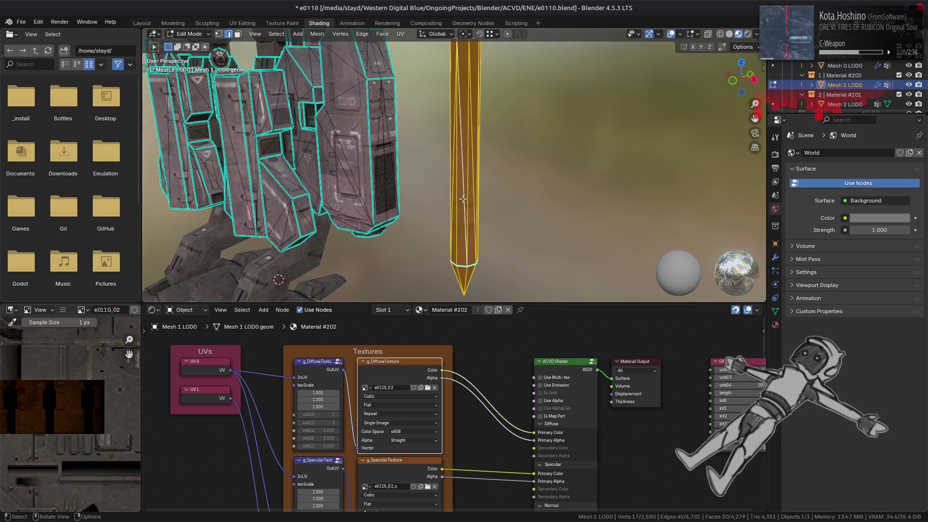
pyautogui.moveTo(463, 199)
pyautogui.mouseDown(button='middle')
pyautogui.moveTo(486, 196)
pyautogui.moveTo(476, 245)
pyautogui.moveTo(478, 197)
pyautogui.moveTo(495, 164)
pyautogui.mouseUp(button='middle')
# Step: Light the viewport preview with the sky-and-field HDRI after trying a foggy one
pyautogui.click(756, 34)
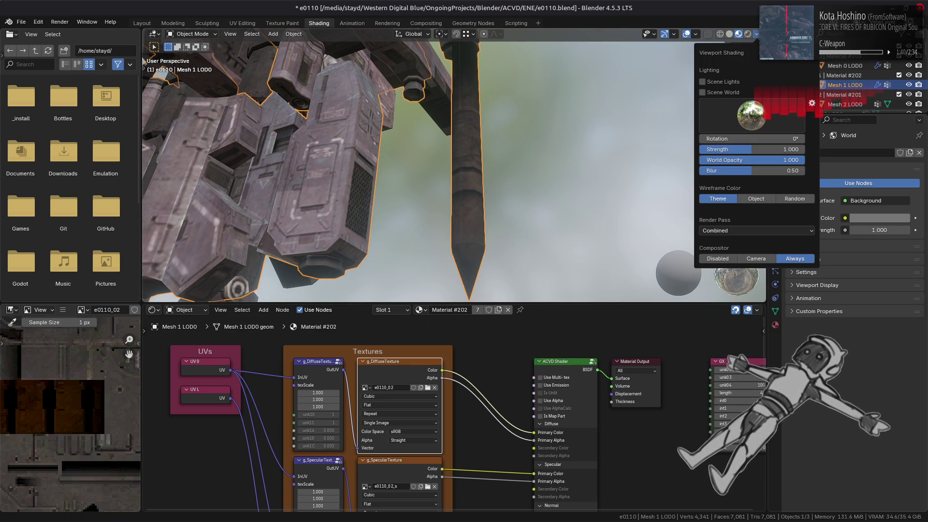
pyautogui.click(752, 116)
pyautogui.click(593, 152)
pyautogui.click(748, 109)
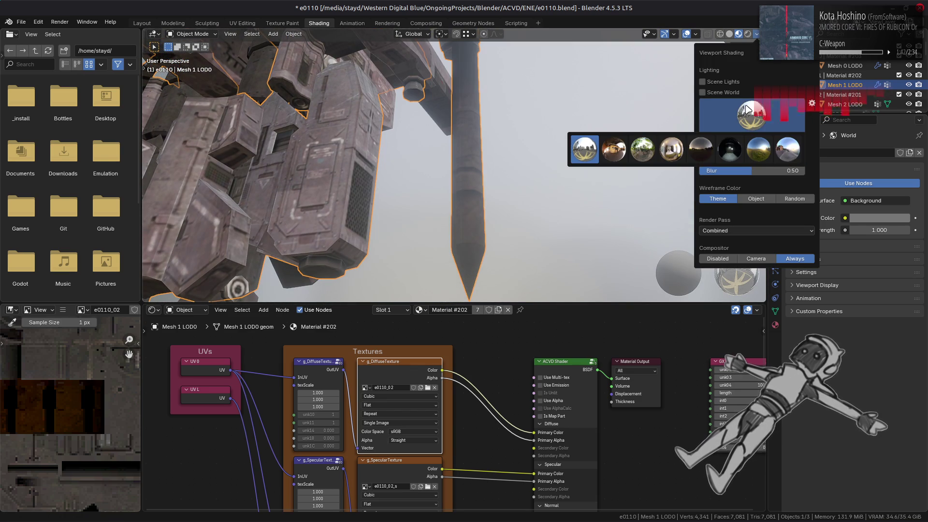
pyautogui.click(759, 150)
pyautogui.scroll(3, 590, 173)
pyautogui.moveTo(591, 172)
pyautogui.mouseDown(button='middle')
pyautogui.moveTo(481, 176)
pyautogui.moveTo(514, 141)
pyautogui.moveTo(514, 155)
pyautogui.moveTo(481, 179)
pyautogui.moveTo(527, 162)
pyautogui.moveTo(521, 180)
pyautogui.mouseUp(button='middle')
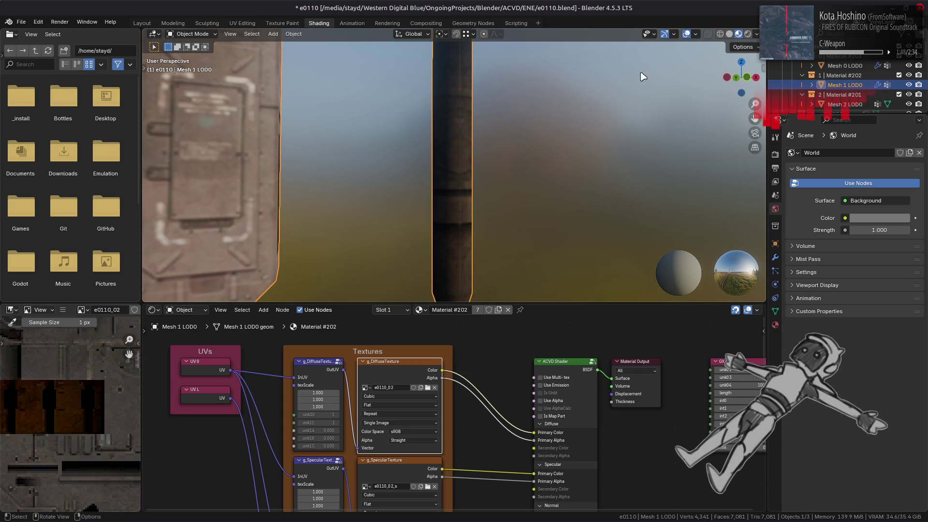
# Step: Deselect the pole, save e0110.blend, and bring GIMP forward
pyautogui.click(475, 203)
pyautogui.hotkey('ctrl', 's')
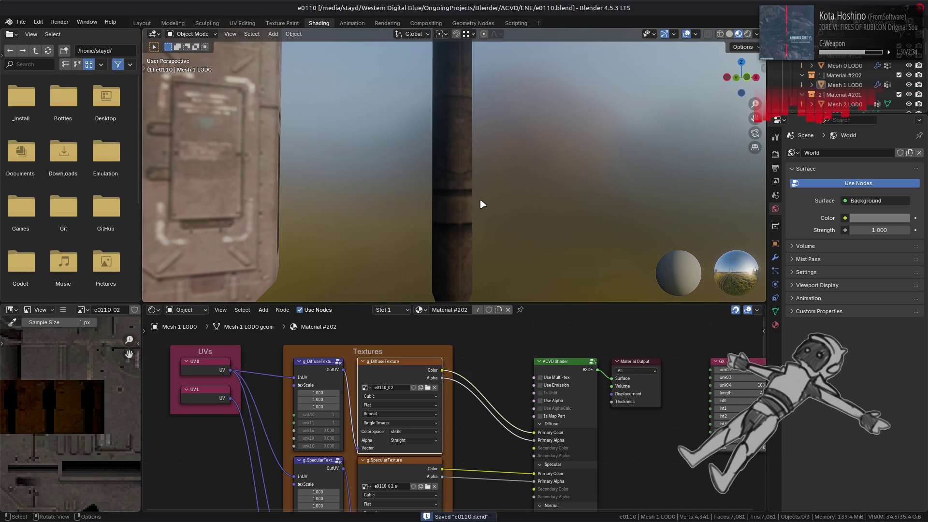
pyautogui.moveTo(483, 521)
pyautogui.click(219, 516)
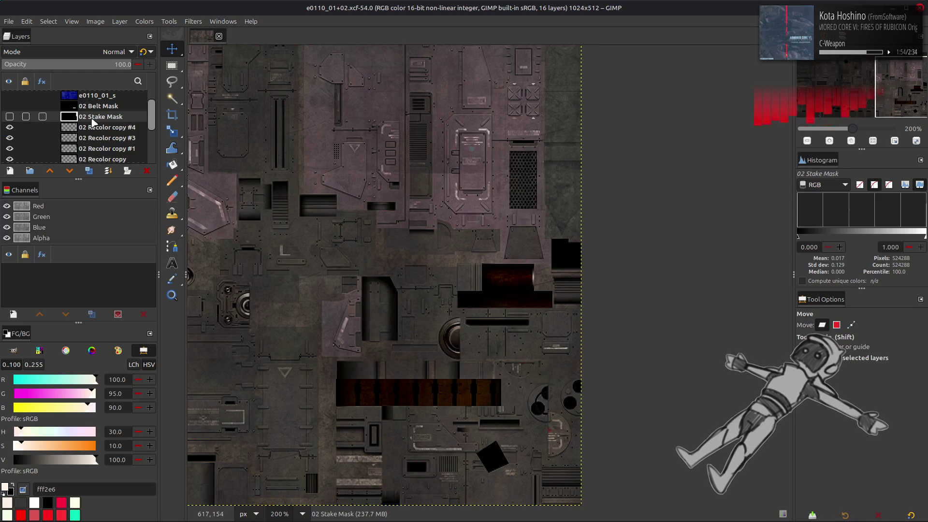
# Step: Try moving 02 Recolor, undo it, then open and cancel Layer Boundary Size on copy #4
pyautogui.scroll(-2, 99, 125)
pyautogui.moveTo(97, 141)
pyautogui.mouseDown()
pyautogui.moveTo(99, 94)
pyautogui.moveTo(99, 143)
pyautogui.mouseUp()
pyautogui.scroll(2, 352, 154)
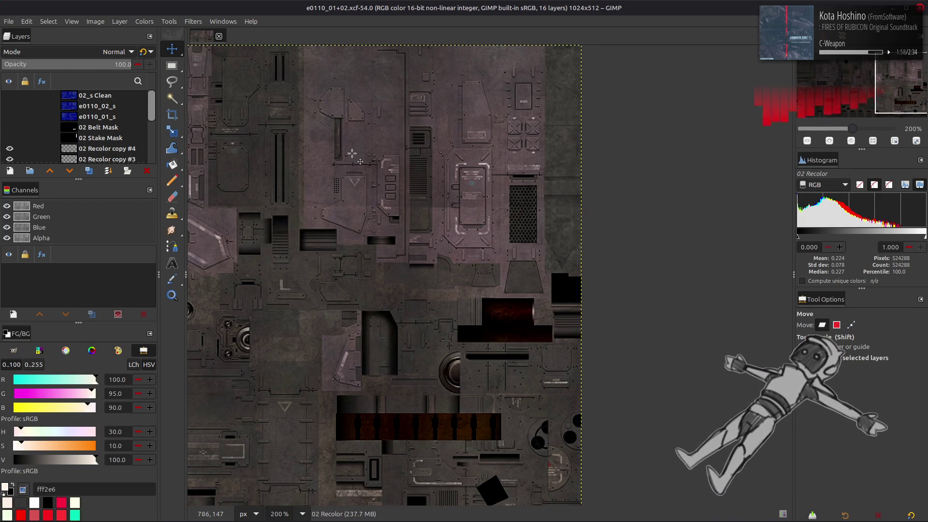
pyautogui.hotkey('ctrl', 'z')
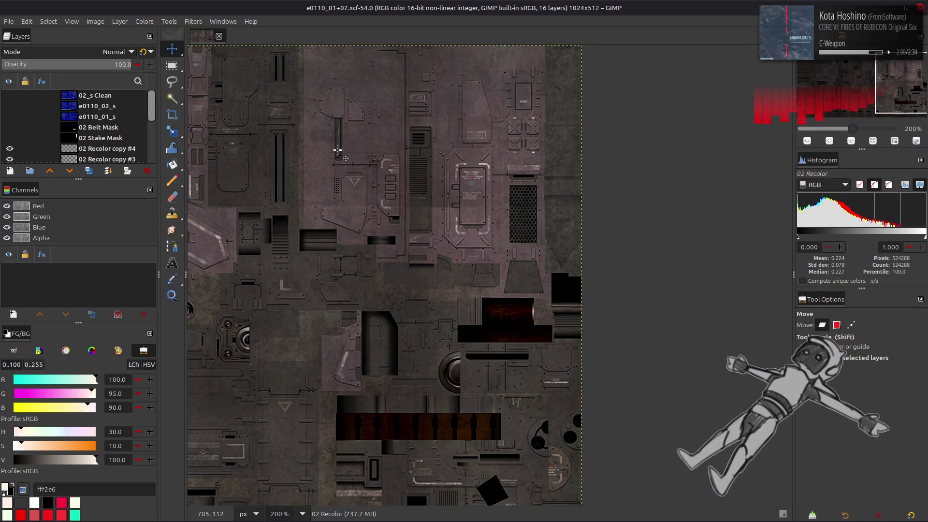
pyautogui.scroll(-2, 115, 124)
pyautogui.click(107, 122)
pyautogui.click(119, 21)
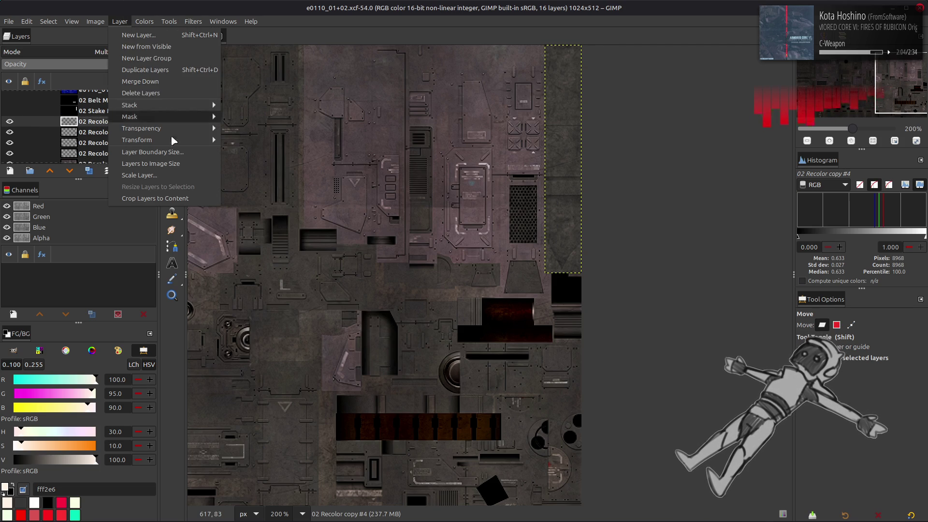
pyautogui.click(174, 154)
pyautogui.click(499, 382)
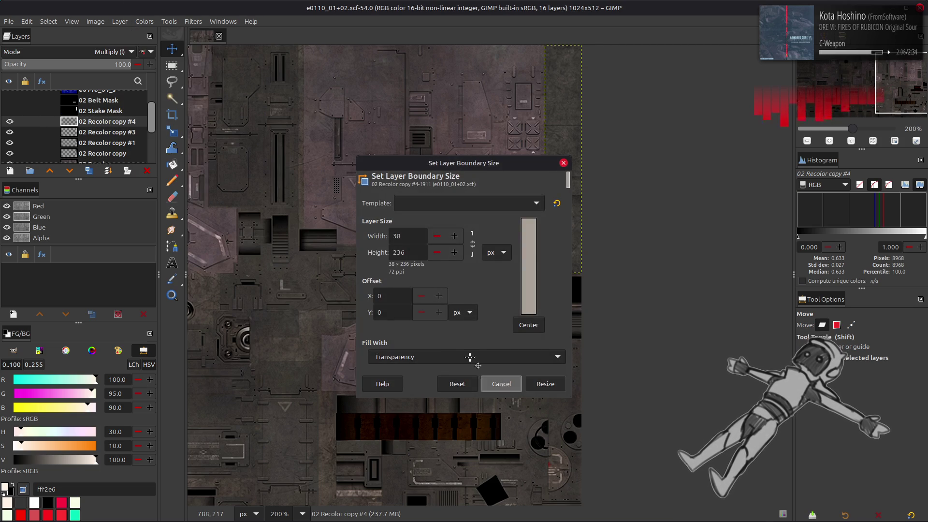
# Step: Hide 02 Recolor copy #4 and toggle copy #3's visibility to compare the strip
pyautogui.click(10, 121)
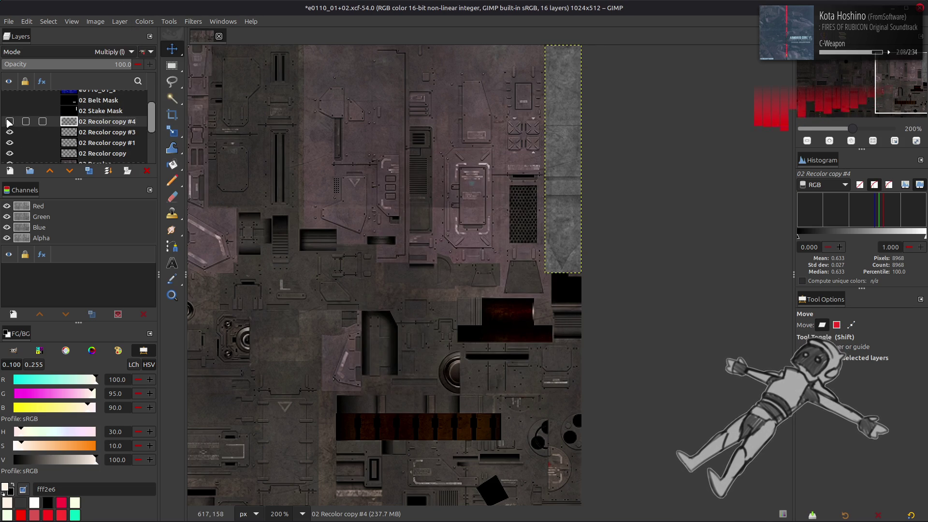
pyautogui.click(112, 134)
pyautogui.click(9, 132)
pyautogui.click(9, 132)
pyautogui.click(9, 132)
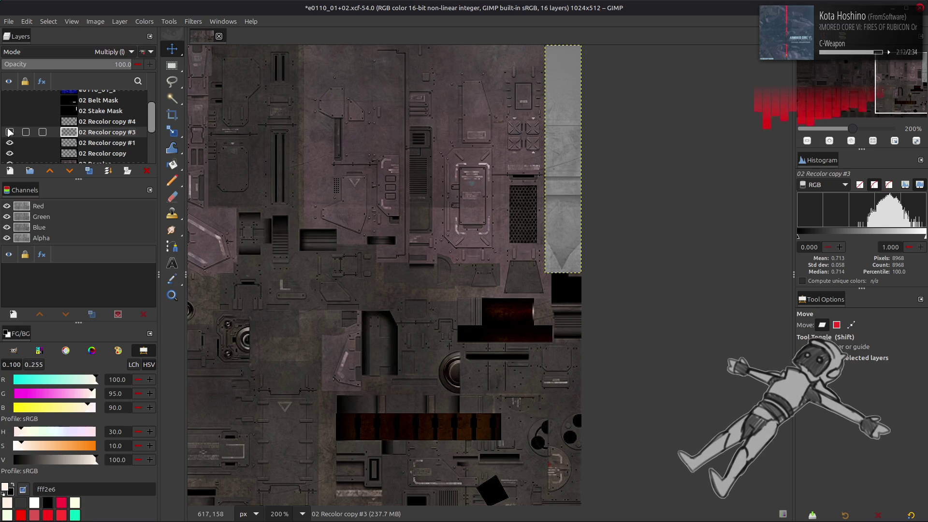
pyautogui.click(10, 133)
pyautogui.click(9, 132)
pyautogui.click(9, 132)
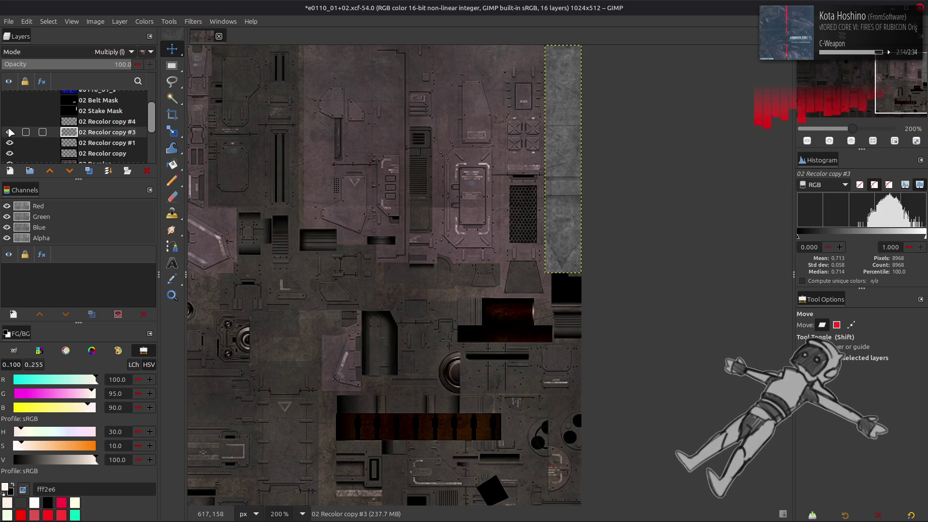
# Step: Create a Visible layer from everything visible and place it above 02 Recolor copy #4
pyautogui.rightClick(100, 140)
pyautogui.click(155, 198)
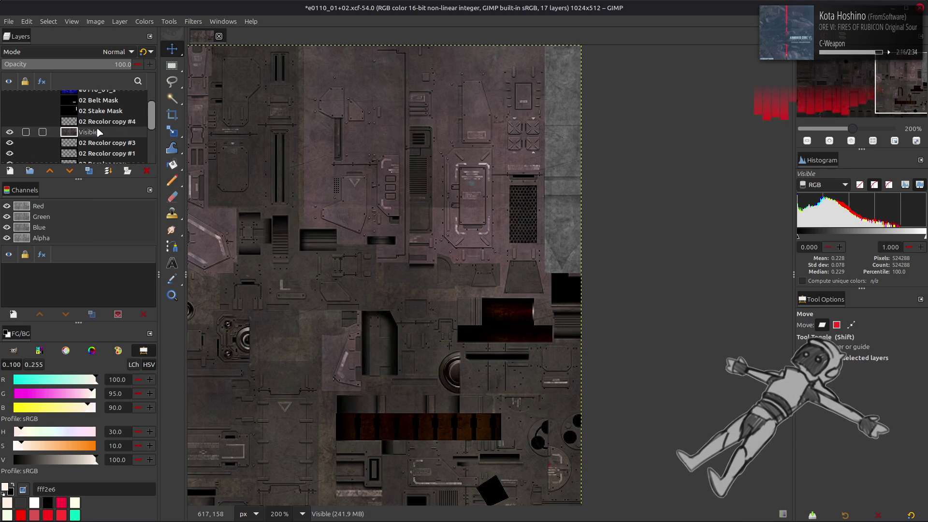
pyautogui.moveTo(93, 136); pyautogui.dragTo(58, 121)
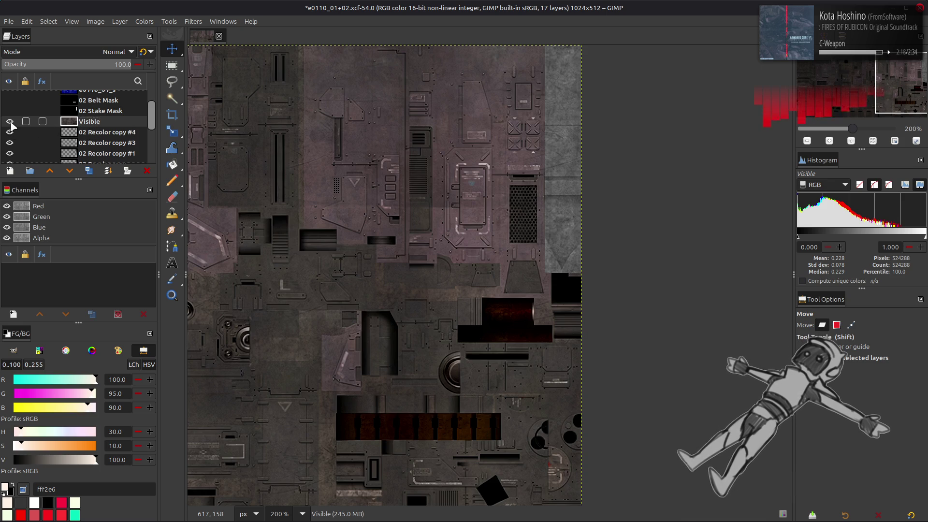
pyautogui.click(9, 121)
pyautogui.click(9, 121)
# Step: Trim the Visible layer's boundary to 38×236 at X offset -986
pyautogui.click(120, 21)
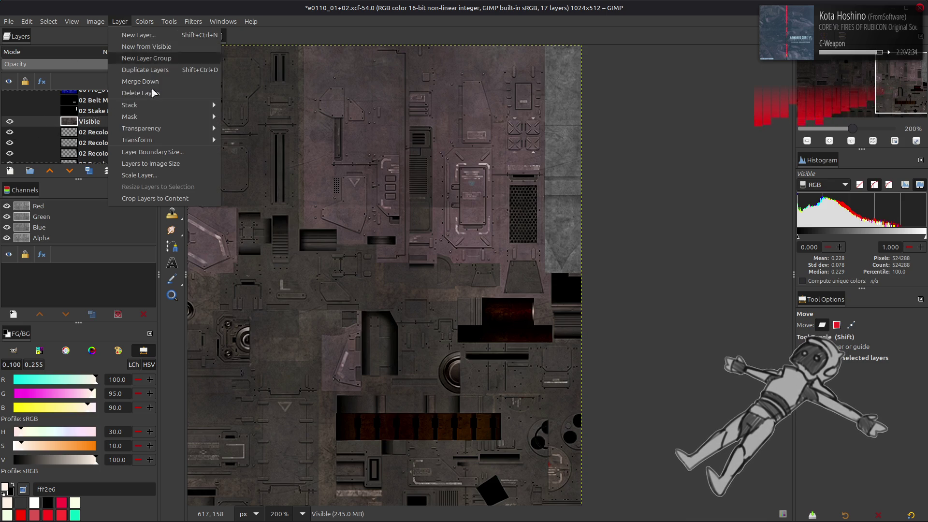
pyautogui.click(165, 151)
pyautogui.write('30')
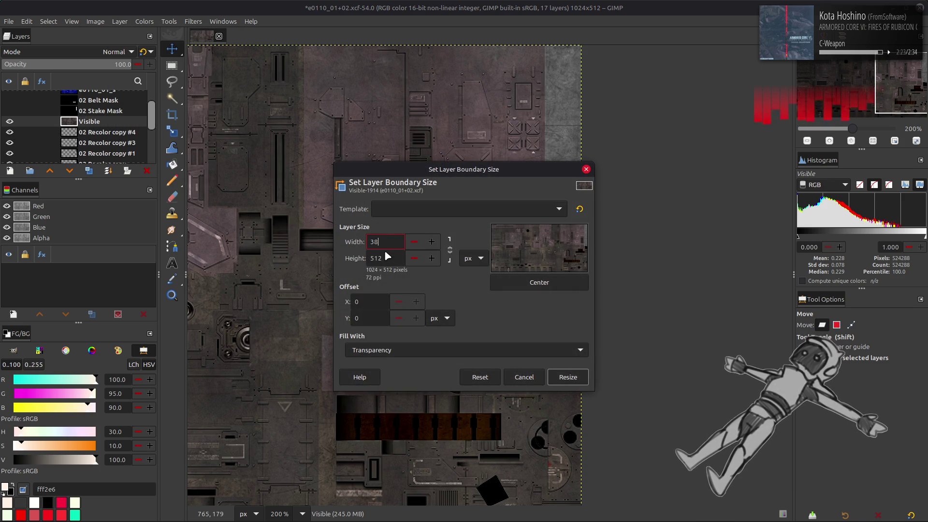
pyautogui.press('Tab')
pyautogui.write('6')
pyautogui.moveTo(563, 241); pyautogui.dragTo(516, 241)
pyautogui.click(569, 376)
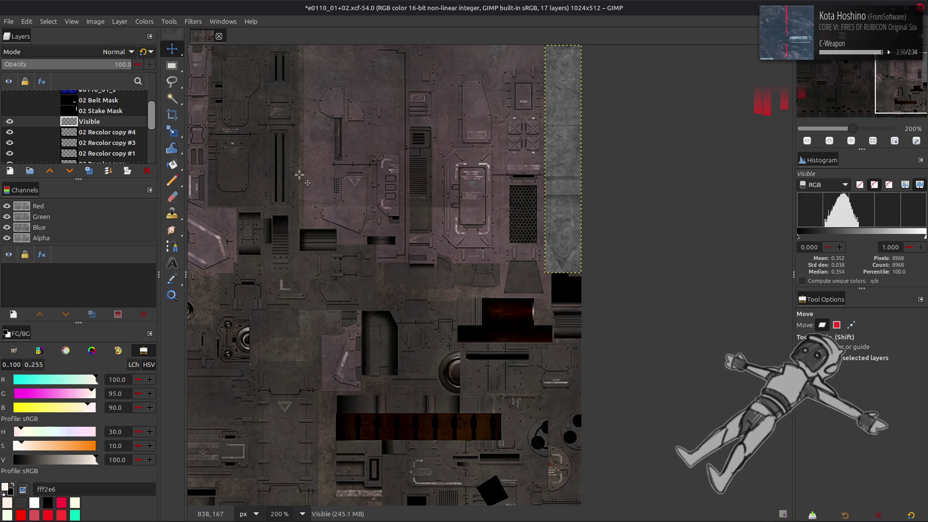
pyautogui.scroll(2, 77, 114)
# Step: Toggle the e0110_02_s specular layer's visibility to compare, leaving it shown
pyautogui.click(9, 106)
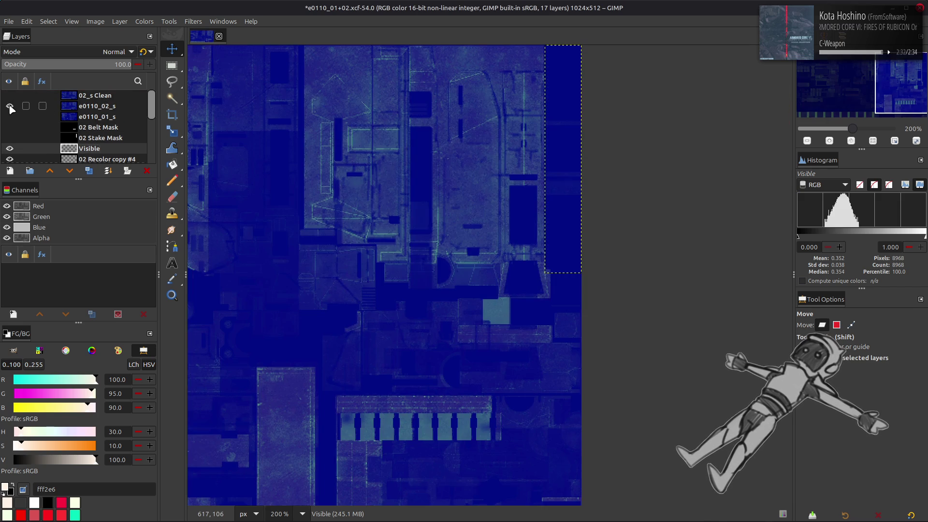
pyautogui.click(10, 106)
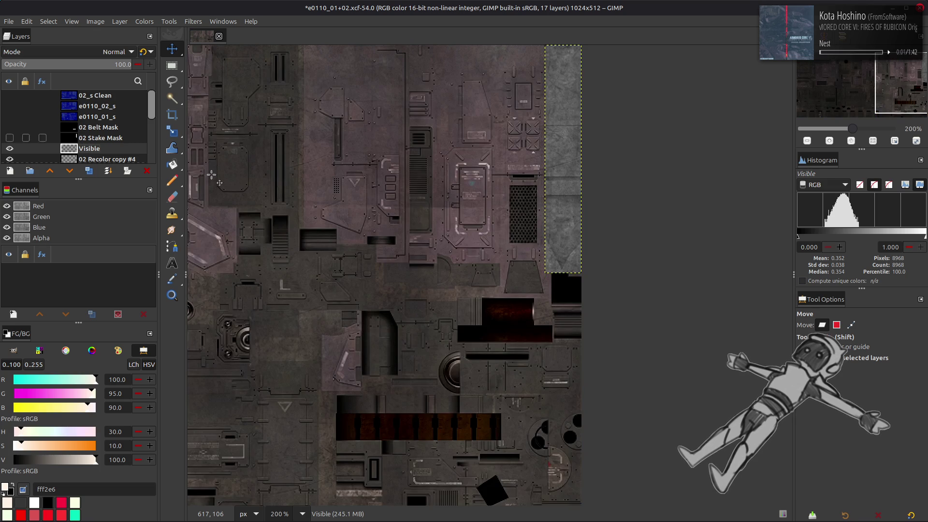
pyautogui.keyDown('ctrl'); pyautogui.scroll(4, 420, 239); pyautogui.keyUp('ctrl')
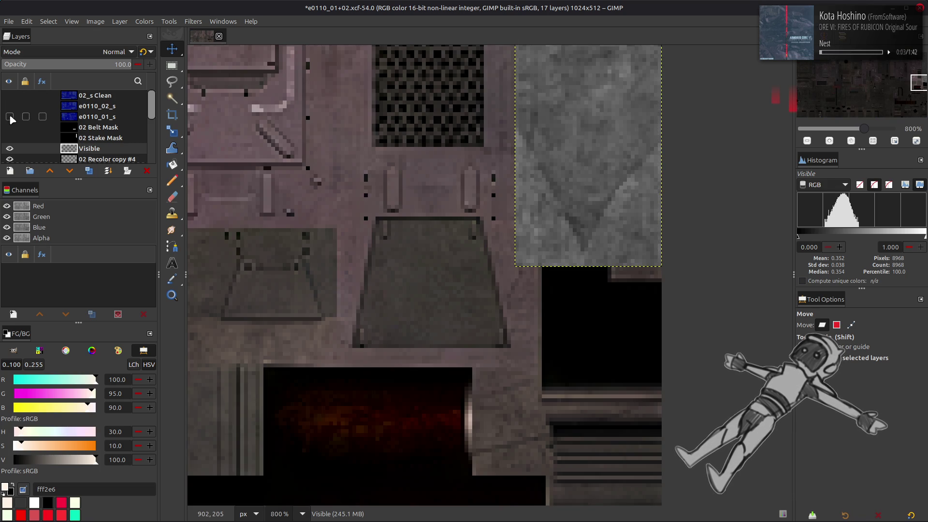
pyautogui.click(10, 107)
pyautogui.click(9, 106)
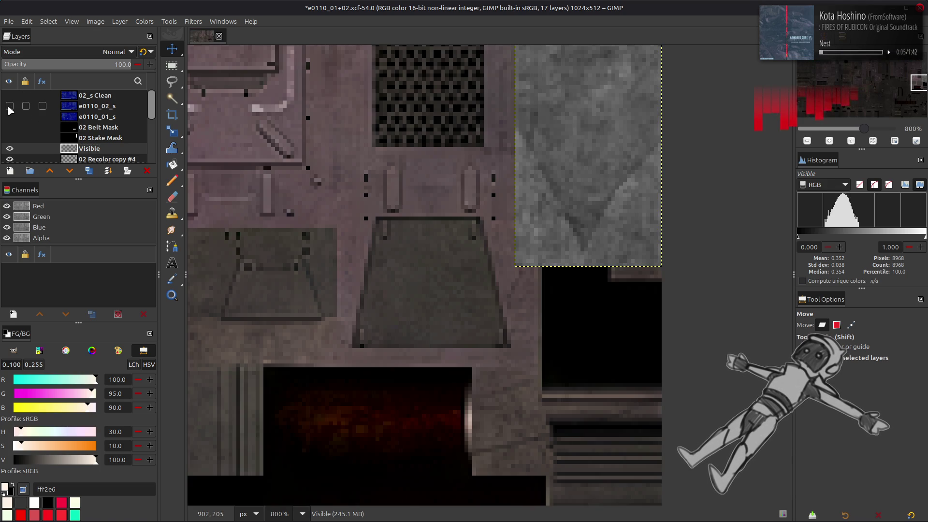
pyautogui.click(9, 107)
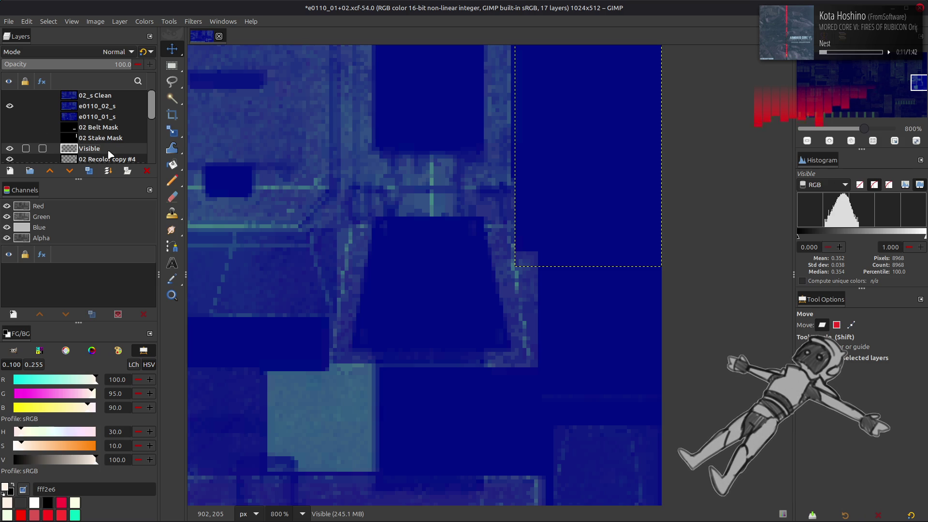
# Step: Move the Visible layer under 02_s Clean, hide it, and rectangle-select a small specular area
pyautogui.moveTo(107, 154); pyautogui.dragTo(115, 106)
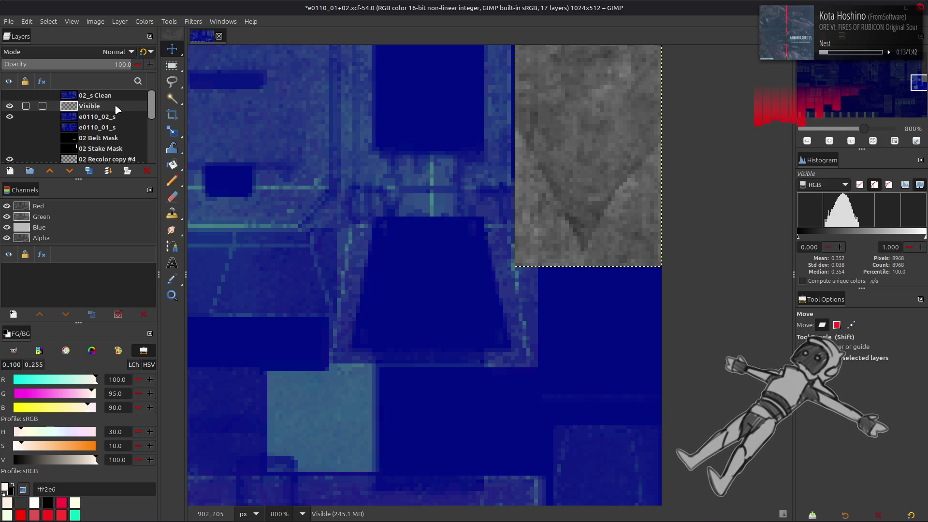
pyautogui.click(10, 105)
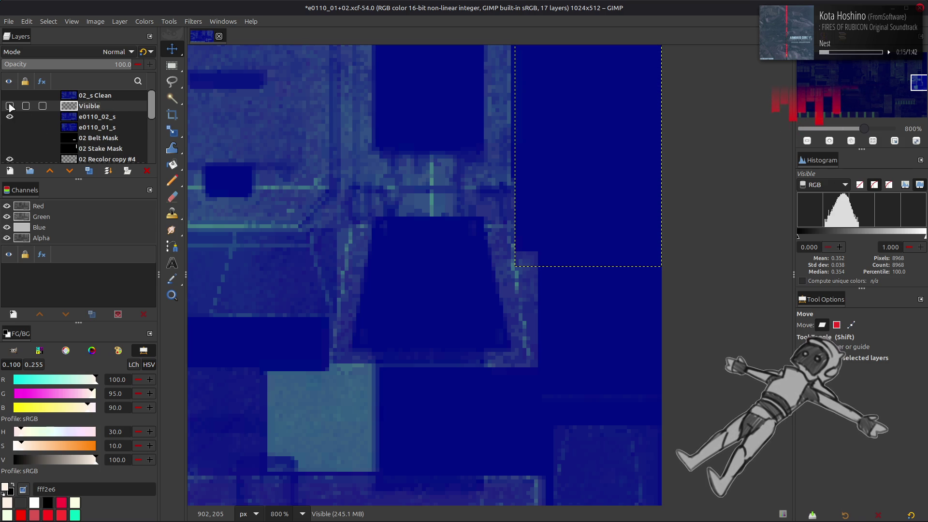
pyautogui.click(10, 106)
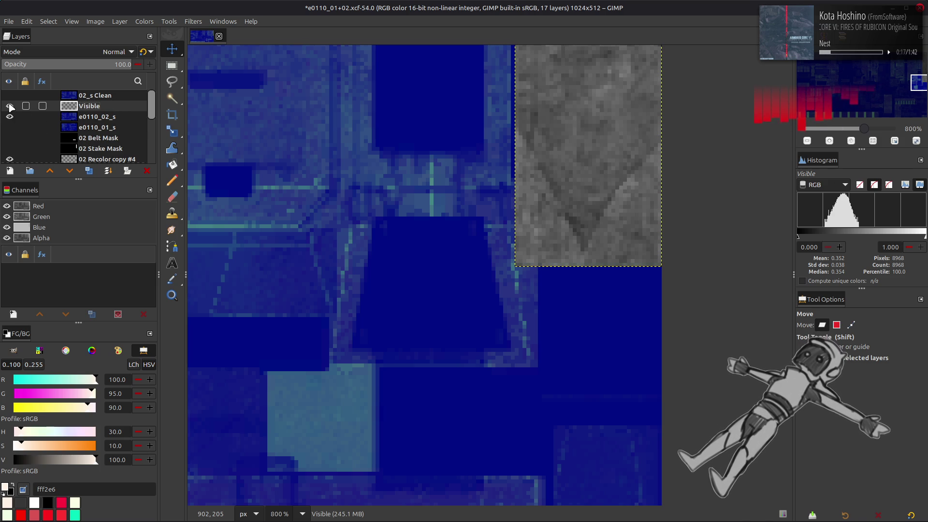
pyautogui.click(10, 106)
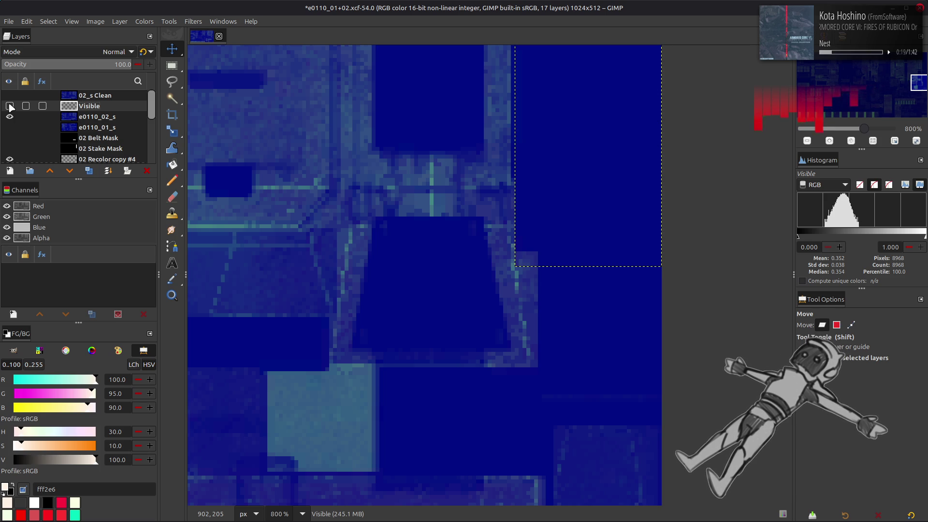
pyautogui.press('r')
pyautogui.moveTo(515, 251); pyautogui.dragTo(538, 267)
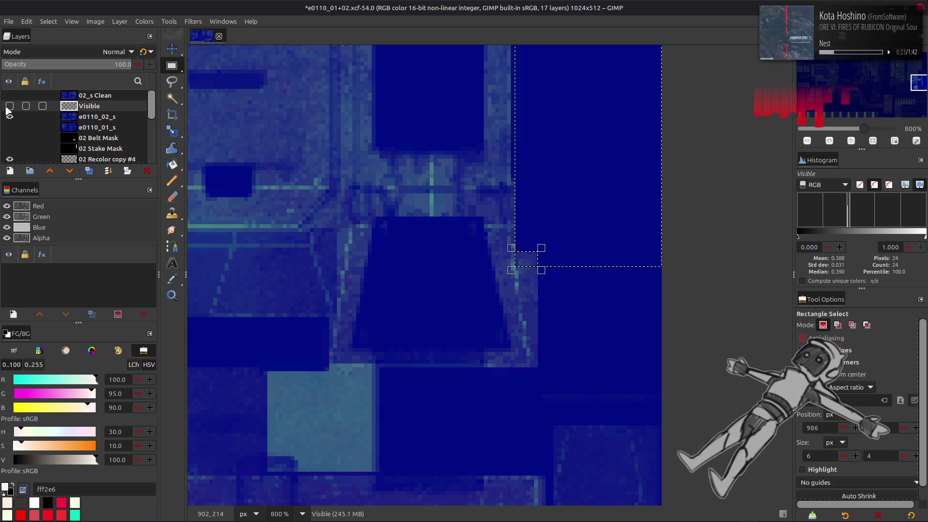
# Step: Show the Visible layer and add a layer mask from the inverted selection
pyautogui.click(10, 106)
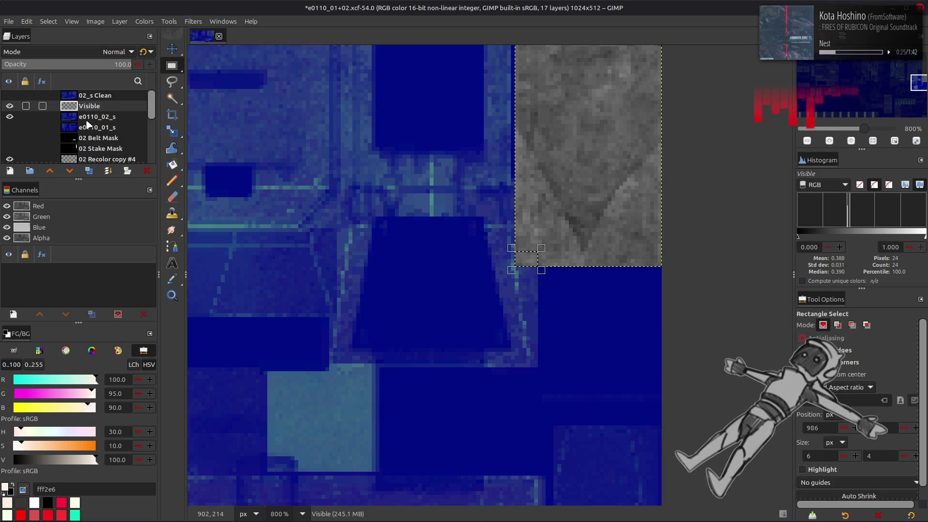
pyautogui.click(48, 22)
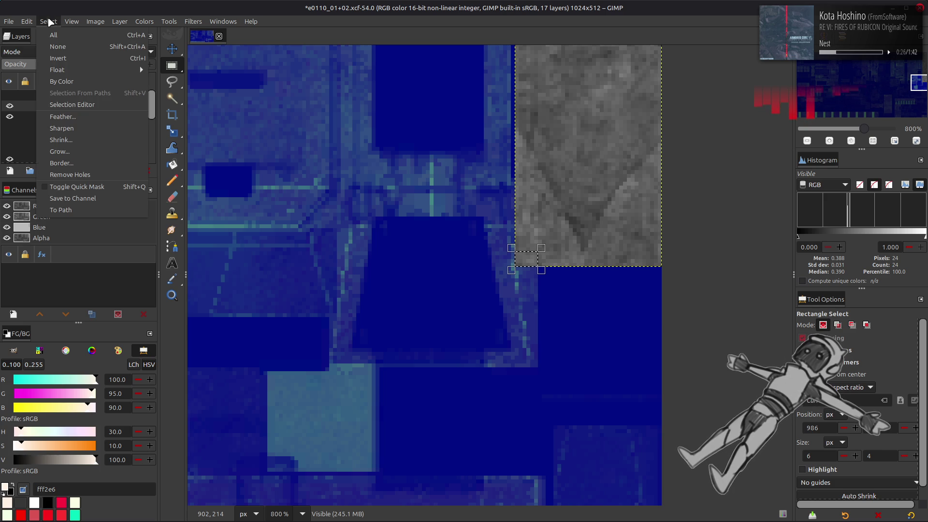
pyautogui.click(79, 59)
pyautogui.rightClick(88, 109)
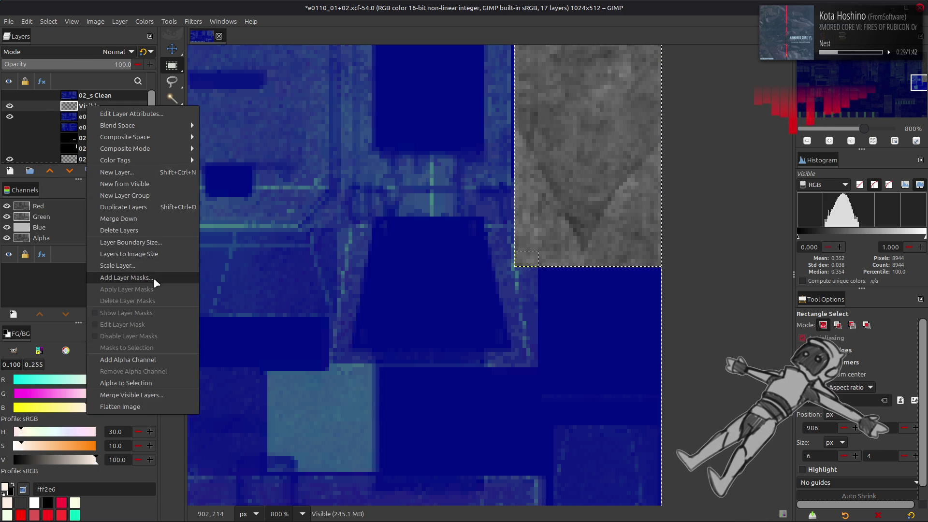
pyautogui.click(121, 280)
pyautogui.click(508, 357)
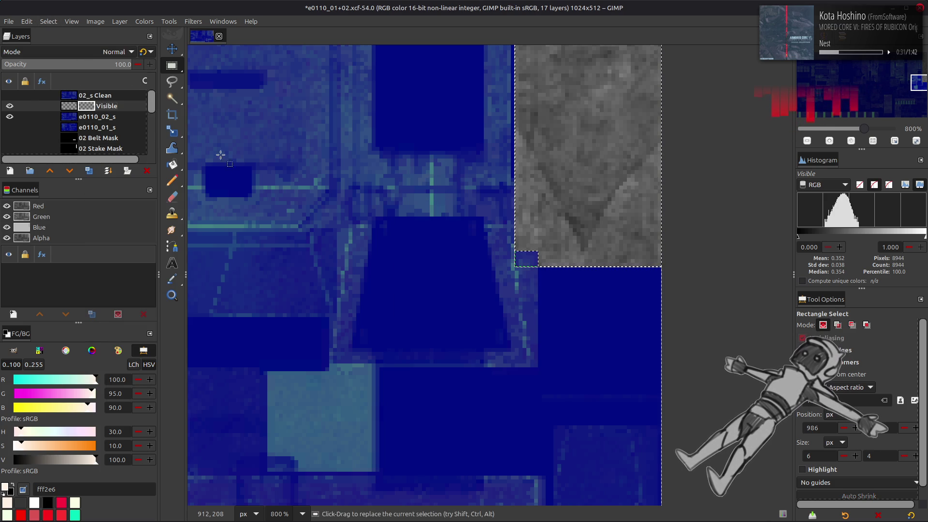
# Step: Clear the selection, switch to legacy mode, and target the Visible layer instead of its mask
pyautogui.click(48, 21)
pyautogui.click(121, 45)
pyautogui.click(144, 52)
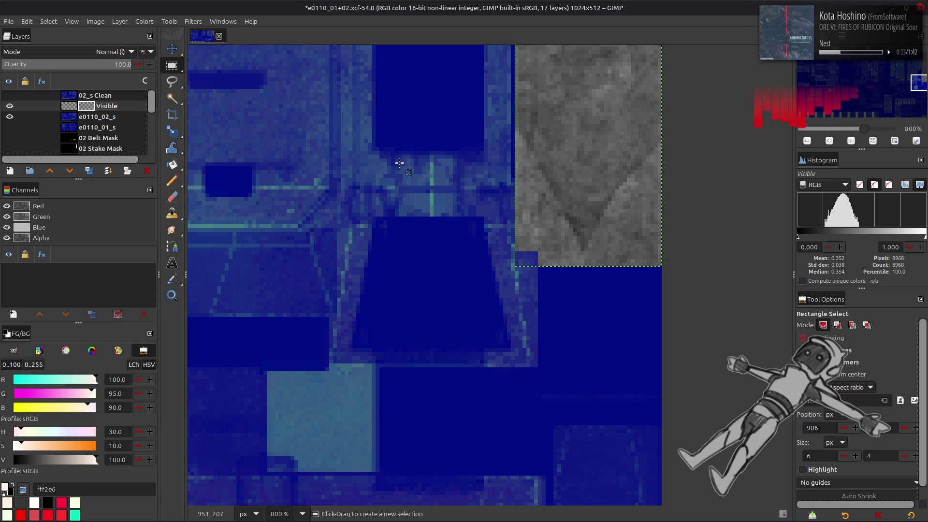
pyautogui.press('m')
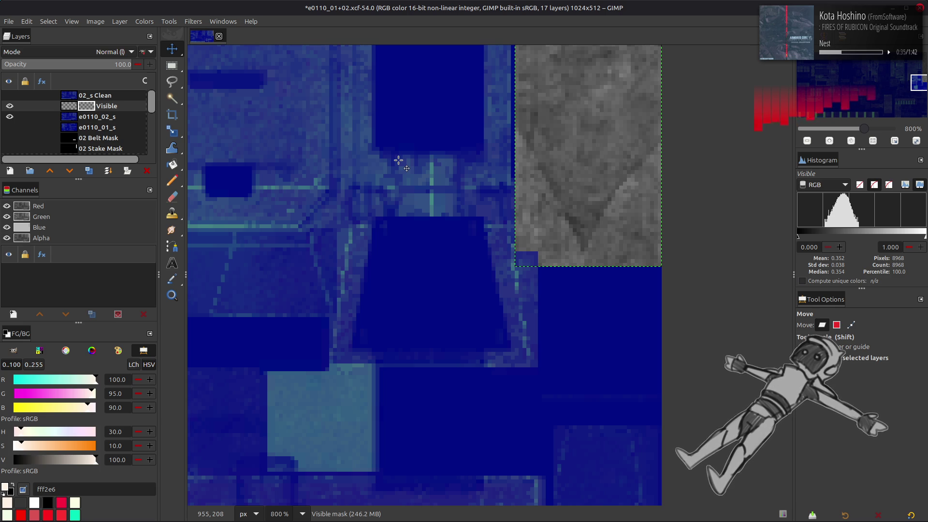
pyautogui.moveTo(2, 451); pyautogui.dragTo(375, 259)
pyautogui.keyDown('ctrl'); pyautogui.scroll(-4, 376, 259); pyautogui.keyUp('ctrl')
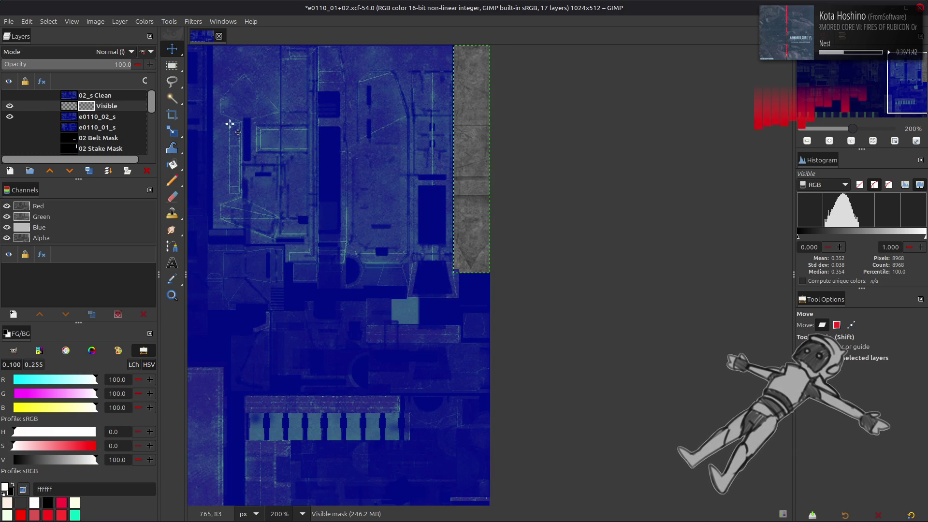
pyautogui.click(73, 108)
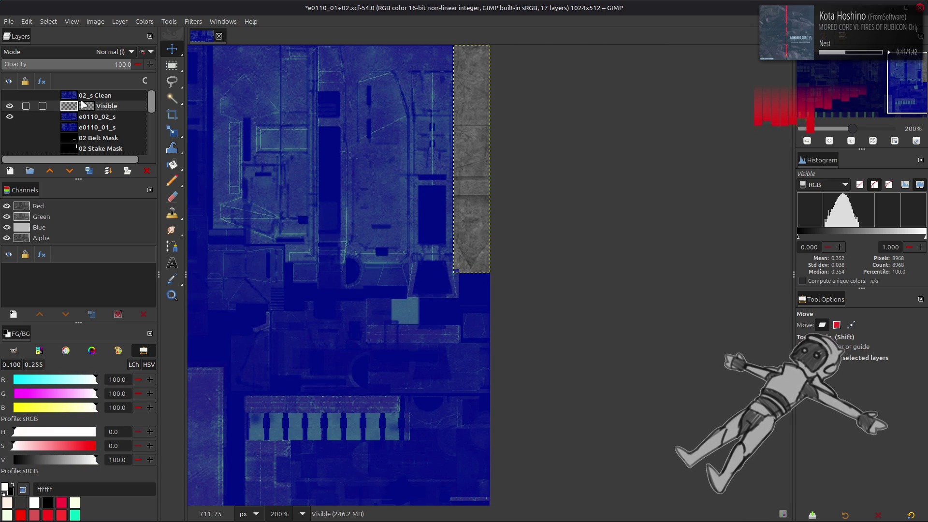
# Step: Apply Stretch Contrast with Non-linear components to the grey Visible strip, then pan to inspect it
pyautogui.click(144, 21)
pyautogui.moveTo(191, 190)
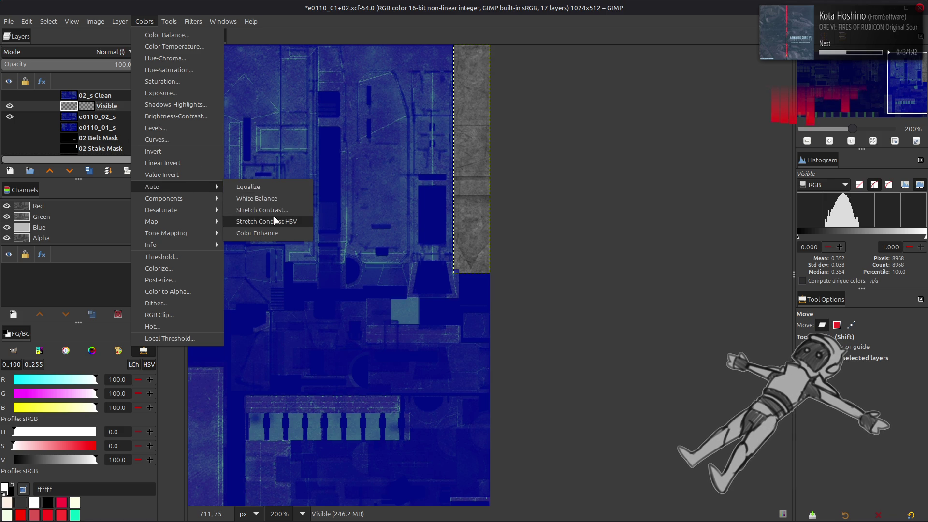
pyautogui.click(274, 214)
pyautogui.click(72, 273)
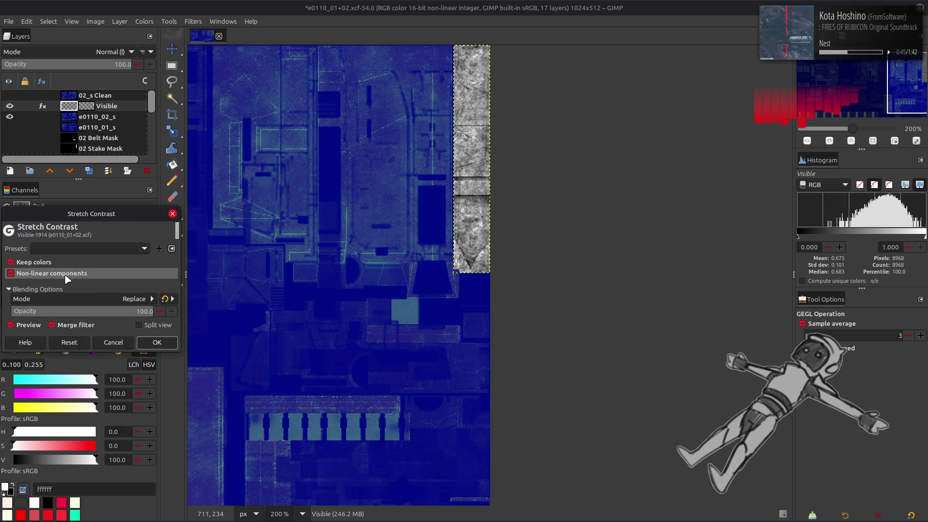
pyautogui.click(162, 342)
pyautogui.scroll(2, 377, 212)
pyautogui.hscroll(-1, 377, 212)
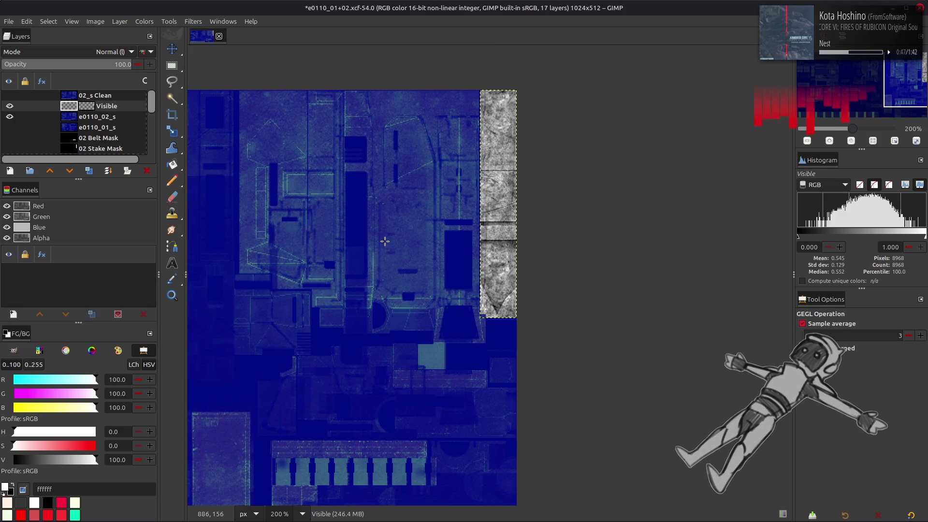
pyautogui.moveTo(385, 241); pyautogui.dragTo(420, 247, button='middle')
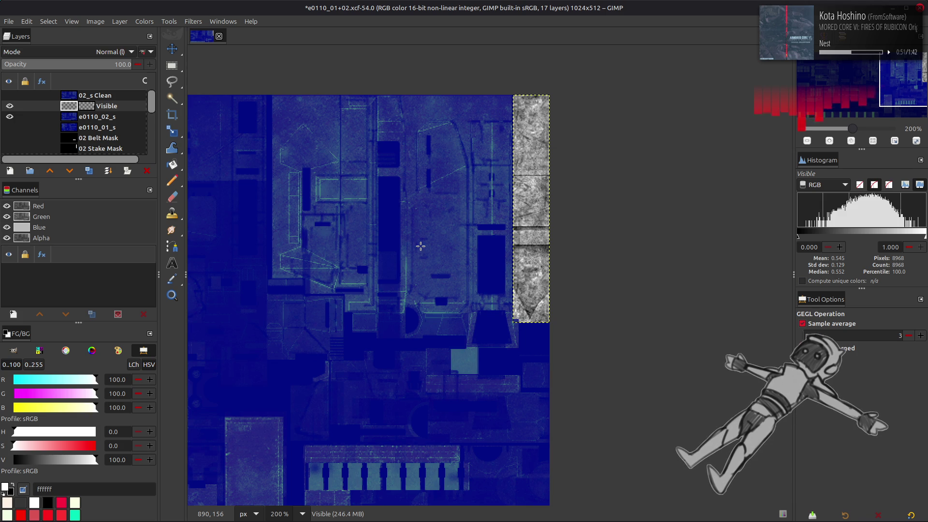
pyautogui.press('m')
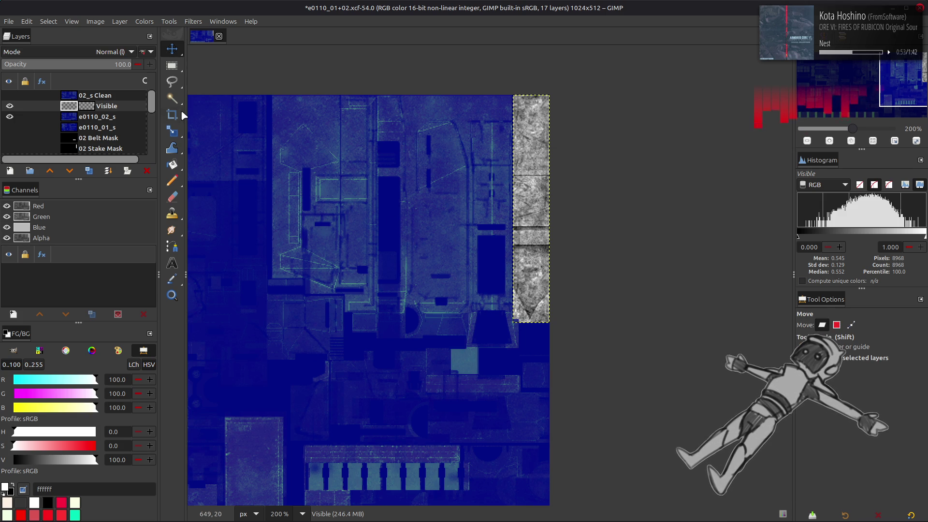
pyautogui.click(144, 21)
pyautogui.press('Escape')
pyautogui.click(144, 21)
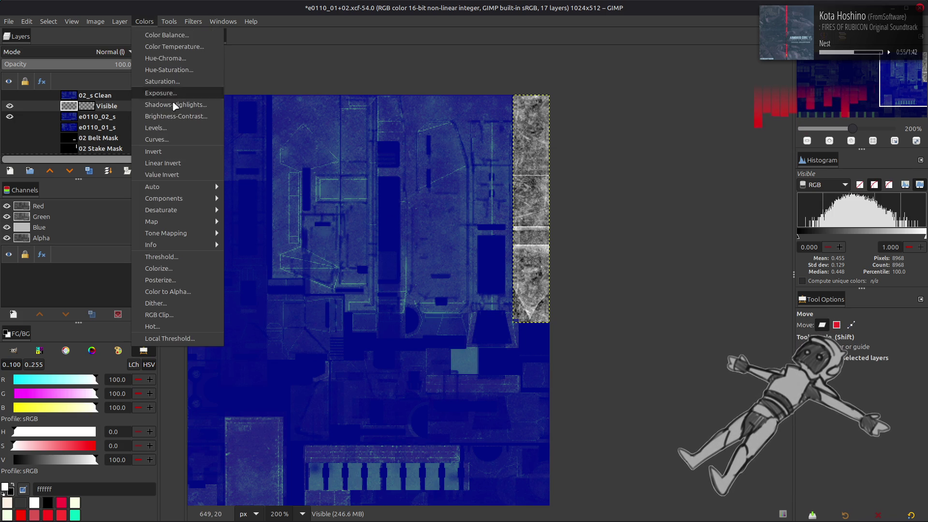
# Step: Darken the strip with a Levels gamma of 0.5, then invert its tones
pyautogui.click(196, 145)
pyautogui.write('0.5')
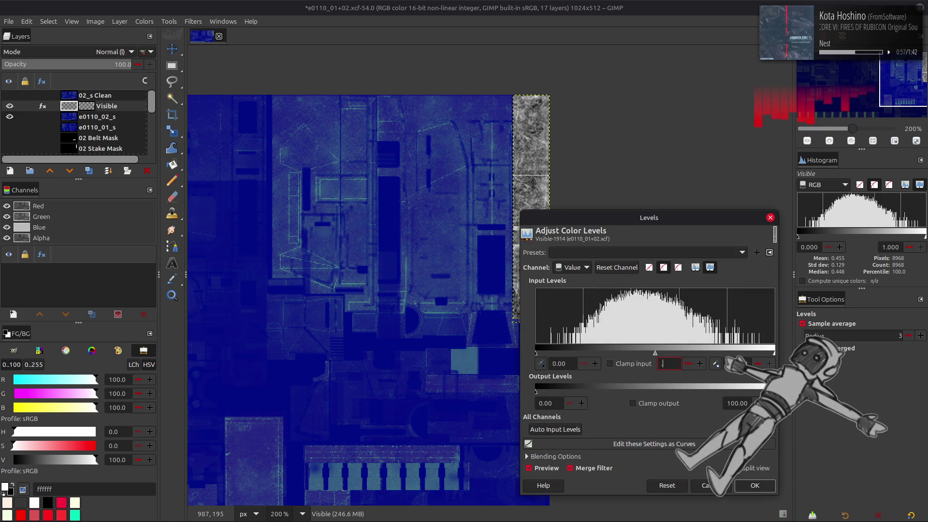
pyautogui.press('Return')
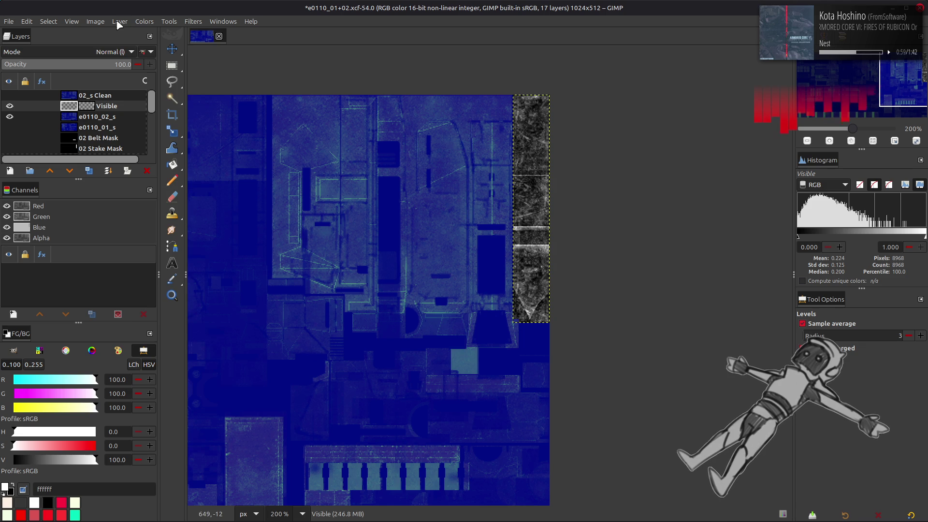
pyautogui.click(144, 22)
pyautogui.click(188, 151)
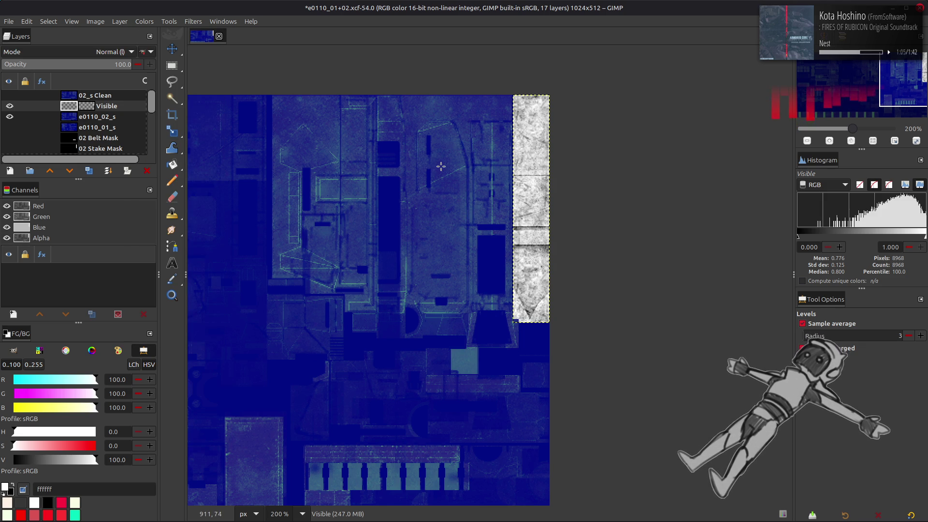
# Step: Reapply Levels twice to brighten the grey strip
pyautogui.keyDown('ctrl'); pyautogui.scroll(2, 466, 167); pyautogui.keyUp('ctrl')
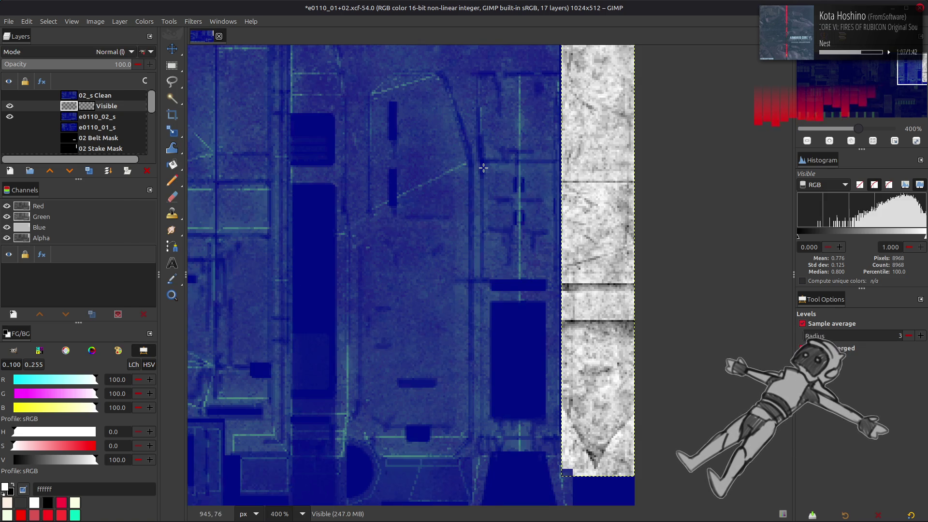
pyautogui.press('m')
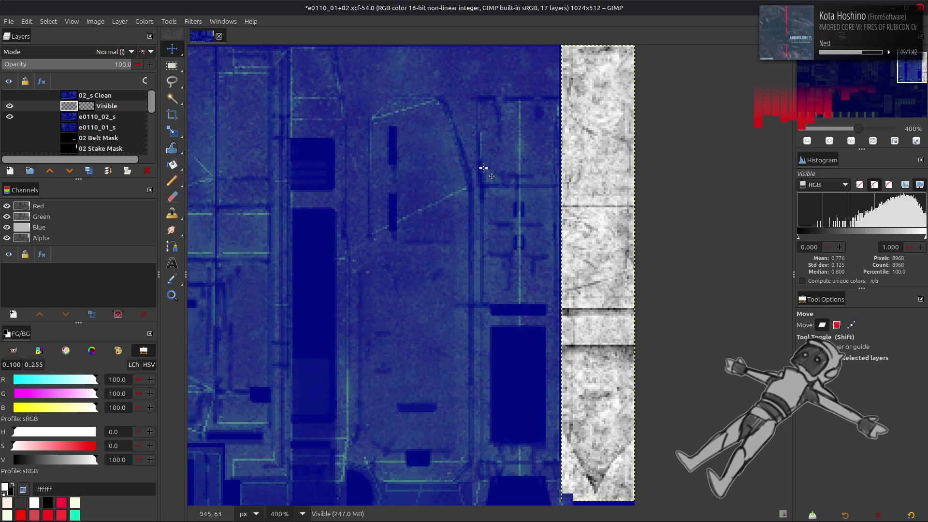
pyautogui.click(148, 24)
pyautogui.click(186, 131)
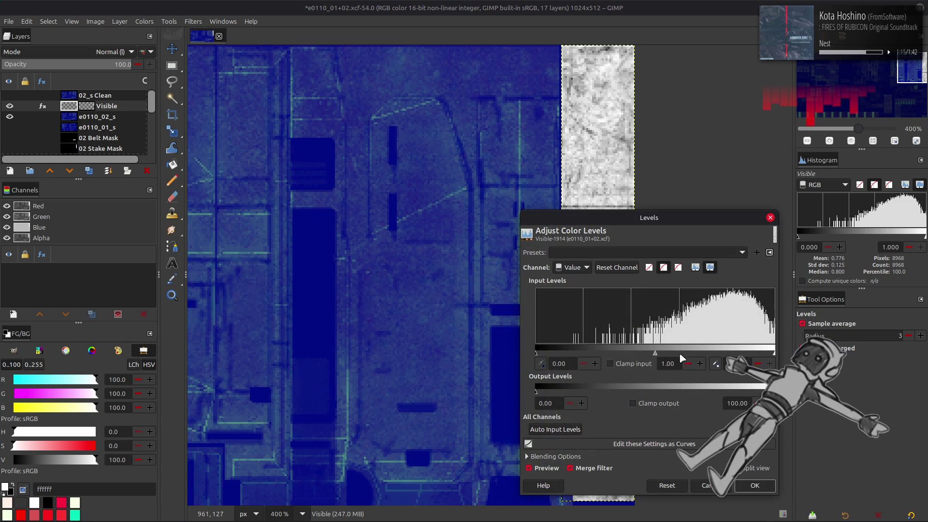
pyautogui.press('Return')
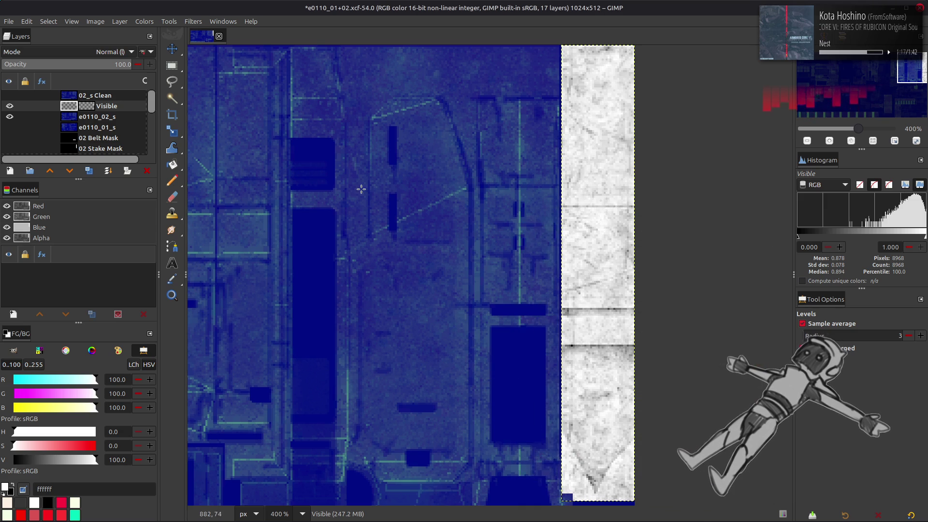
pyautogui.click(145, 21)
pyautogui.click(185, 128)
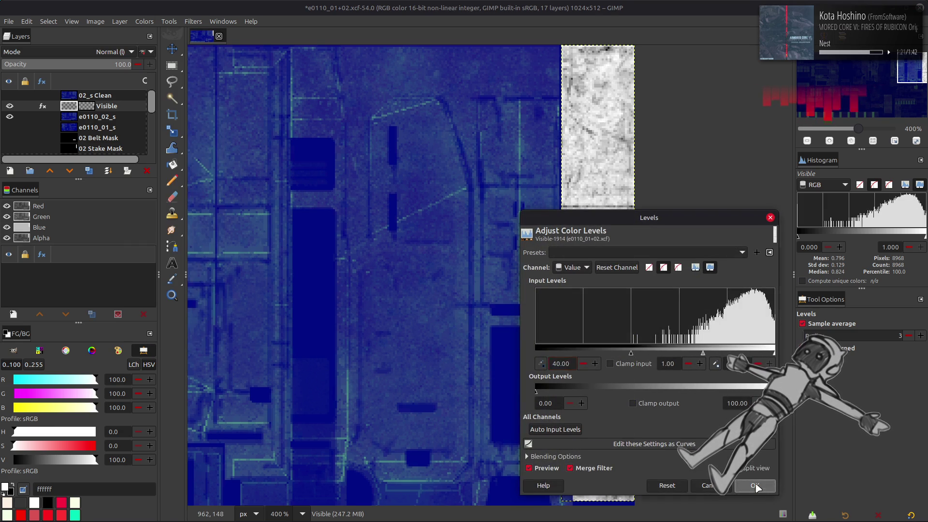
pyautogui.click(738, 487)
# Step: Darken the strip with a Levels gamma of 0.50, then a black input level of 20
pyautogui.click(152, 23)
pyautogui.click(184, 129)
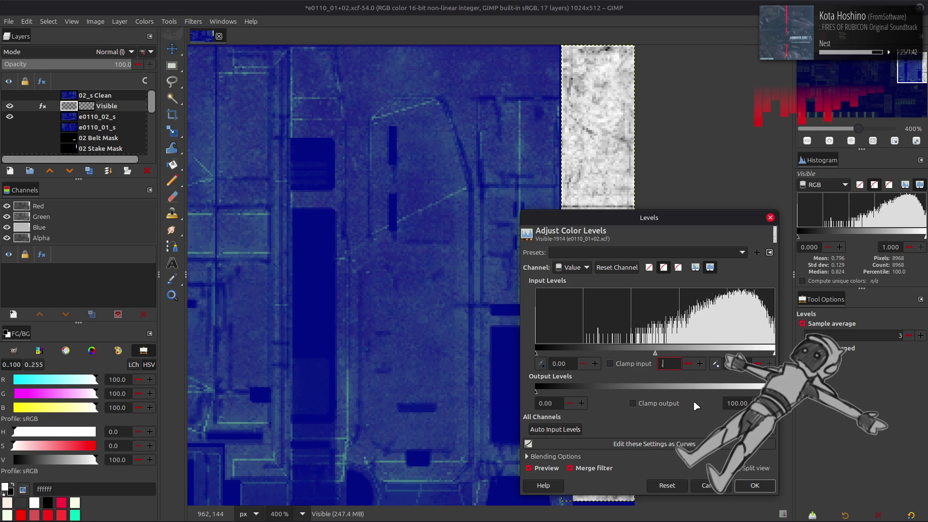
pyautogui.write('0.50')
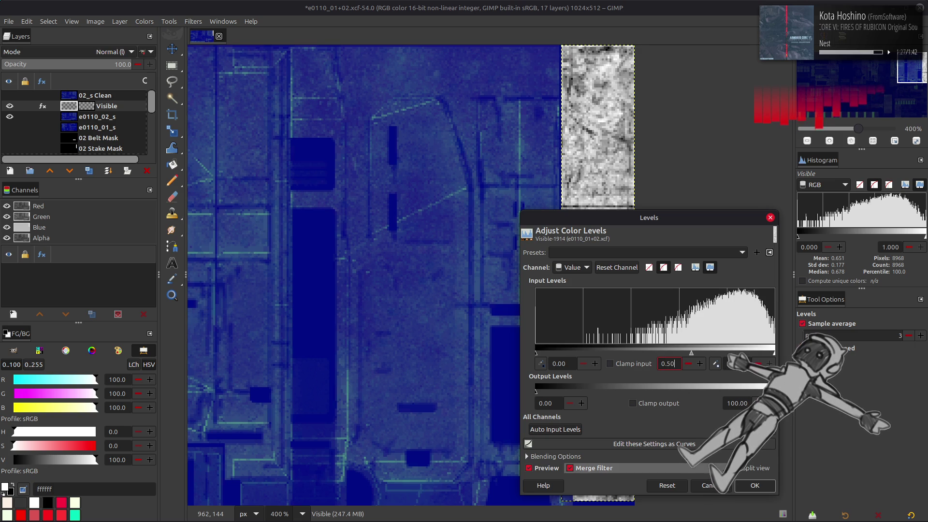
pyautogui.click(749, 484)
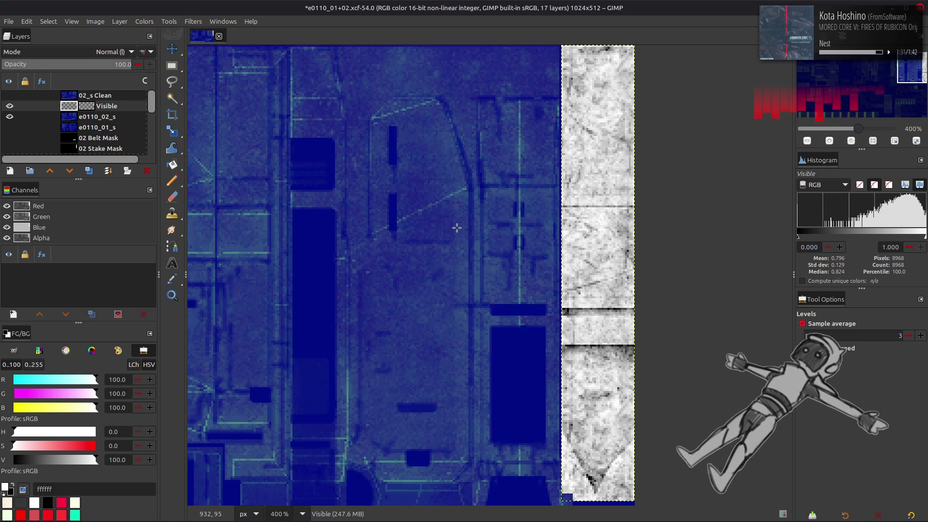
pyautogui.click(145, 21)
pyautogui.click(188, 132)
pyautogui.write('20')
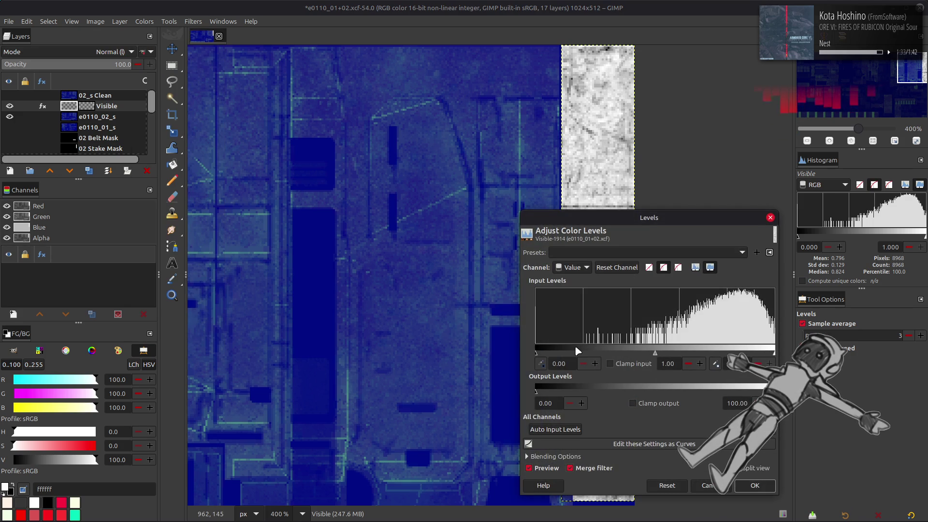
pyautogui.click(768, 491)
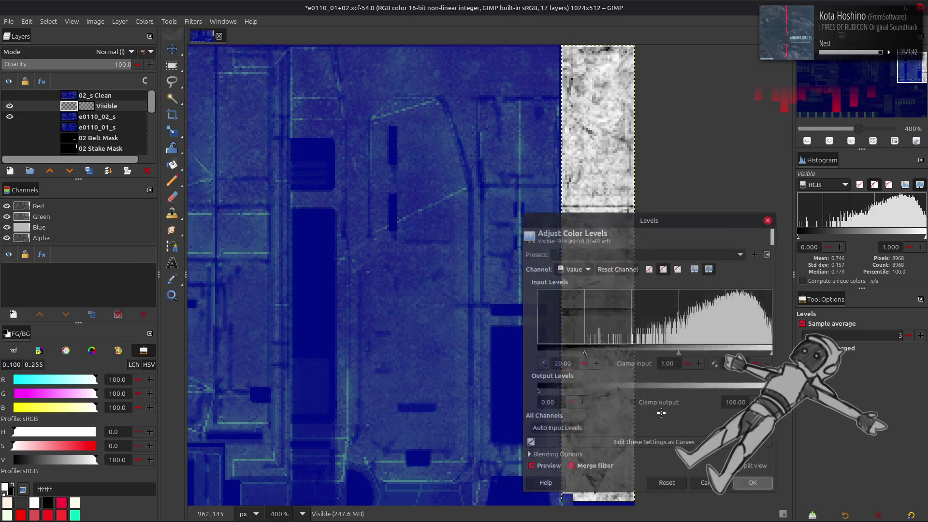
# Step: Apply another input level of 20 and a 0.50 gamma, then invert the strip
pyautogui.click(145, 22)
pyautogui.click(175, 134)
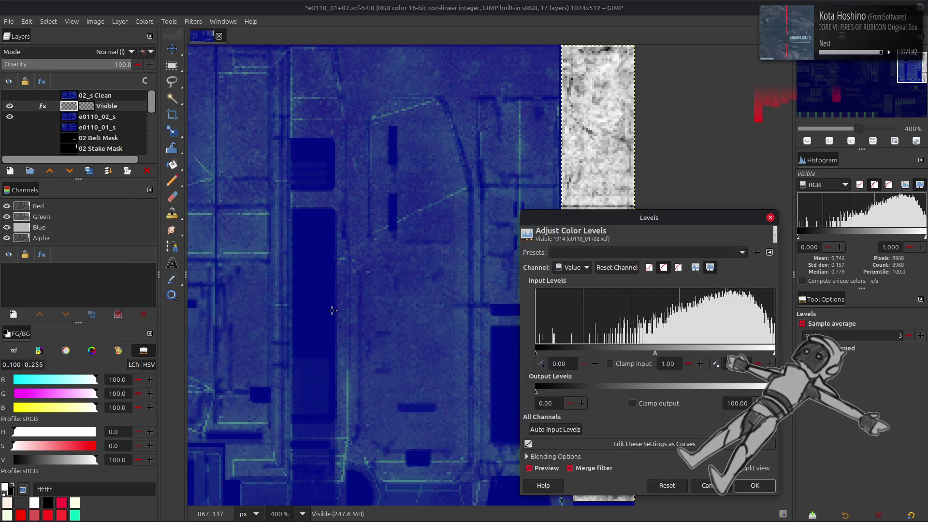
pyautogui.write('20')
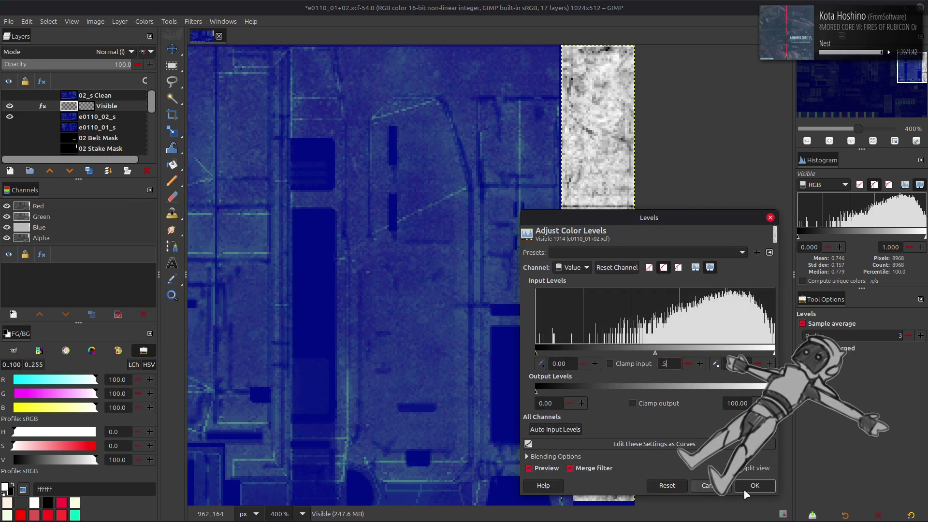
pyautogui.click(736, 488)
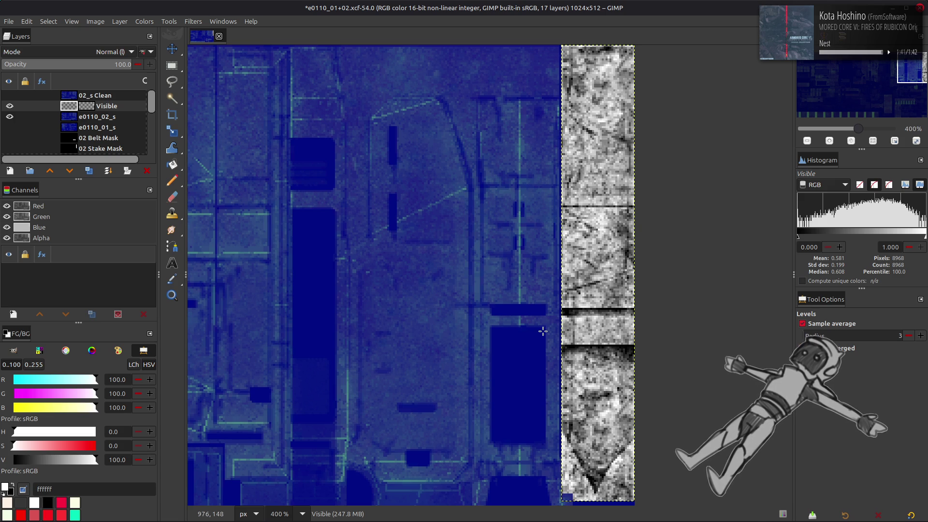
pyautogui.click(145, 21)
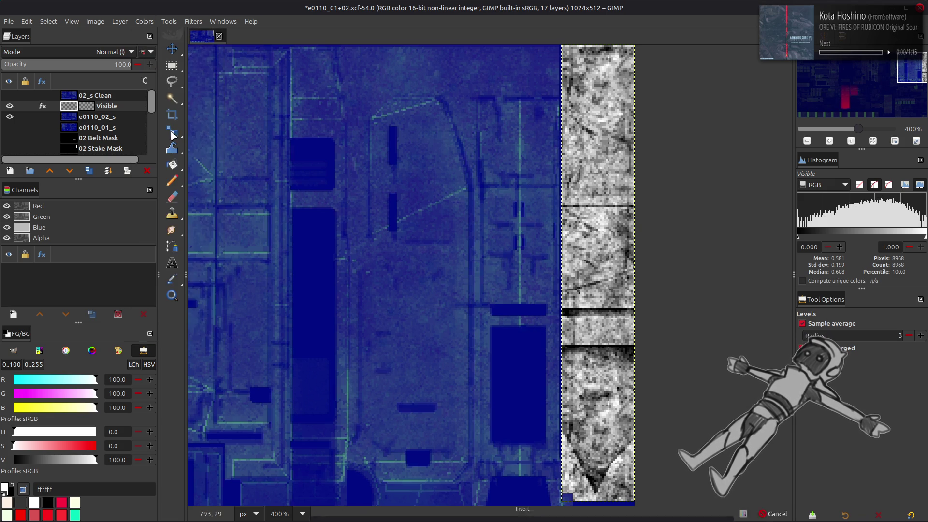
pyautogui.click(175, 128)
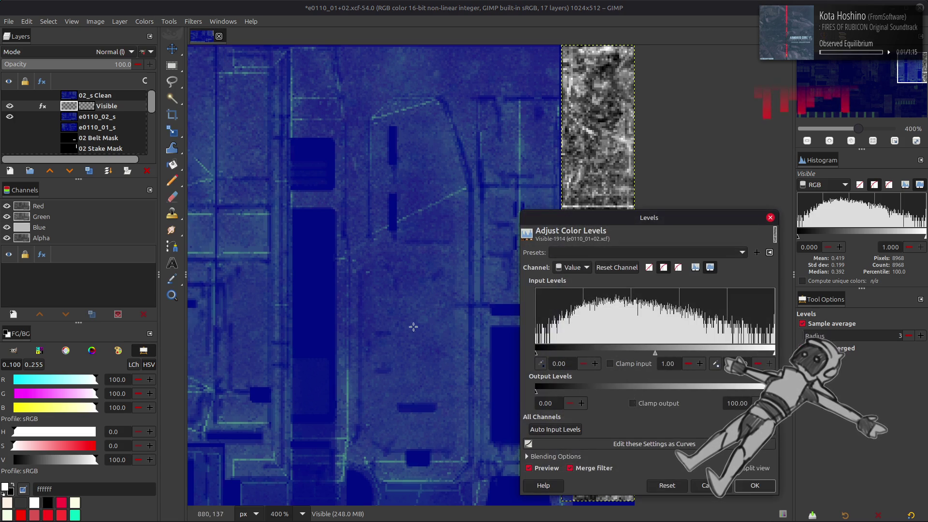
pyautogui.tripleClick(669, 364)
pyautogui.write('0.50')
pyautogui.click(753, 486)
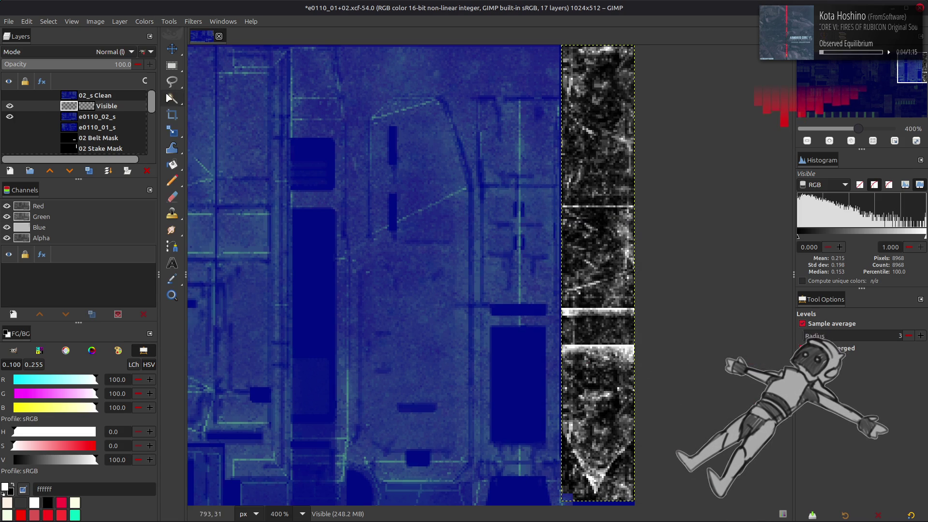
pyautogui.click(144, 22)
pyautogui.click(154, 151)
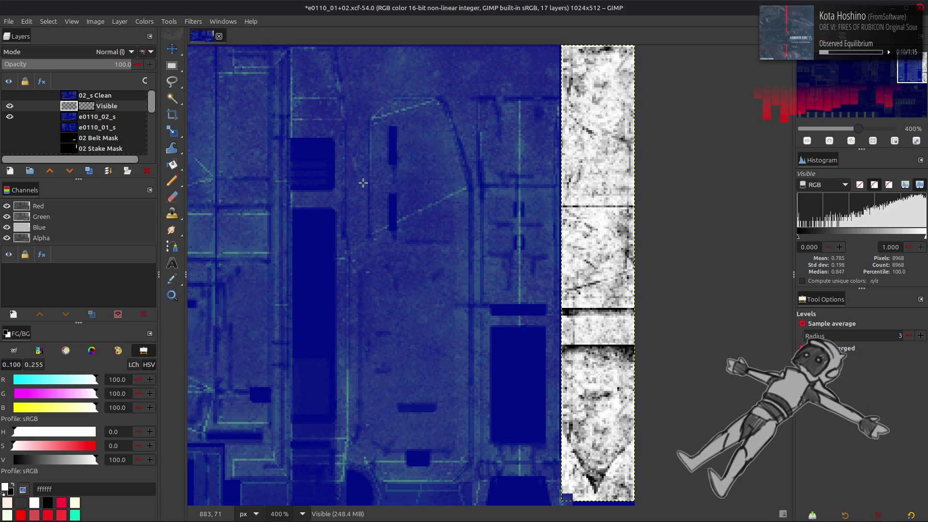
pyautogui.press('m')
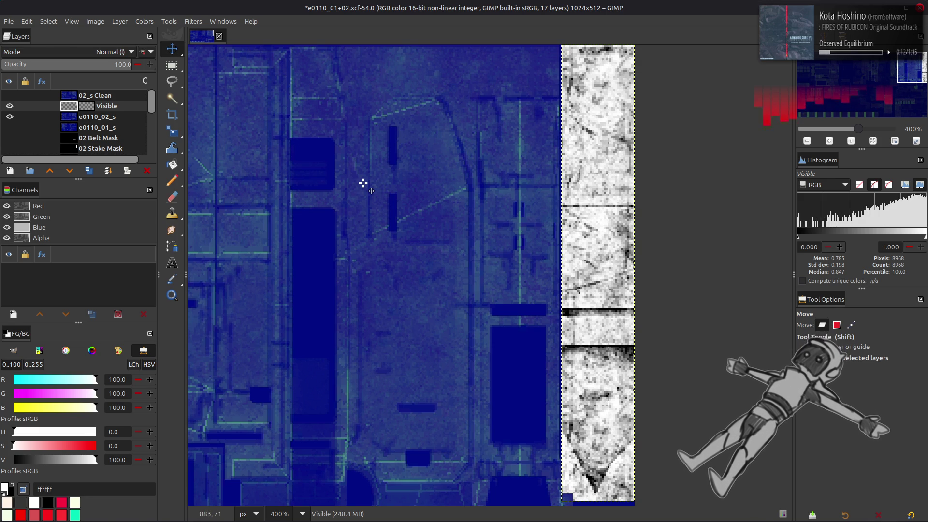
pyautogui.click(12, 107)
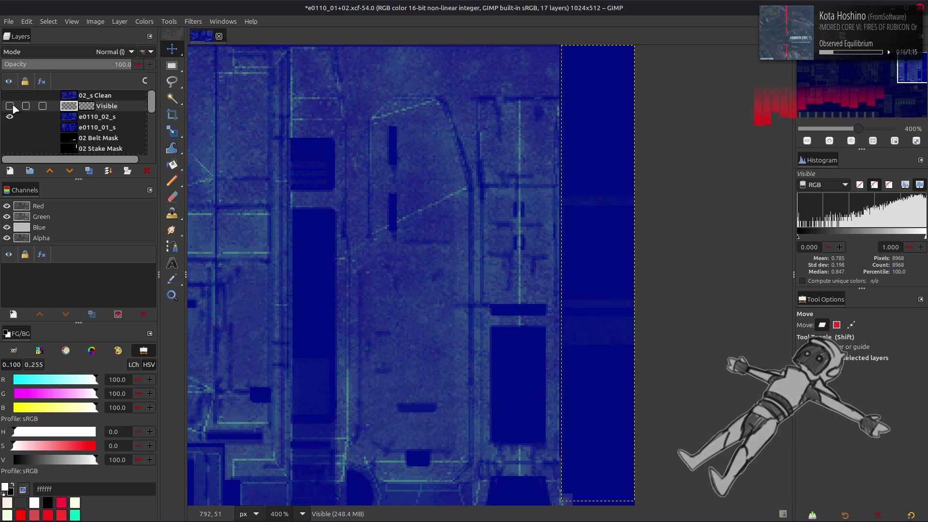
pyautogui.click(85, 117)
pyautogui.click(144, 22)
pyautogui.moveTo(160, 198)
pyautogui.click(252, 209)
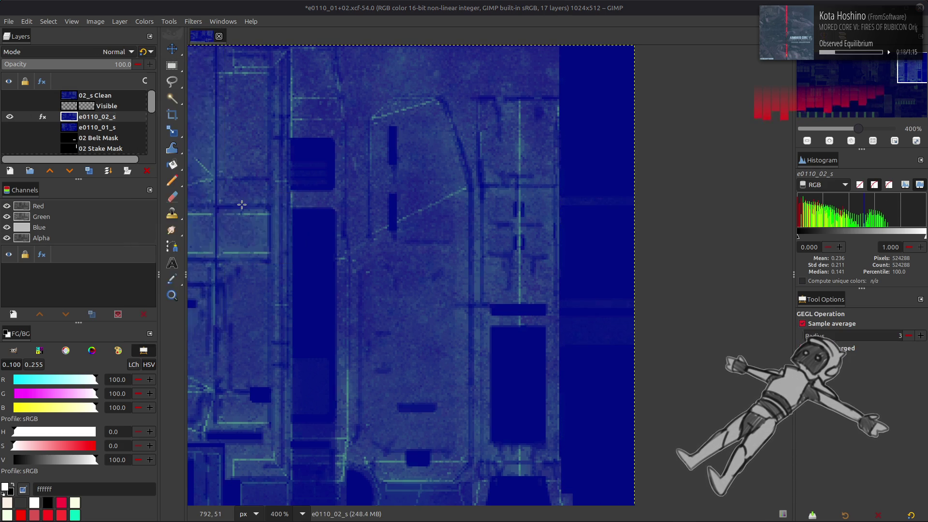
pyautogui.scroll(-1, 159, 263)
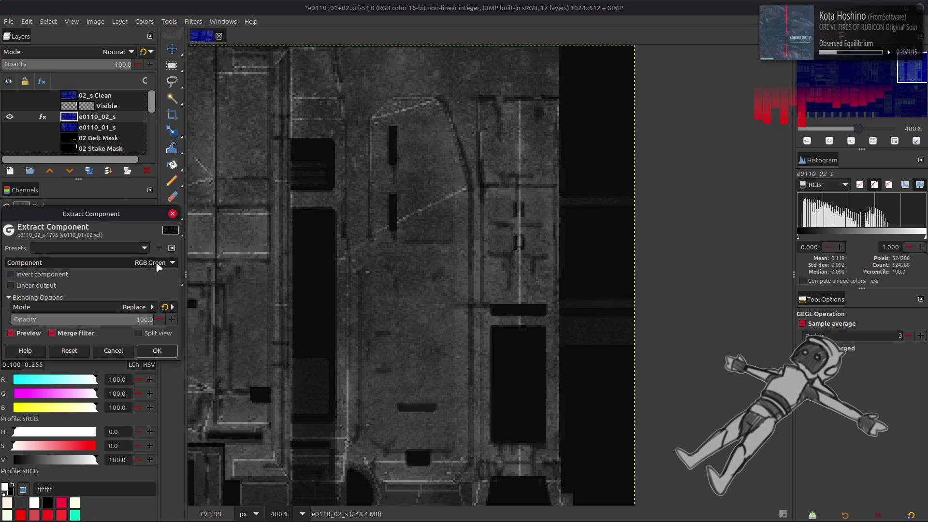
pyautogui.click(157, 350)
pyautogui.click(10, 117)
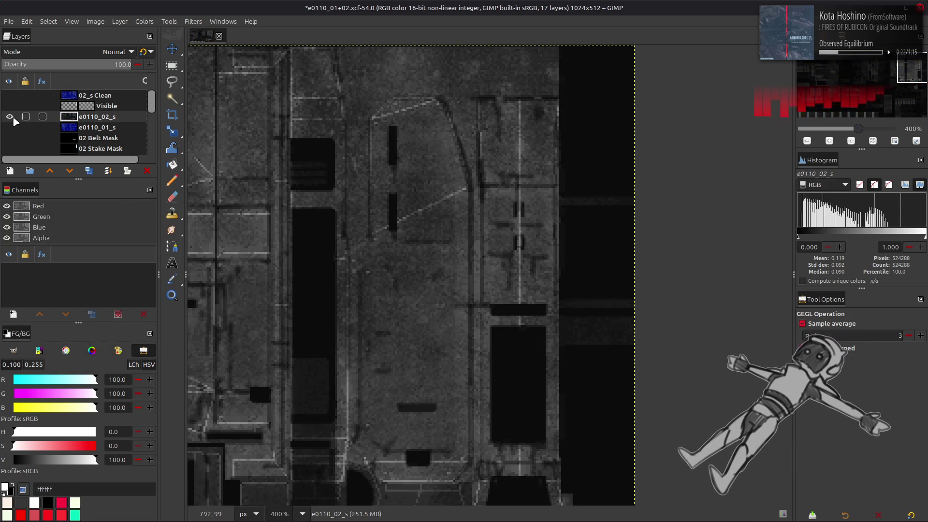
pyautogui.click(10, 117)
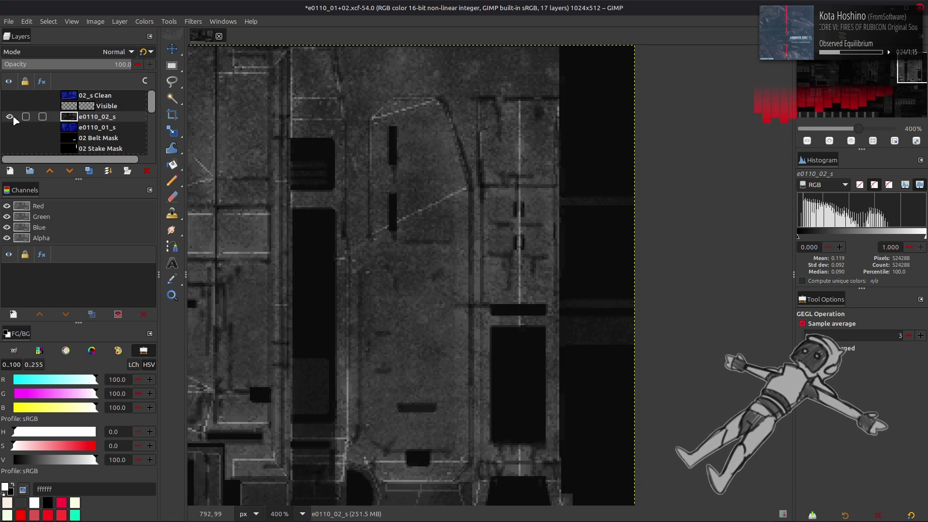
pyautogui.click(10, 116)
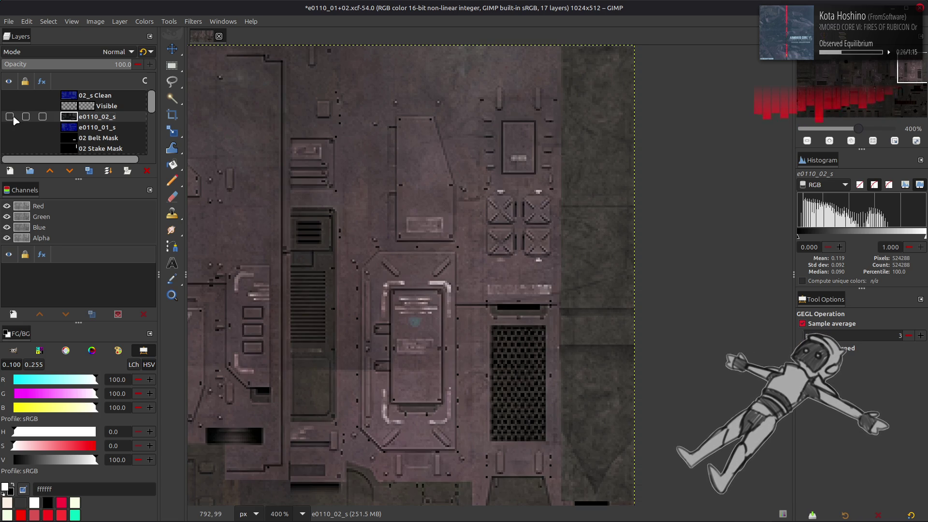
pyautogui.scroll(-5, 14, 120)
pyautogui.click(99, 138)
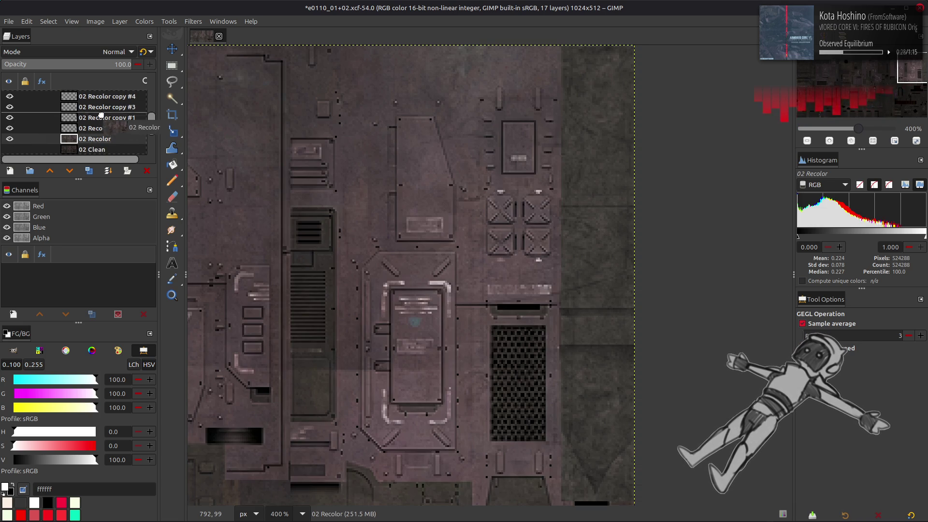
pyautogui.scroll(2, 101, 111)
pyautogui.click(99, 121)
pyautogui.scroll(-2, 99, 124)
pyautogui.moveTo(93, 145)
pyautogui.mouseDown()
pyautogui.moveTo(102, 108)
pyautogui.moveTo(102, 120)
pyautogui.mouseUp()
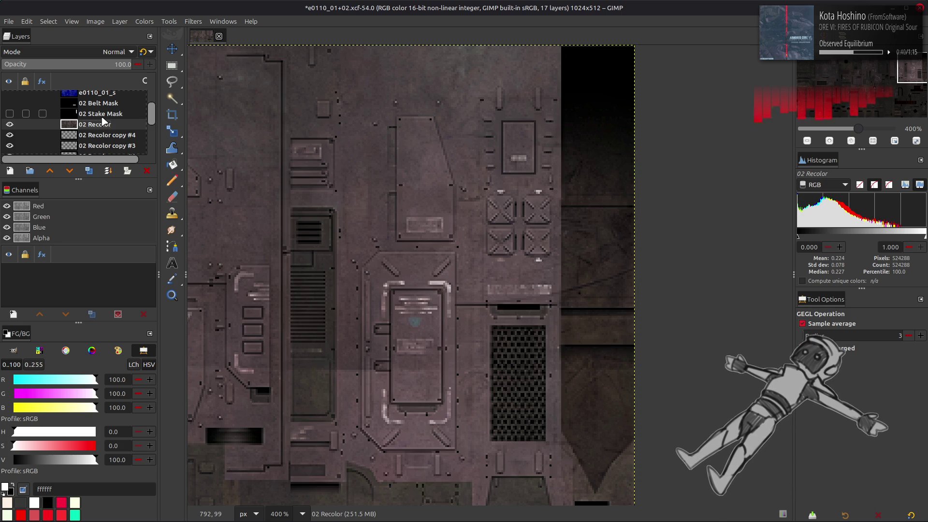
pyautogui.hotkey('ctrl', 'z')
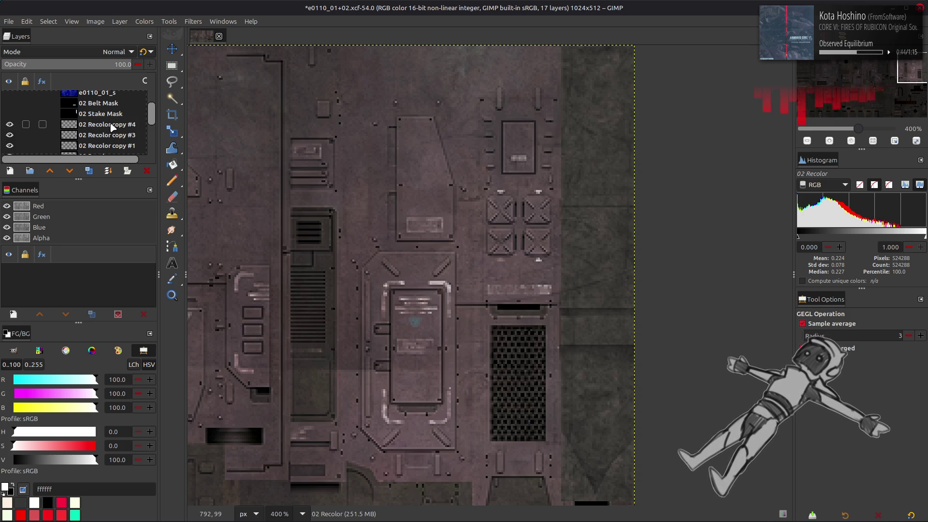
pyautogui.scroll(2, 112, 127)
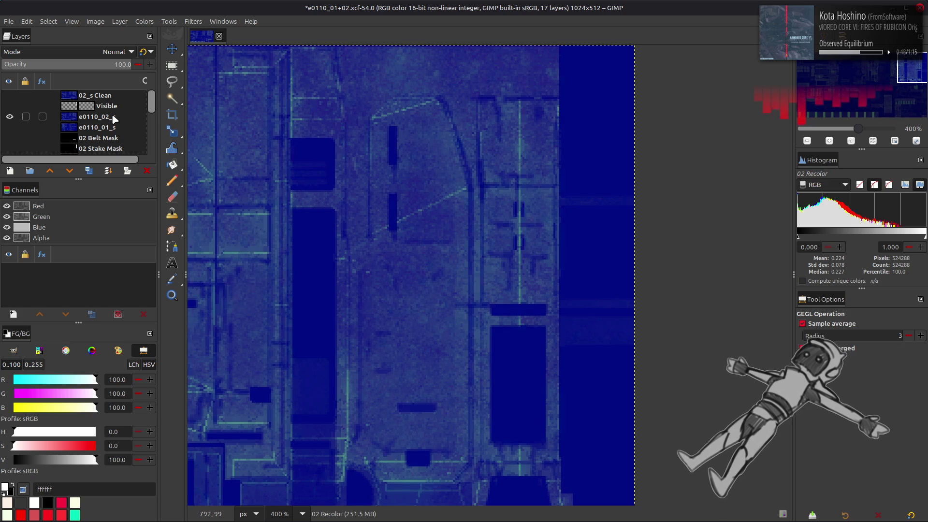
pyautogui.click(115, 119)
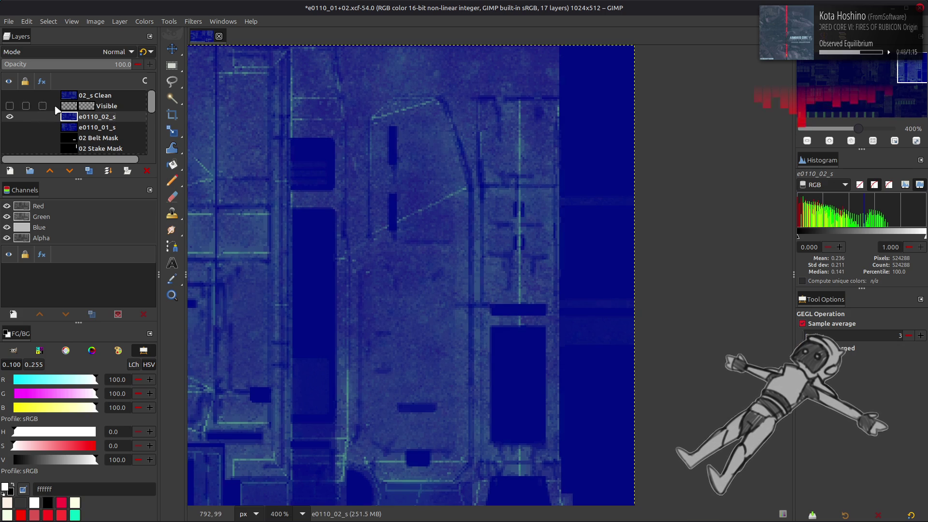
pyautogui.click(9, 107)
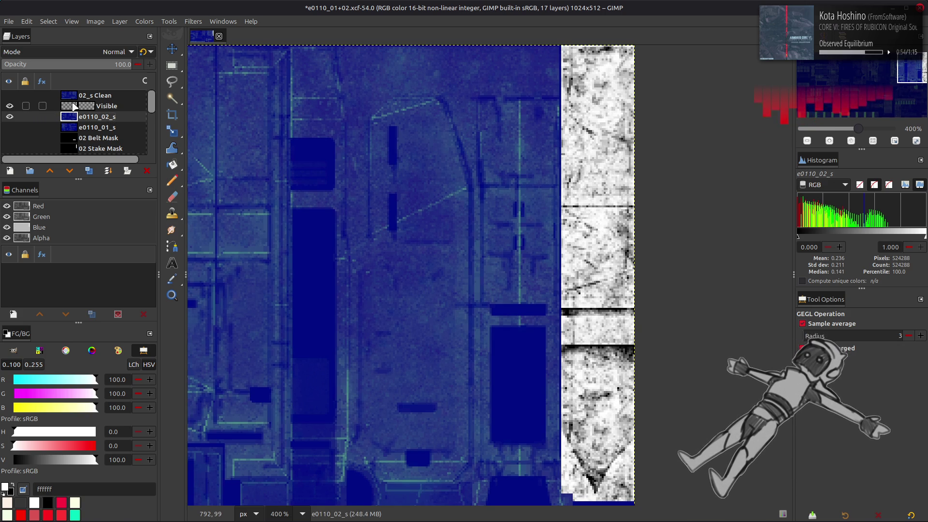
pyautogui.click(75, 107)
pyautogui.click(144, 22)
pyautogui.click(159, 121)
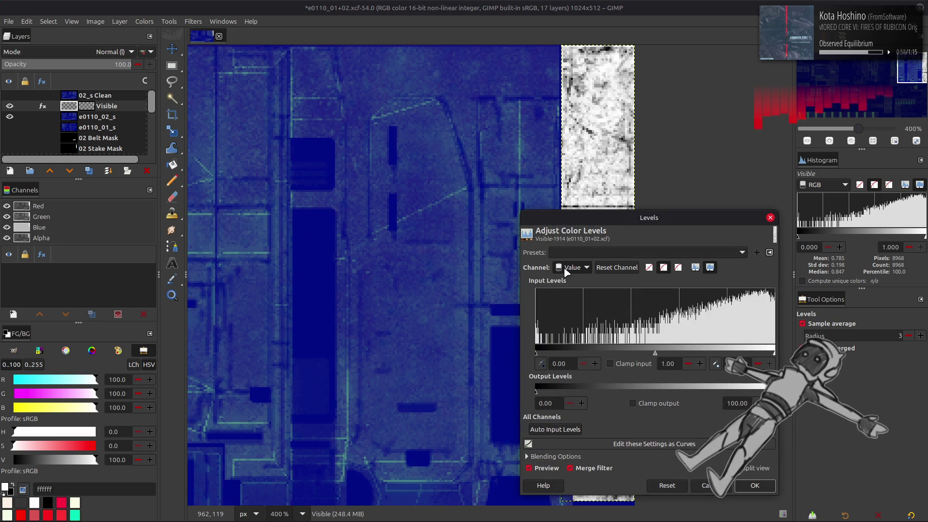
pyautogui.click(754, 485)
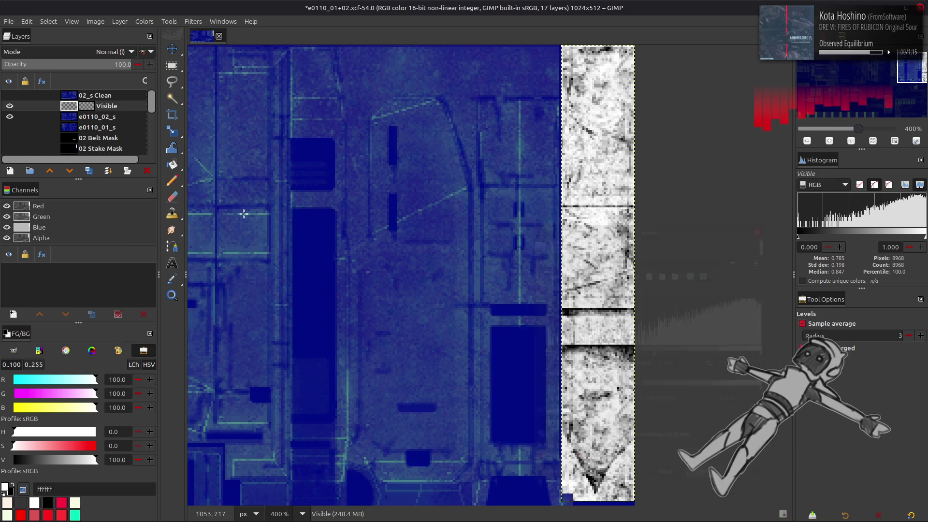
pyautogui.click(108, 120)
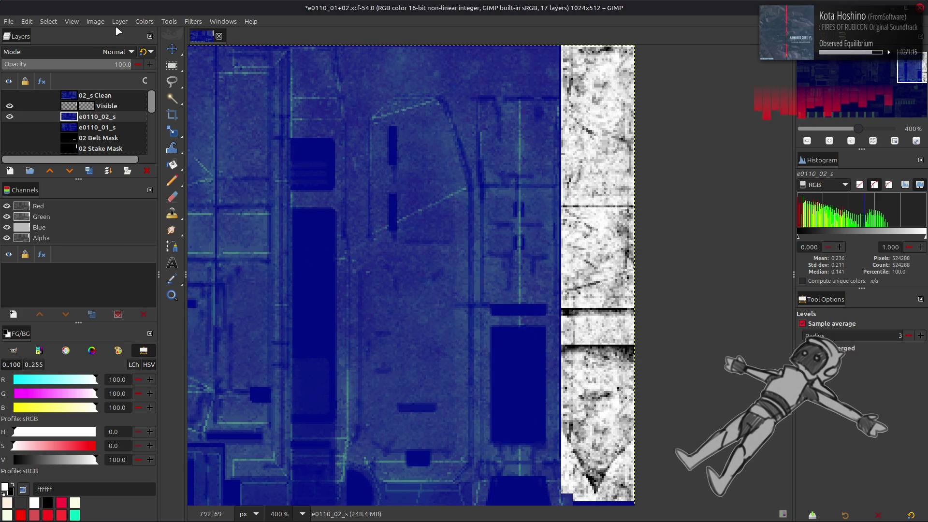
pyautogui.click(145, 22)
pyautogui.moveTo(166, 201)
pyautogui.click(251, 207)
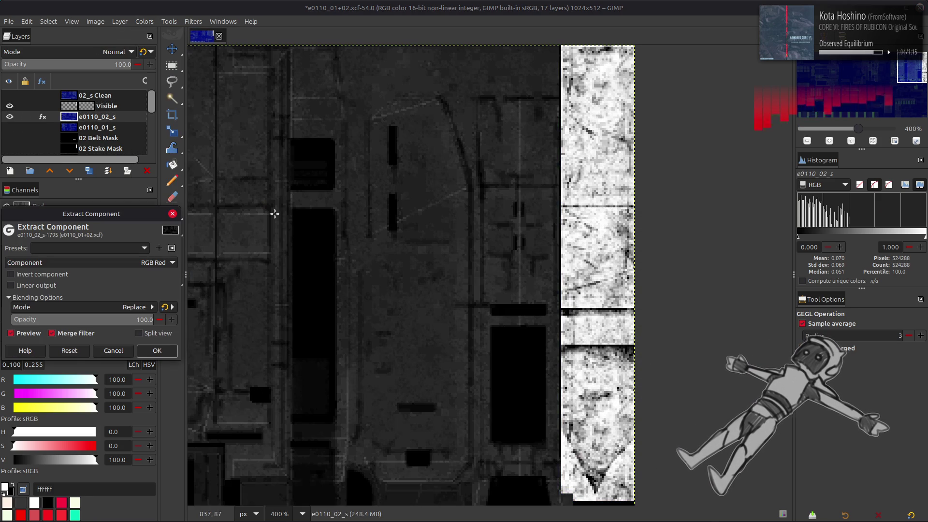
pyautogui.click(156, 351)
pyautogui.moveTo(234, 352); pyautogui.dragTo(649, 193, button='middle')
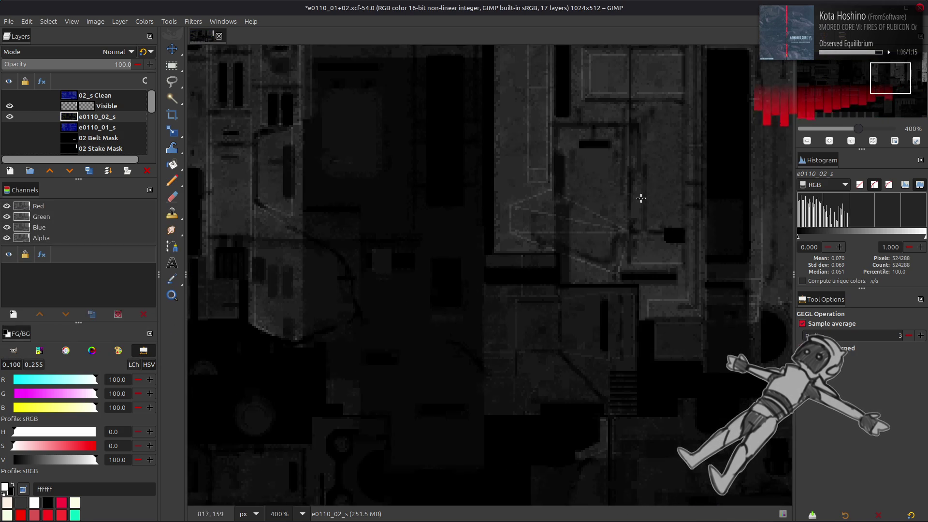
pyautogui.keyDown('ctrl'); pyautogui.scroll(-2, 419, 338); pyautogui.keyUp('ctrl')
pyautogui.scroll(-3, 419, 338)
pyautogui.moveTo(421, 335)
pyautogui.mouseDown(button='middle')
pyautogui.moveTo(614, 274)
pyautogui.moveTo(685, 263)
pyautogui.mouseUp(button='middle')
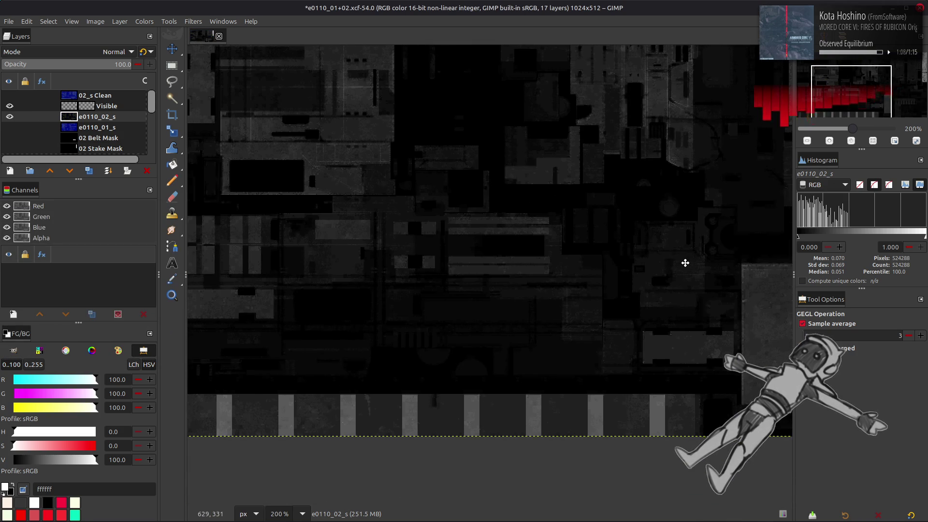
pyautogui.scroll(5, 580, 252)
pyautogui.hscroll(6, 483, 241)
pyautogui.hotkey('ctrl', 'z')
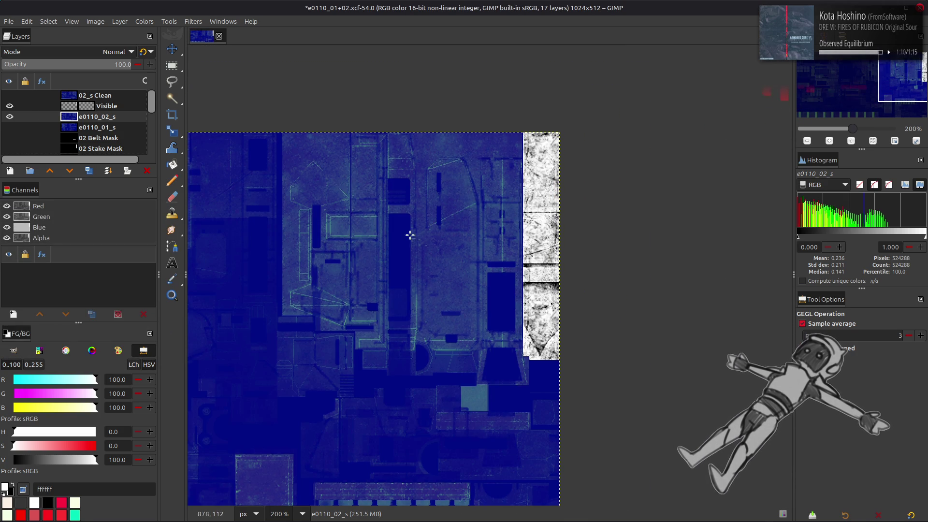
pyautogui.press('m')
pyautogui.click(77, 106)
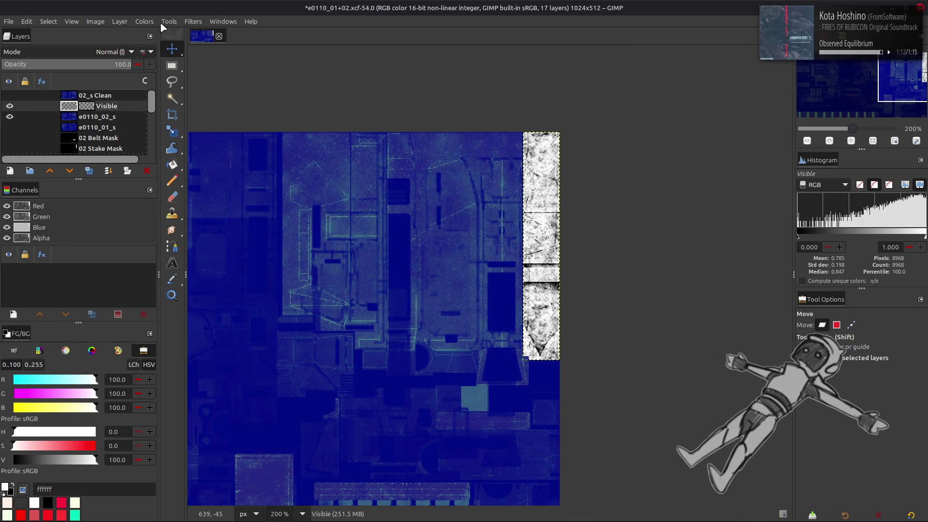
# Step: Try output levels of 50 on the green channel, cancel them, and make e0110_02_s active
pyautogui.click(145, 22)
pyautogui.click(165, 128)
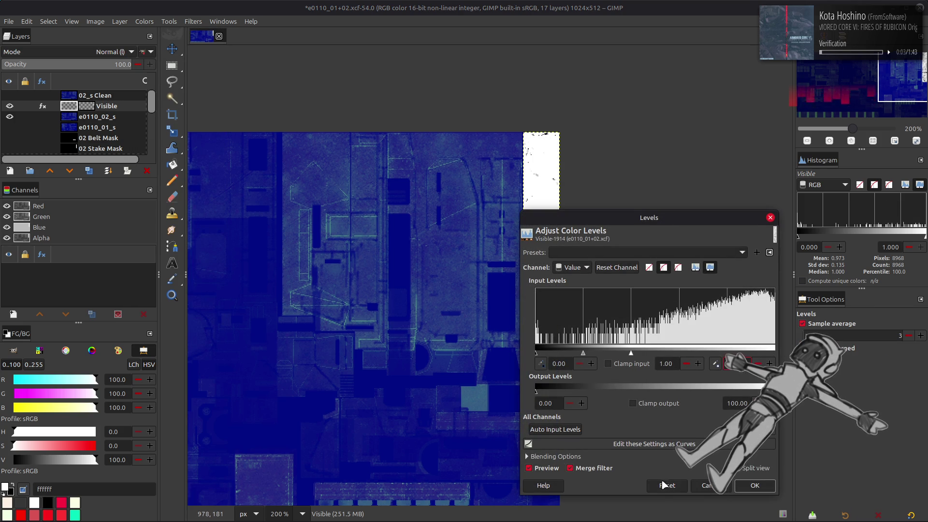
pyautogui.scroll(-1, 576, 271)
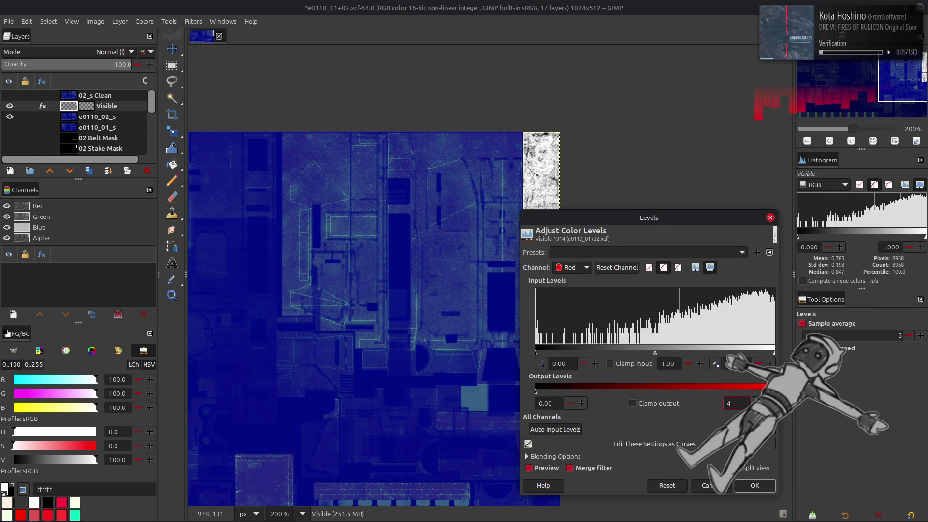
pyautogui.write('0')
pyautogui.moveTo(648, 217); pyautogui.dragTo(736, 221)
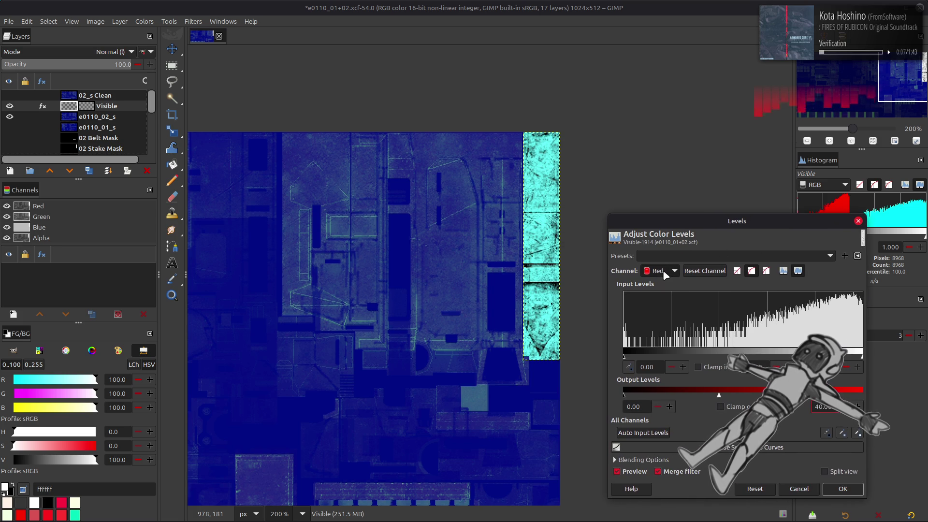
pyautogui.click(646, 410)
pyautogui.write('50')
pyautogui.click(818, 408)
pyautogui.press('Return')
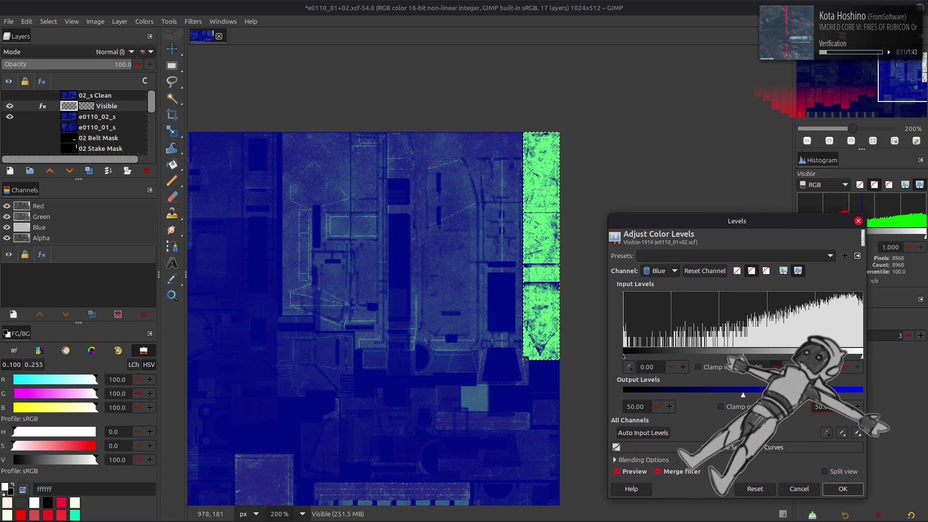
pyautogui.press('Up')
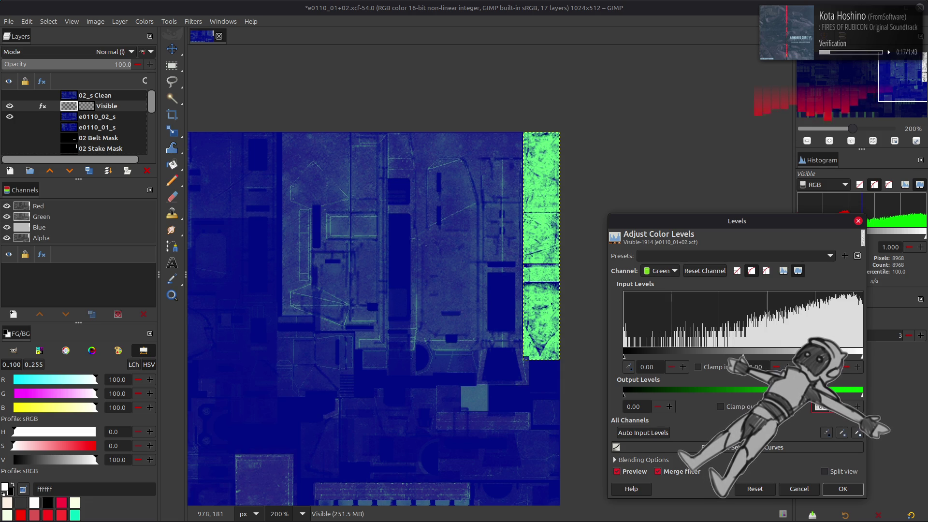
pyautogui.click(799, 488)
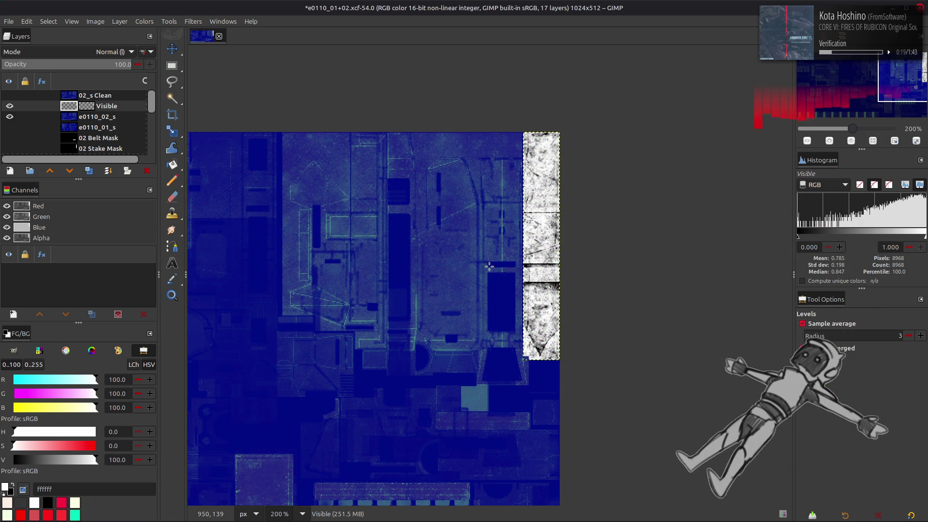
pyautogui.click(92, 118)
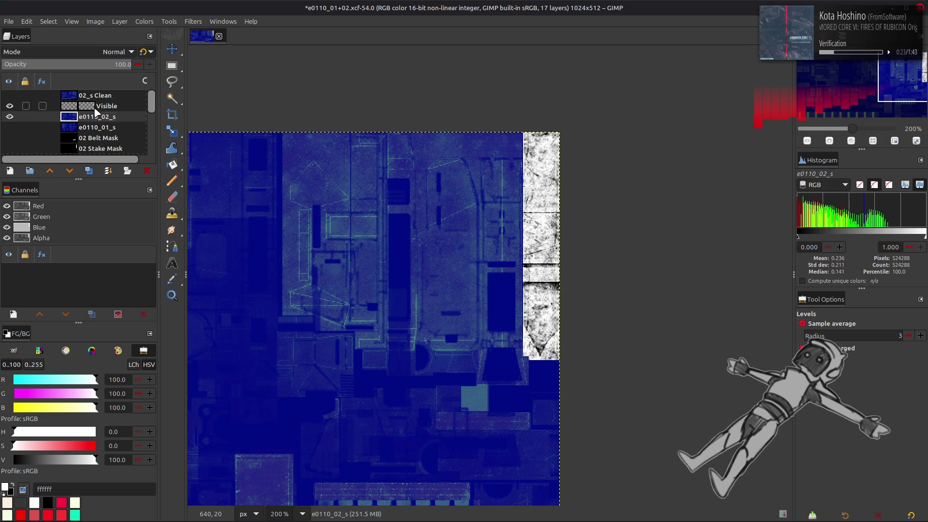
# Step: Sample the green stripe on e0110_02_s with the Color Picker (about 5a9984)
pyautogui.scroll(-5, 297, 173)
pyautogui.scroll(2, 297, 173)
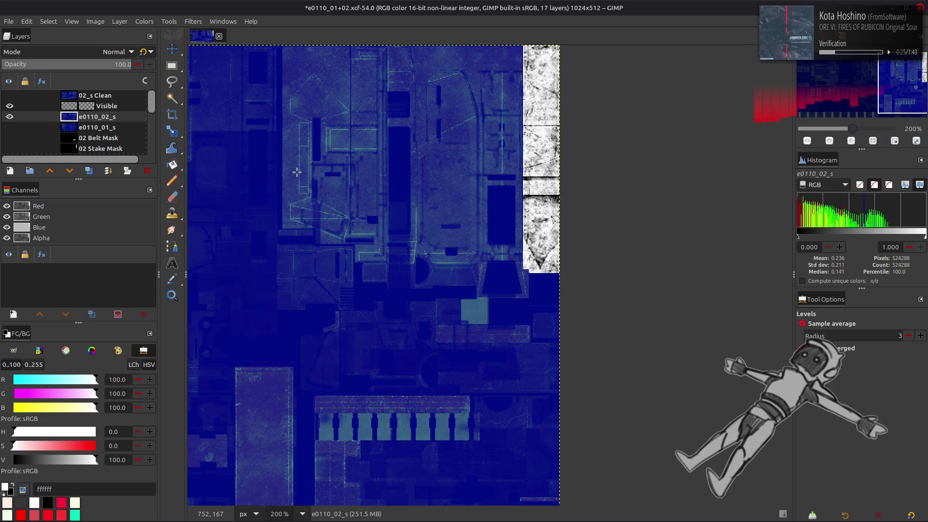
pyautogui.moveTo(358, 306); pyautogui.dragTo(568, 270, button='middle')
pyautogui.press('o')
pyautogui.click(397, 431)
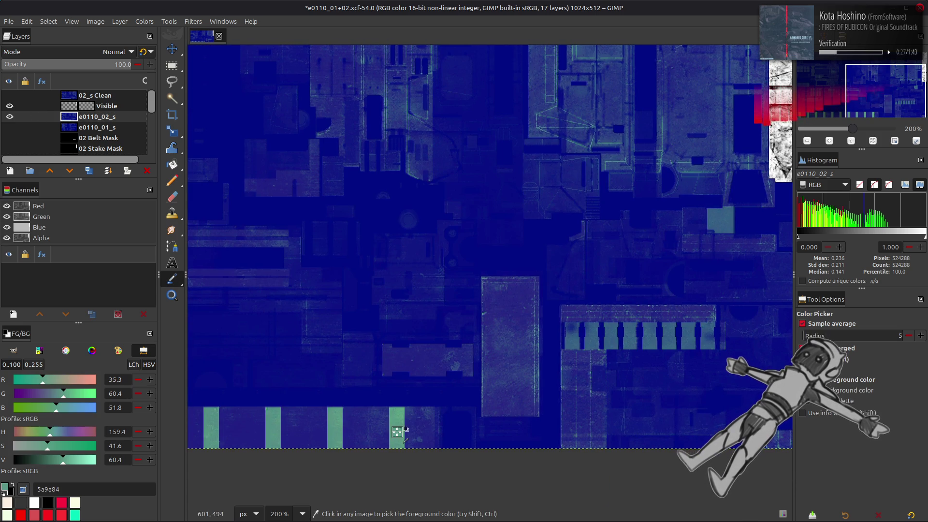
pyautogui.click(396, 430)
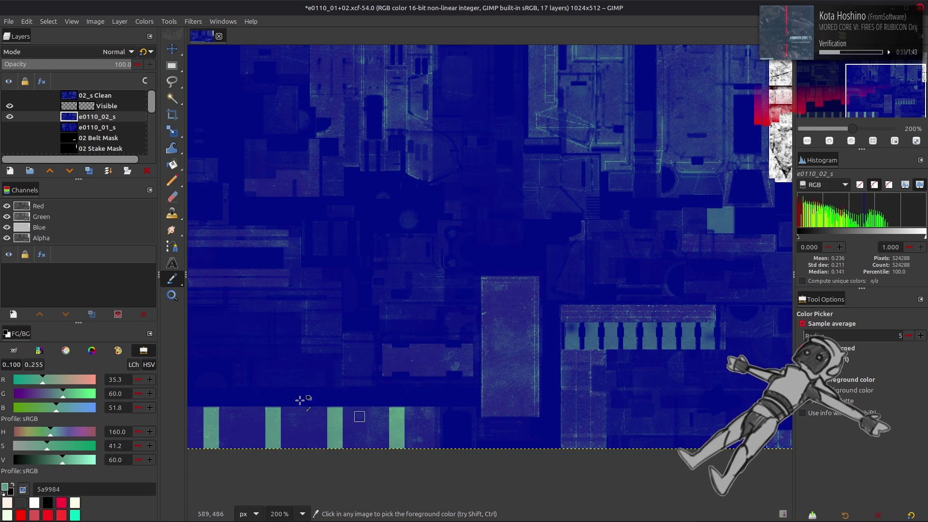
# Step: Reset the colours to default white foreground and select the Visible layer
pyautogui.press('d')
pyautogui.press('x')
pyautogui.scroll(5, 494, 369)
pyautogui.hscroll(8, 371, 380)
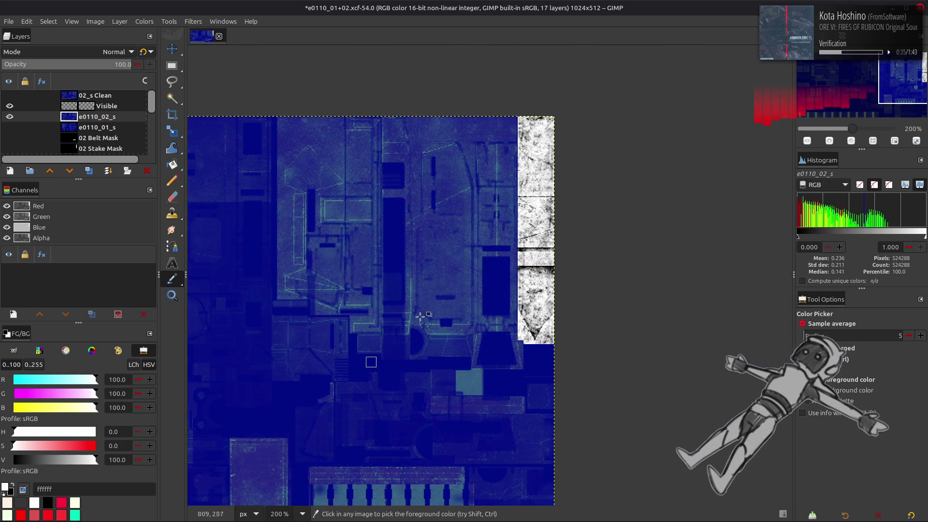
pyautogui.press('m')
pyautogui.click(80, 107)
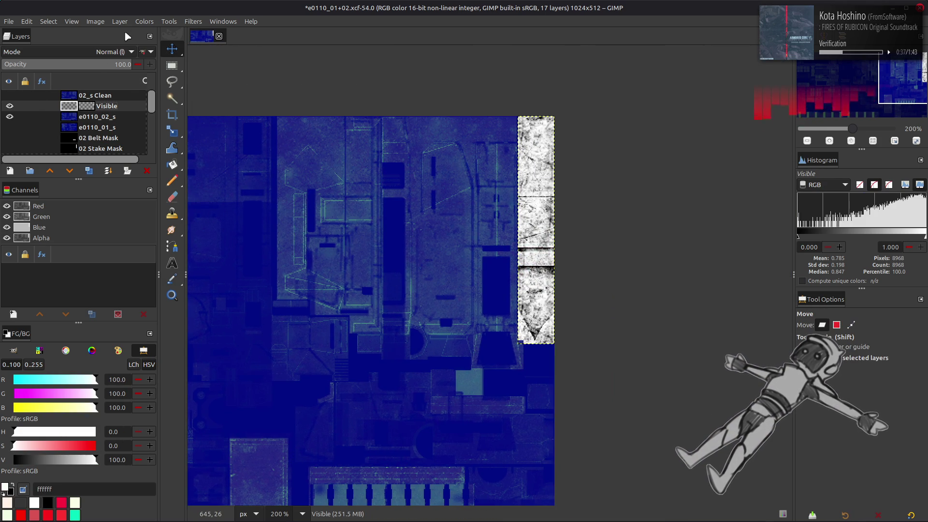
# Step: In Levels on the Visible strip, set Red output high to 0 and Green output high to 60
pyautogui.click(144, 22)
pyautogui.click(171, 129)
pyautogui.scroll(-1, 675, 274)
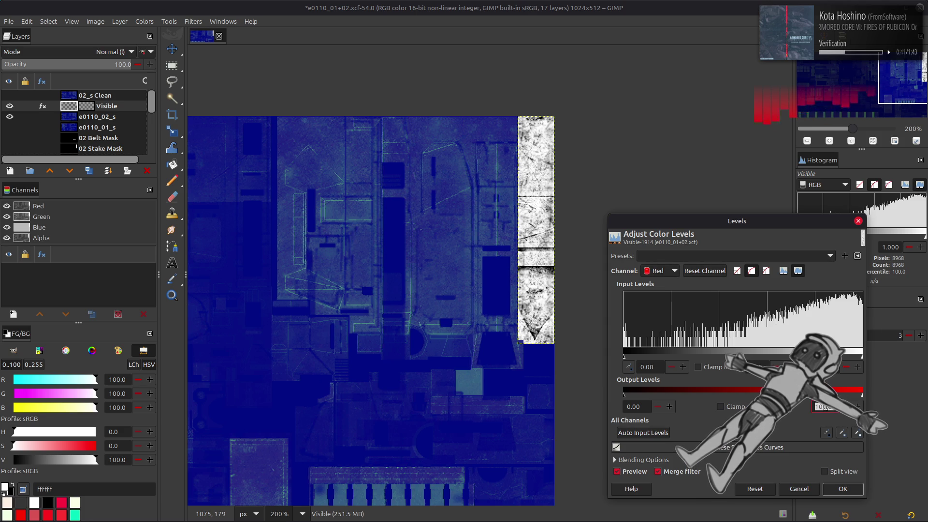
pyautogui.press('BackSpace')
pyautogui.press('BackSpace')
pyautogui.press('Return')
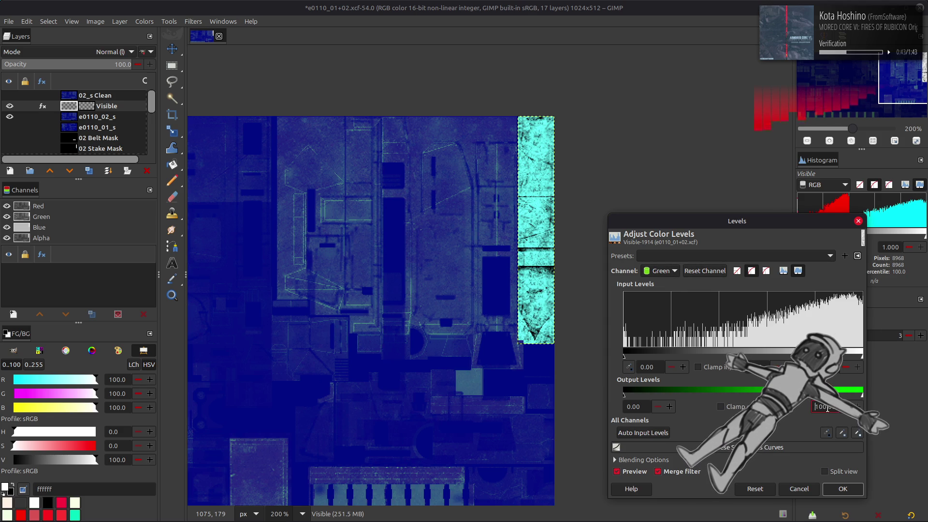
pyautogui.write('60')
pyautogui.press('Return')
# Step: Set the Blue channel's low and high output levels both to 50
pyautogui.scroll(-1, 662, 280)
pyautogui.tripleClick(638, 407)
pyautogui.write('50')
pyautogui.press('Return')
pyautogui.tripleClick(826, 407)
pyautogui.write('50')
pyautogui.press('Return')
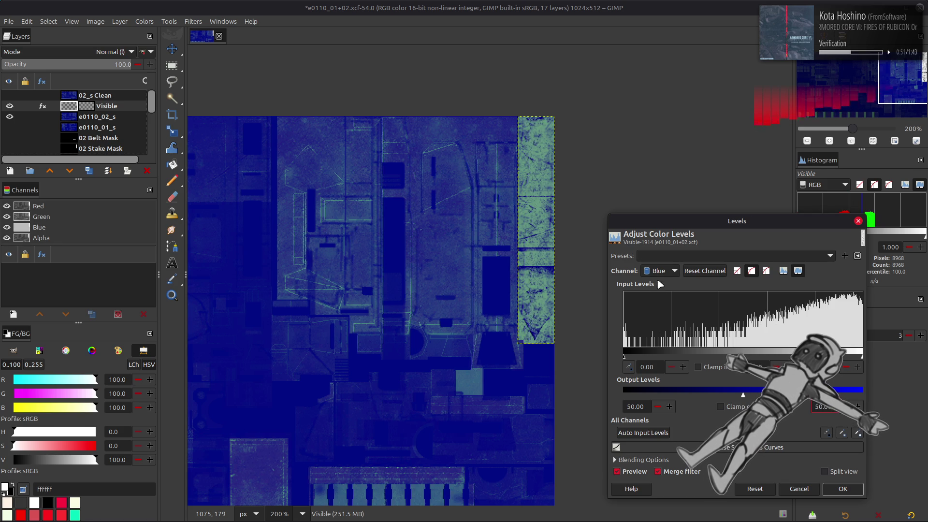
# Step: Raise Green low output to about 14 and Red low to 10, apply, and save e0110_01+02.xcf
pyautogui.scroll(1, 662, 272)
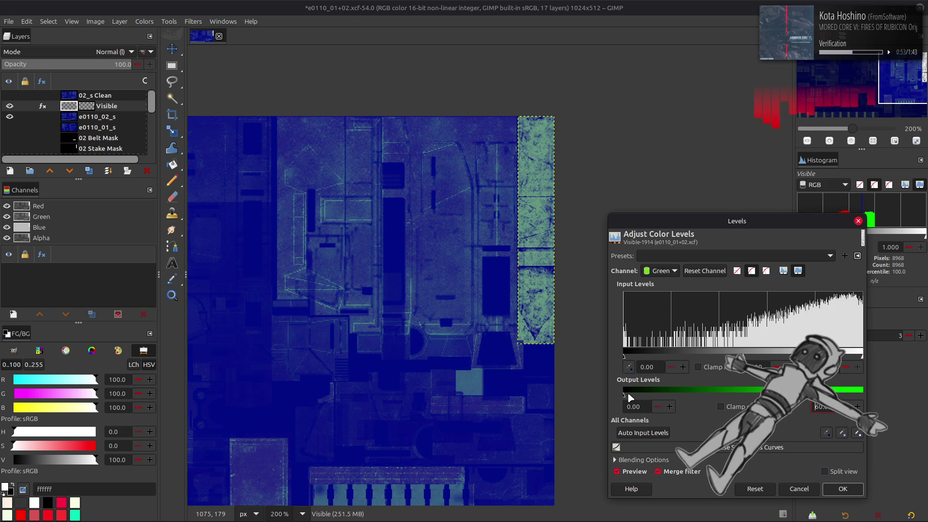
pyautogui.moveTo(625, 394)
pyautogui.mouseDown()
pyautogui.moveTo(675, 394)
pyautogui.moveTo(541, 381)
pyautogui.mouseUp()
pyautogui.click(660, 271)
pyautogui.click(659, 260)
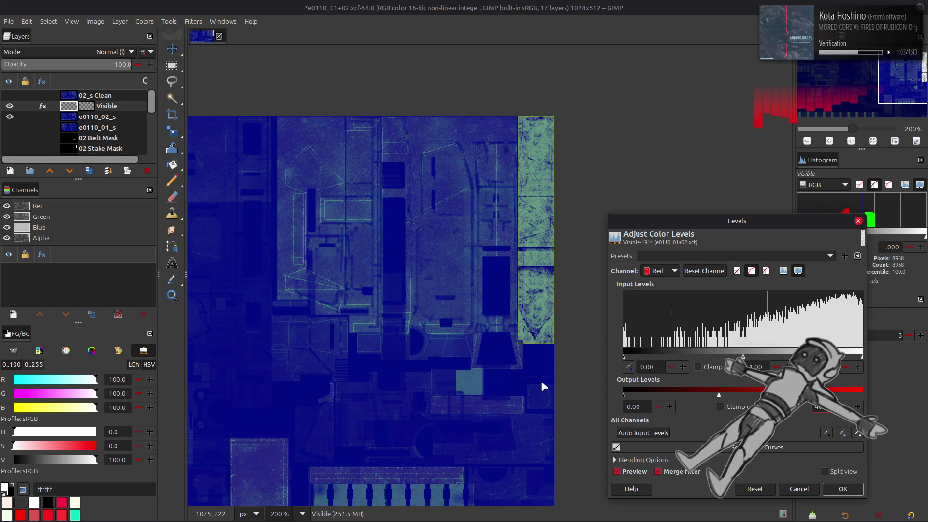
pyautogui.moveTo(624, 394)
pyautogui.mouseDown()
pyautogui.moveTo(714, 384)
pyautogui.moveTo(550, 377)
pyautogui.mouseUp()
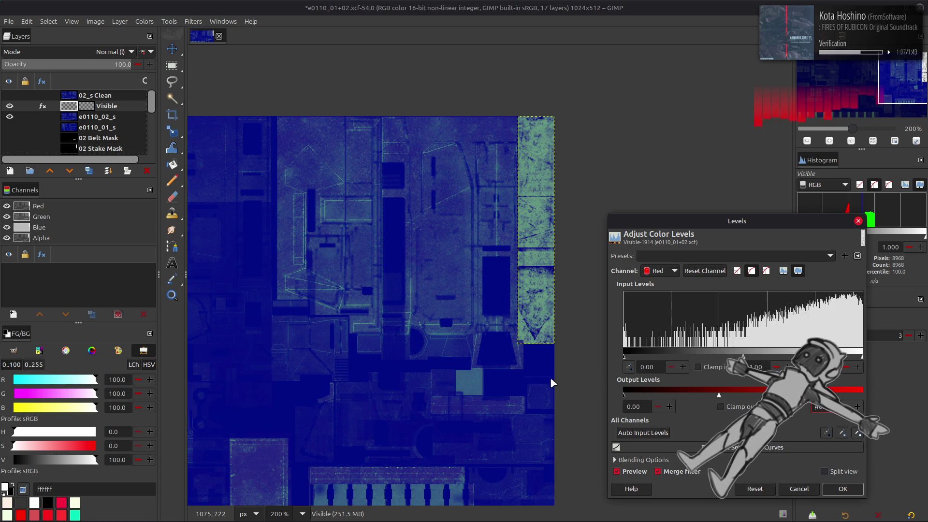
pyautogui.click(641, 405)
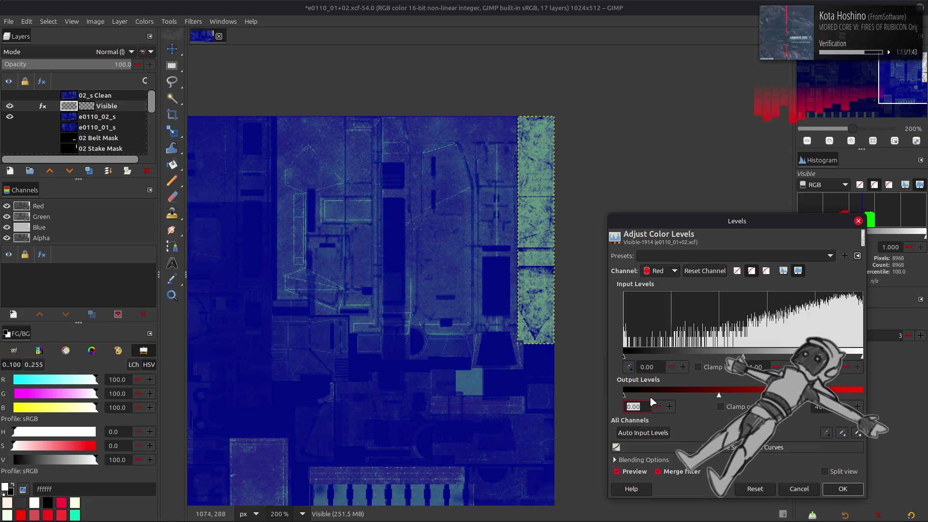
pyautogui.write('10')
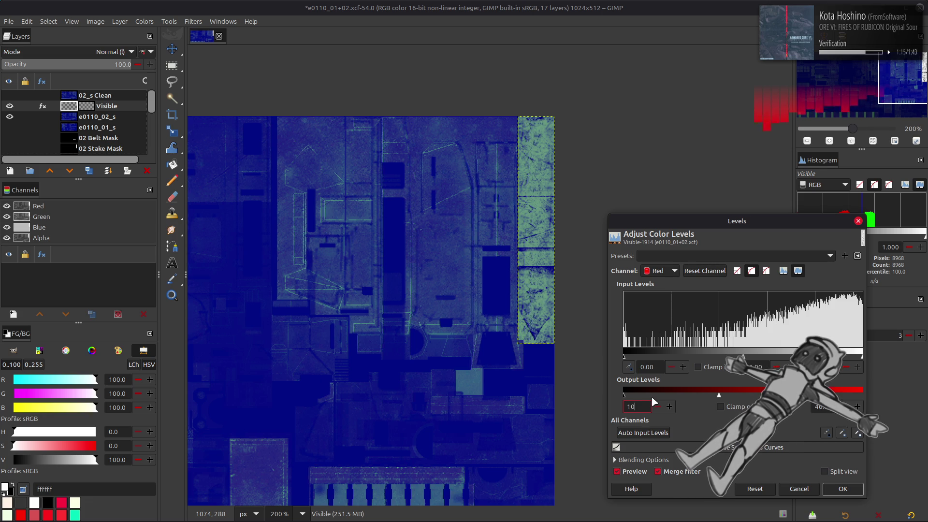
pyautogui.press('Return')
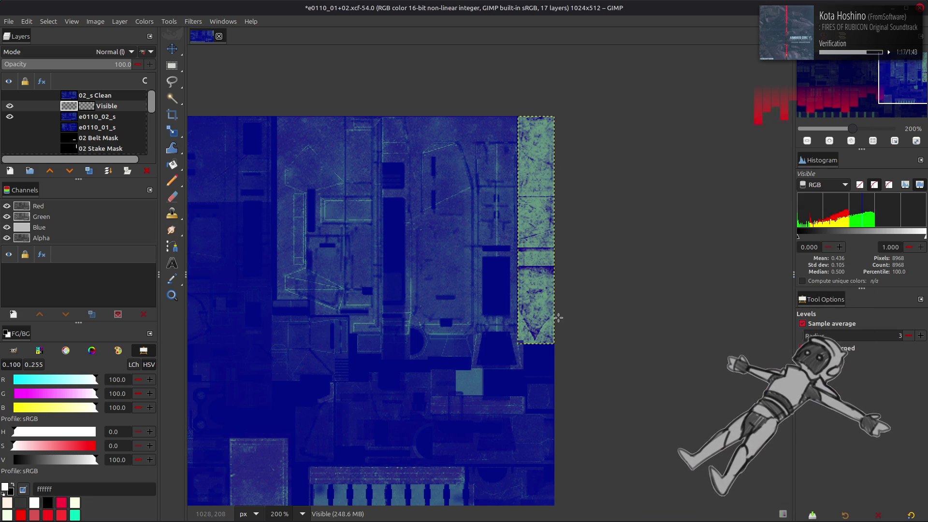
pyautogui.press('m')
pyautogui.hotkey('ctrl', 's')
pyautogui.hotkey('alt', 'Tab')
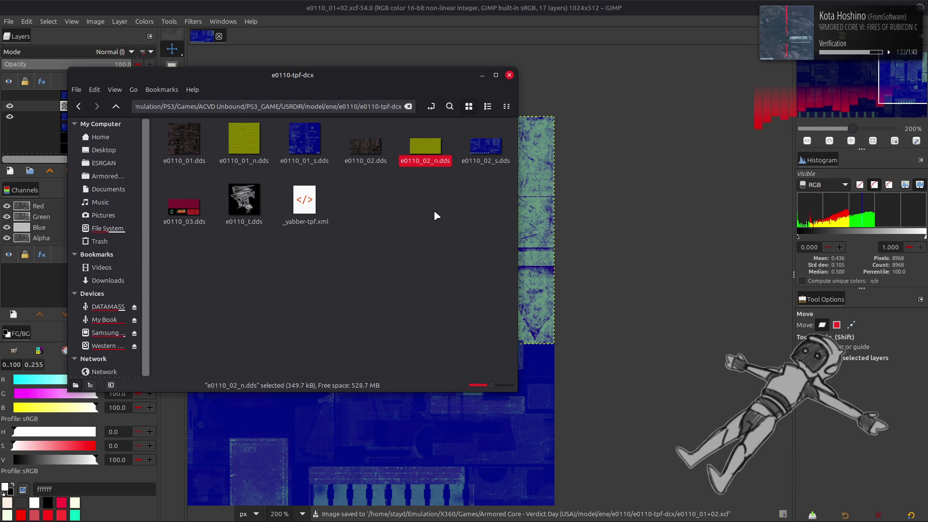
# Step: Bring the Verdict Day e0110-tpf-dcx folder window forward in Nemo
pyautogui.click(434, 210)
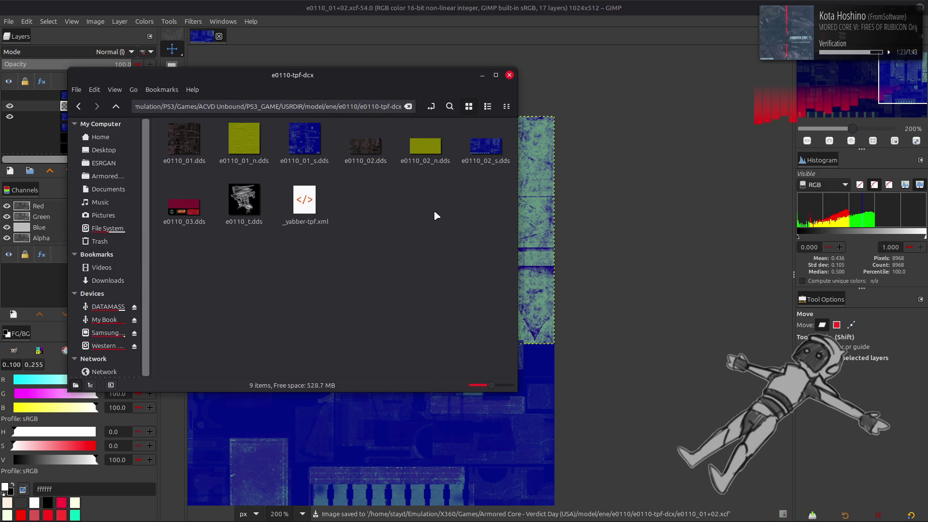
pyautogui.hotkey('alt', 'Tab')
pyautogui.hotkey('alt', 'Tab')
pyautogui.hotkey('alt', 'Tab')
pyautogui.hotkey('alt', 'Tab')
pyautogui.hotkey('alt', 'Tab')
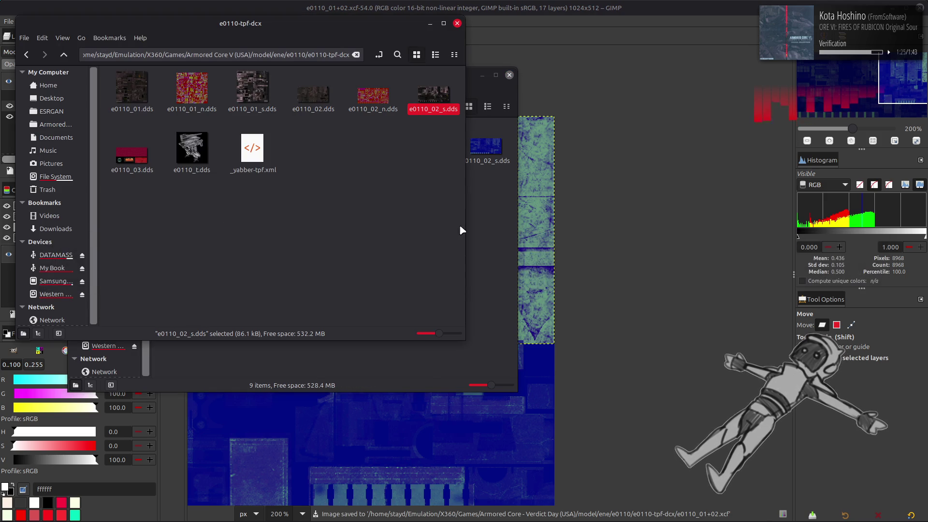
pyautogui.click(392, 163)
pyautogui.hotkey('alt', 'Tab')
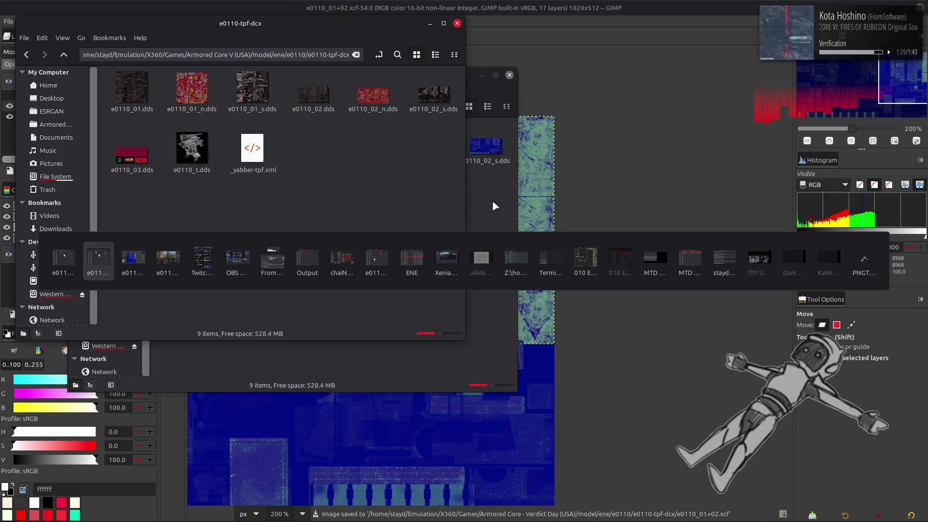
pyautogui.click(382, 259)
pyautogui.click(502, 260)
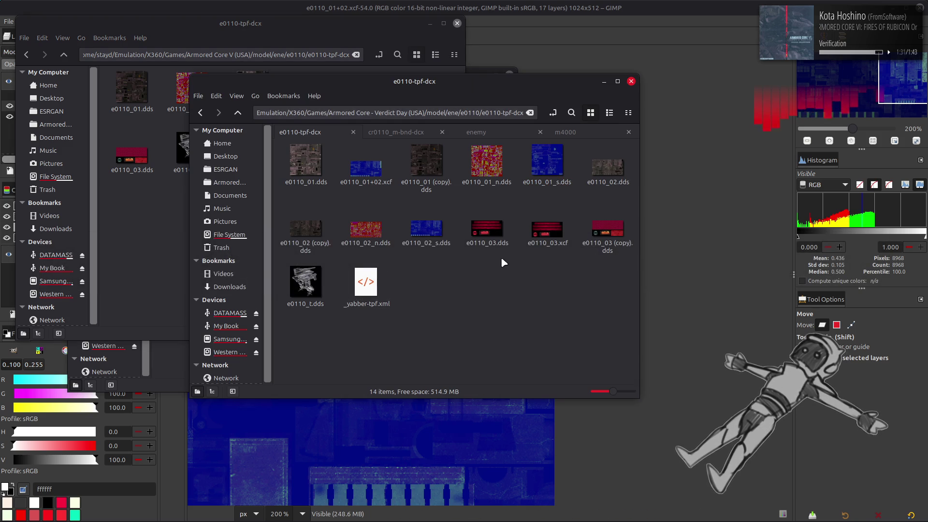
# Step: Copy and paste e0110_02_s.dds to duplicate it, then return to GIMP
pyautogui.click(547, 170)
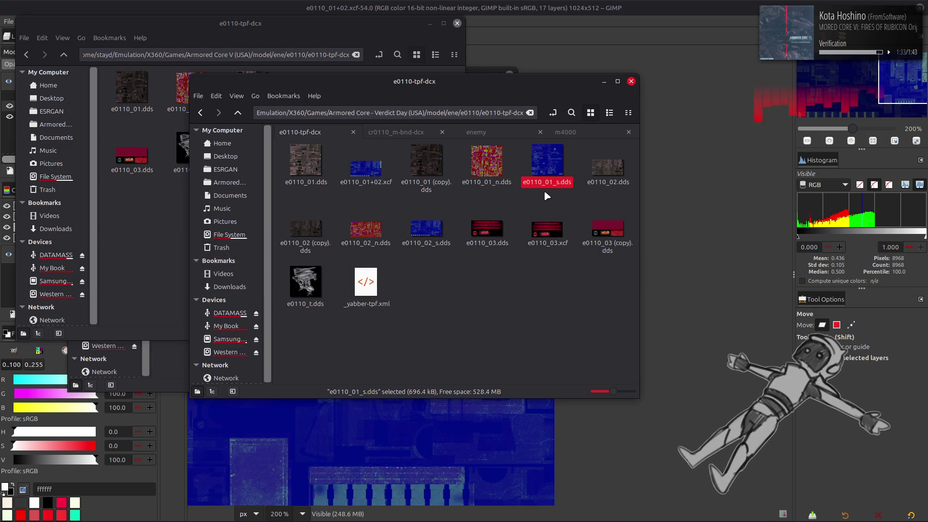
pyautogui.click(368, 169)
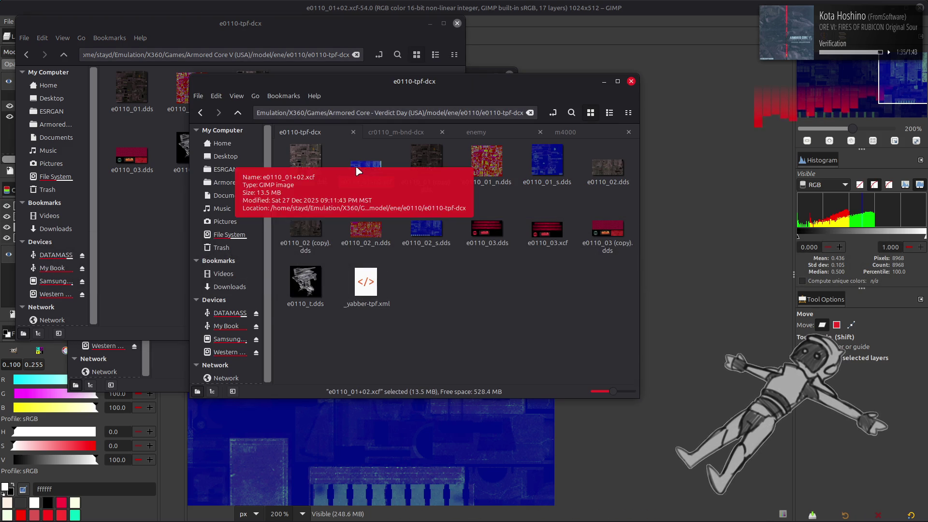
pyautogui.click(426, 228)
pyautogui.hotkey('ctrl', 'c')
pyautogui.hotkey('ctrl', 'v')
pyautogui.hotkey('alt', 'Tab')
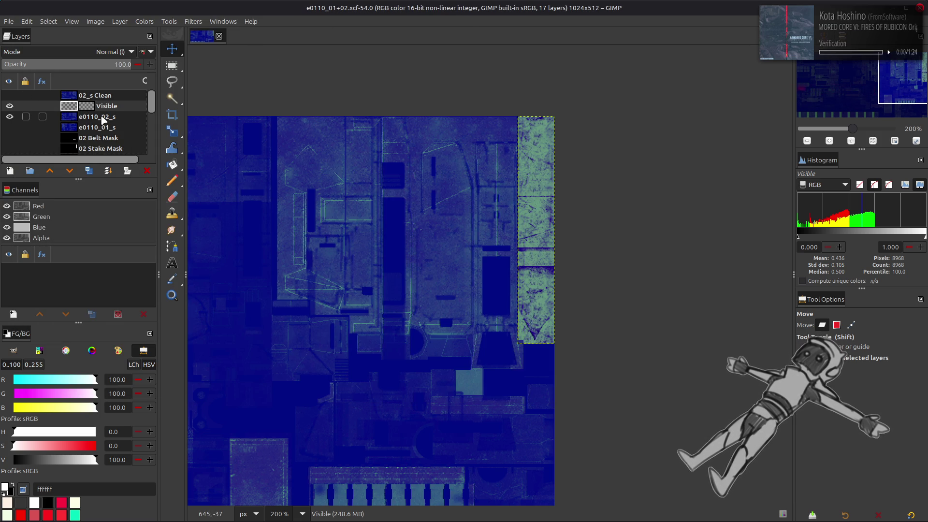
# Step: Move the Visible layer above 02_s Clean and toggle a layer's visibility to compare
pyautogui.moveTo(117, 113); pyautogui.dragTo(118, 95)
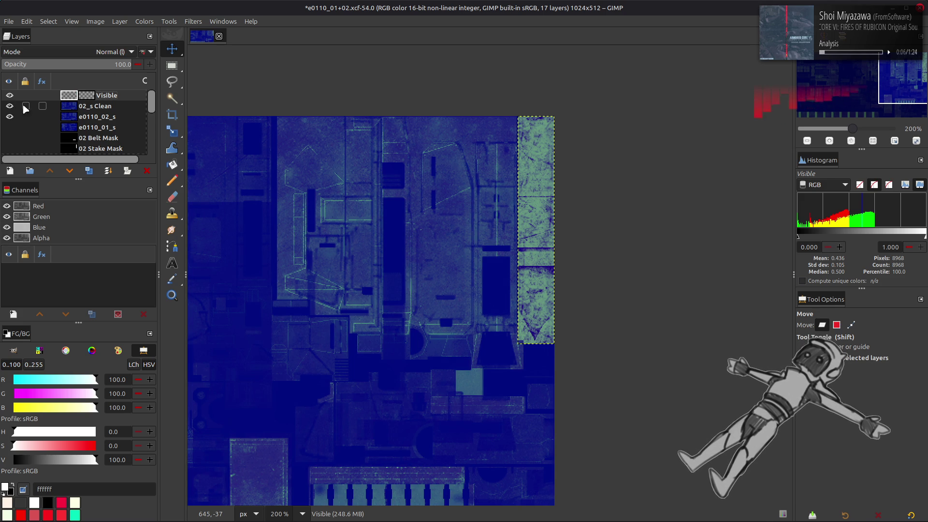
pyautogui.click(106, 106)
pyautogui.click(101, 118)
pyautogui.click(91, 106)
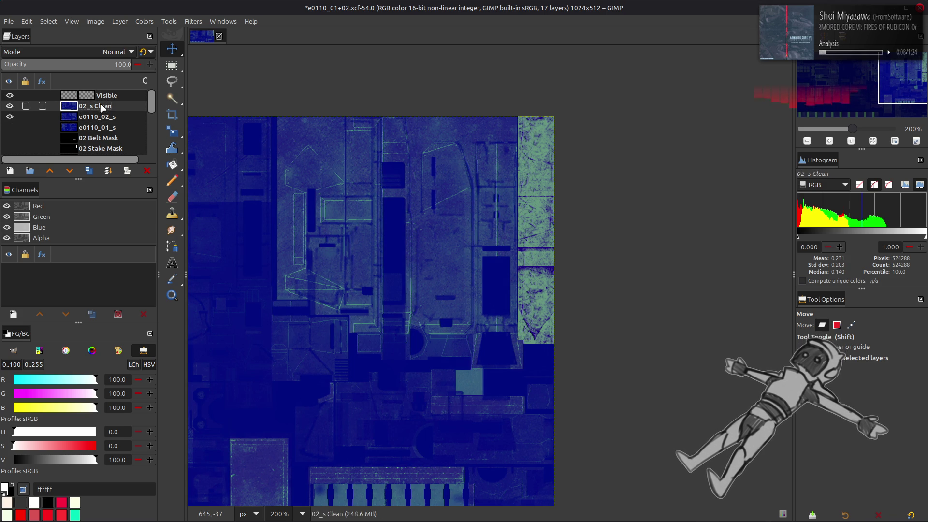
pyautogui.click(9, 95)
pyautogui.click(9, 95)
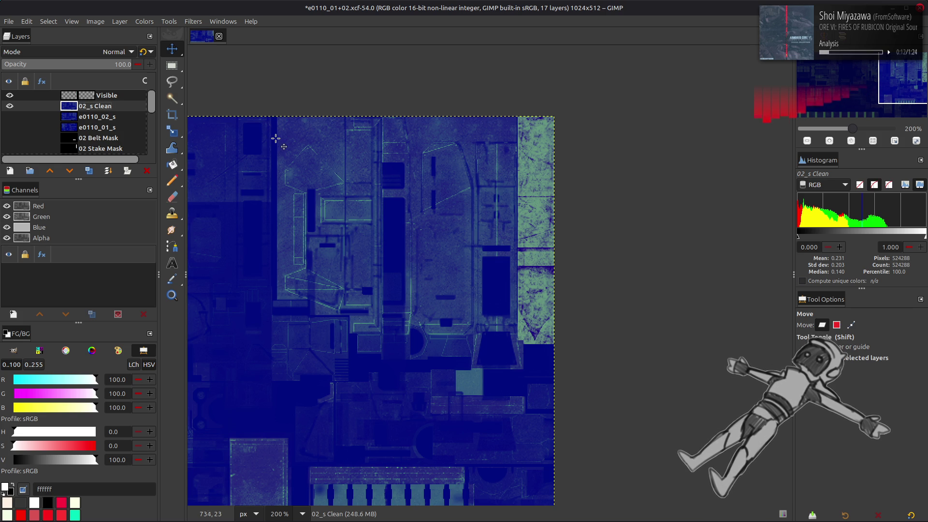
# Step: Save e0110_01+02.xcf, then delete the Visible layer
pyautogui.hotkey('ctrl', 's')
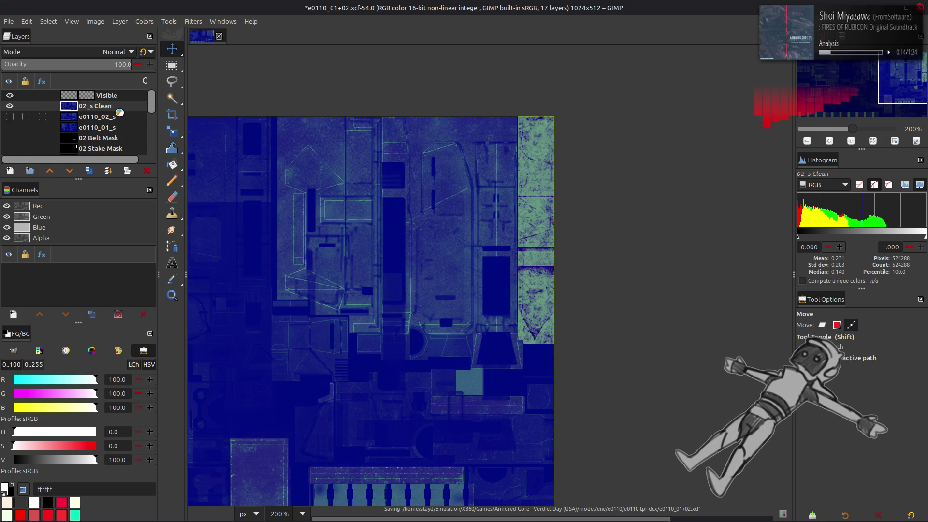
pyautogui.click(109, 99)
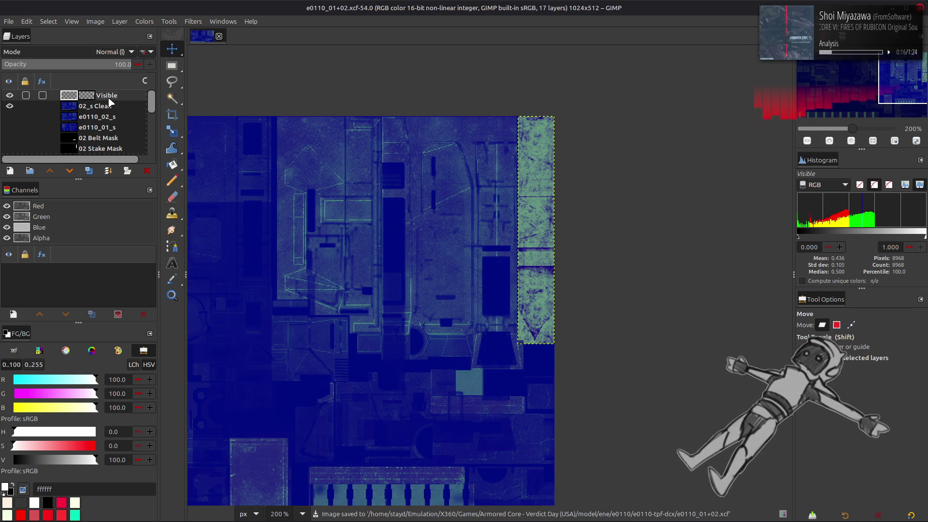
pyautogui.press('Delete')
# Step: Look through the layer actions and Scale Layer dialog, cancelling without changes
pyautogui.rightClick(110, 102)
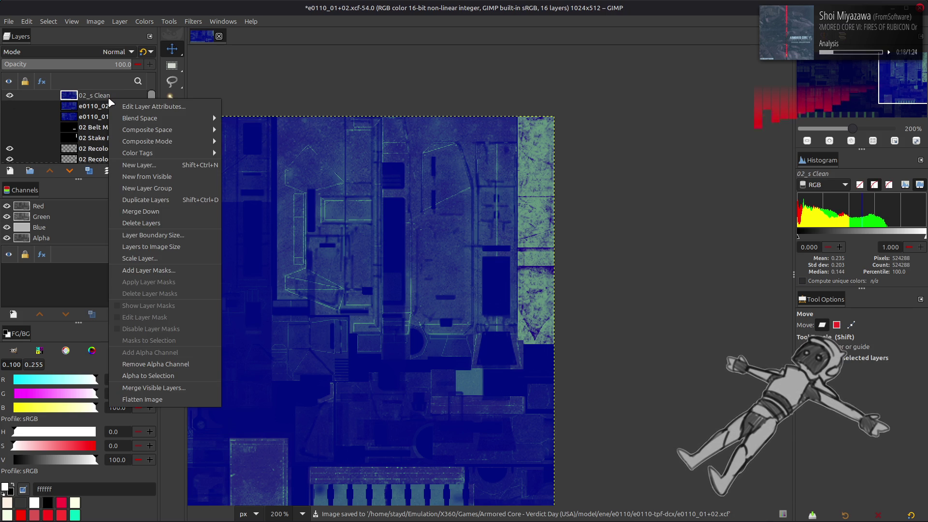
pyautogui.press('Escape')
pyautogui.click(120, 21)
pyautogui.click(139, 175)
pyautogui.press('Escape')
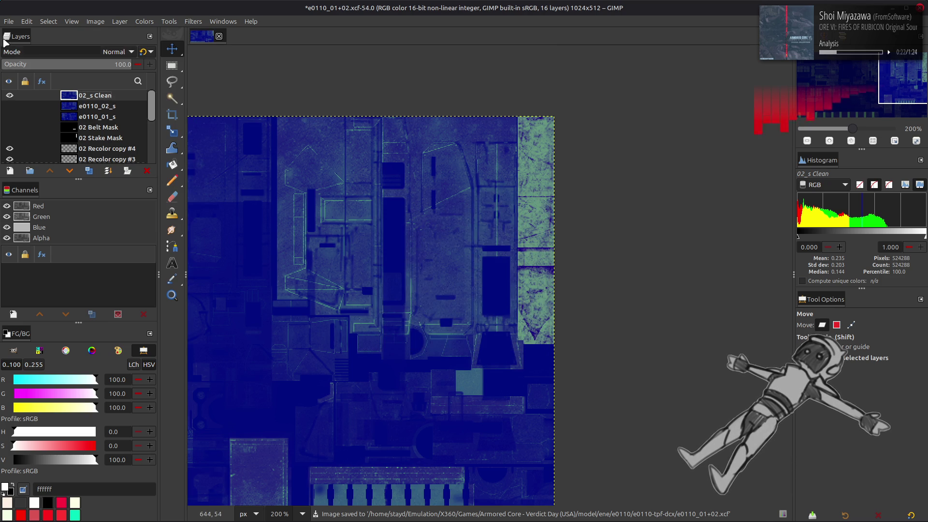
# Step: Export over e0110_02_s.dds as a DDS with gamma correction off, replacing the file
pyautogui.click(9, 21)
pyautogui.click(68, 190)
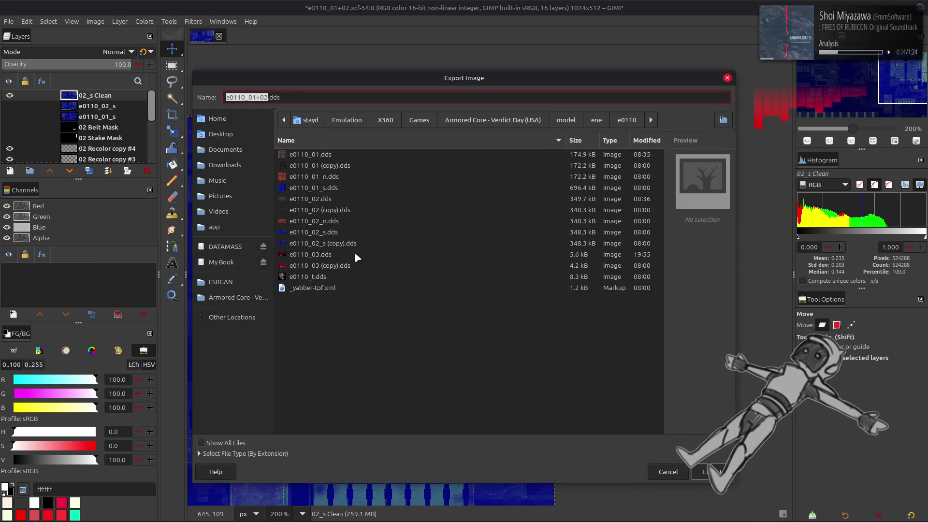
pyautogui.click(360, 234)
pyautogui.click(705, 471)
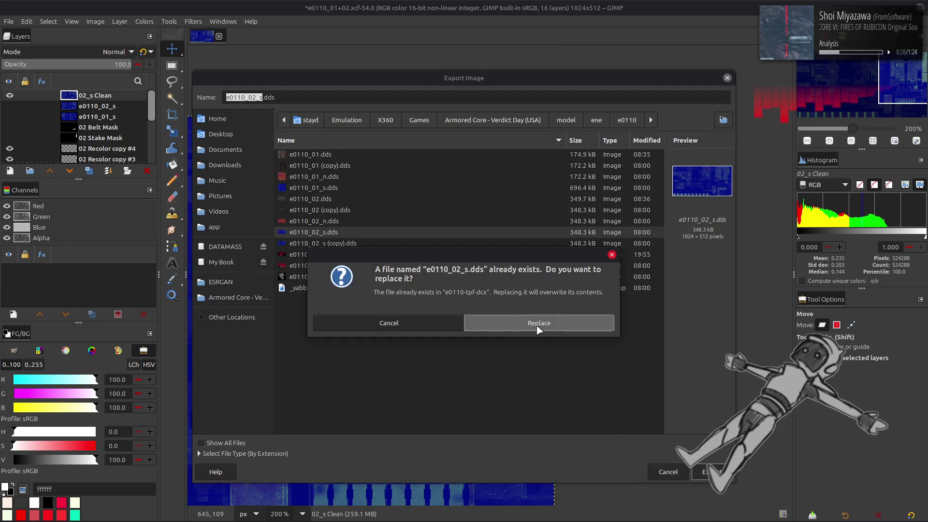
pyautogui.click(536, 325)
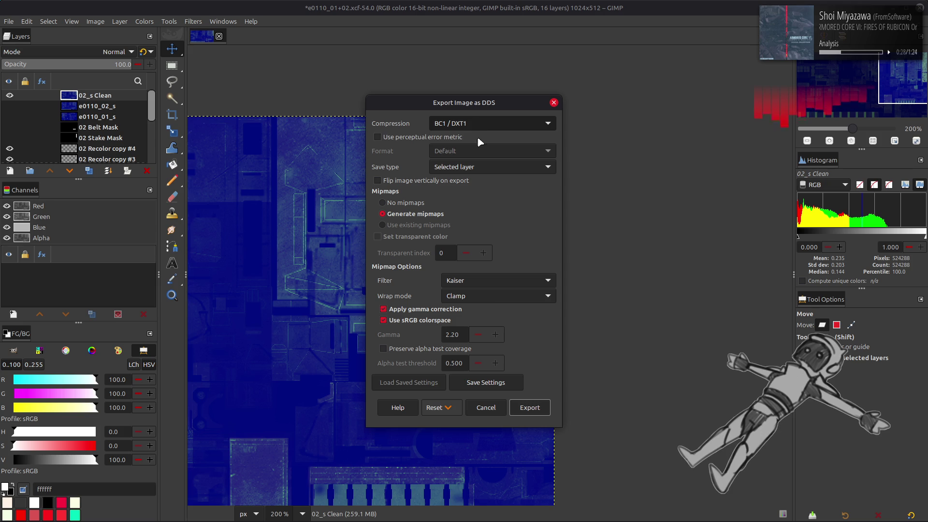
pyautogui.click(440, 309)
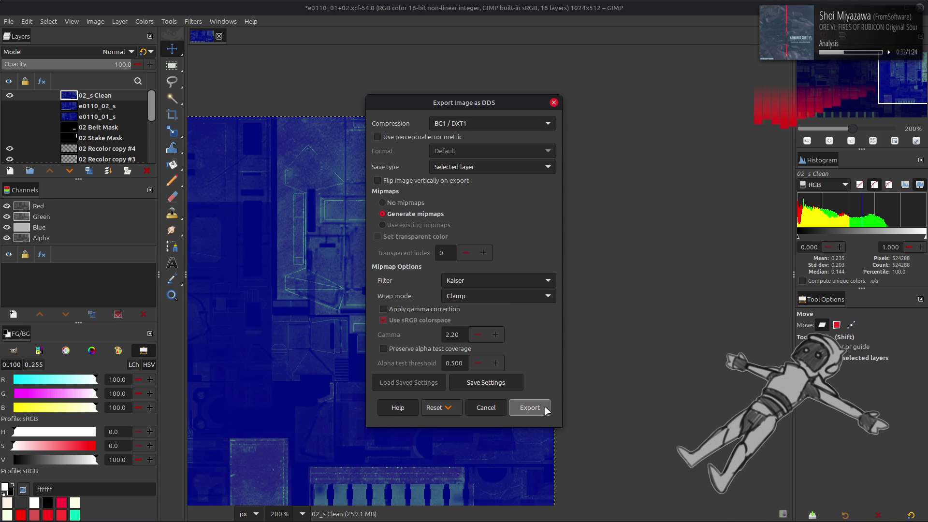
pyautogui.click(530, 408)
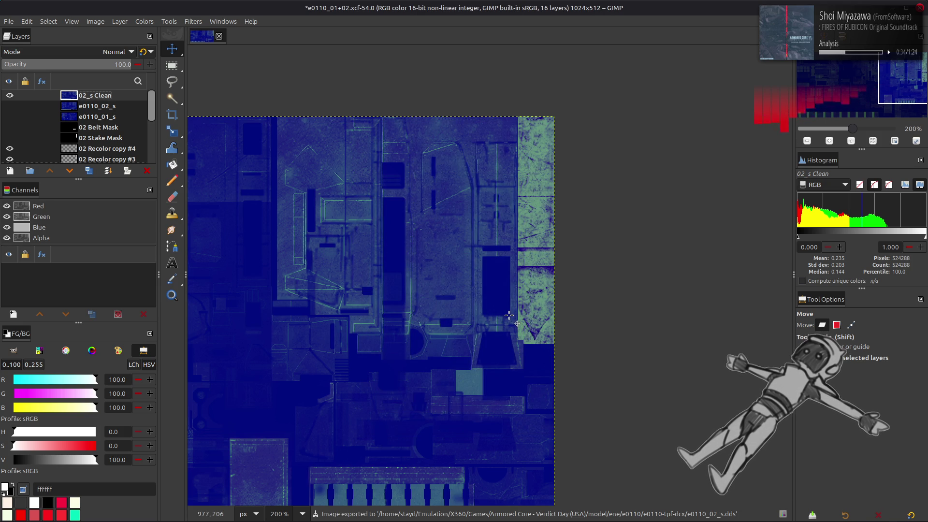
pyautogui.hotkey('alt', 'Tab')
pyautogui.hotkey('alt', 'Tab')
pyautogui.hotkey('alt', 'Tab')
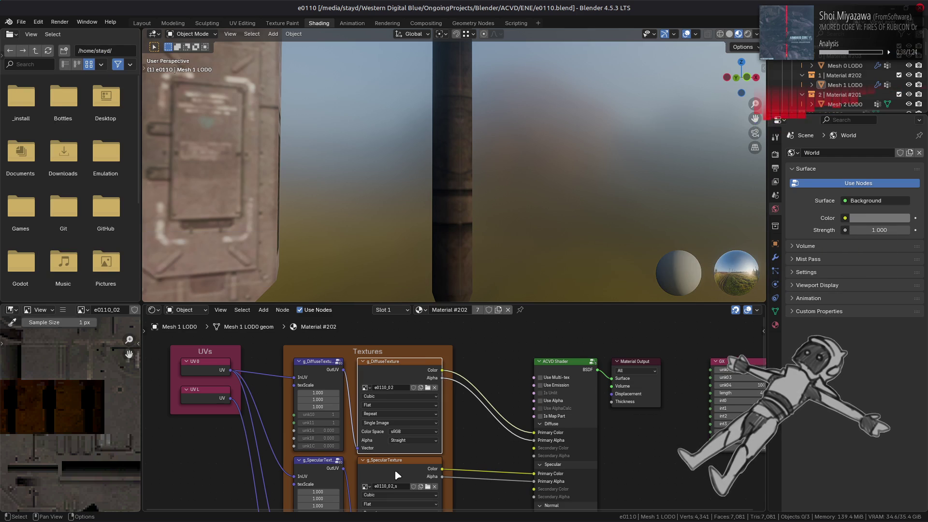
pyautogui.hotkey('alt', 'Tab')
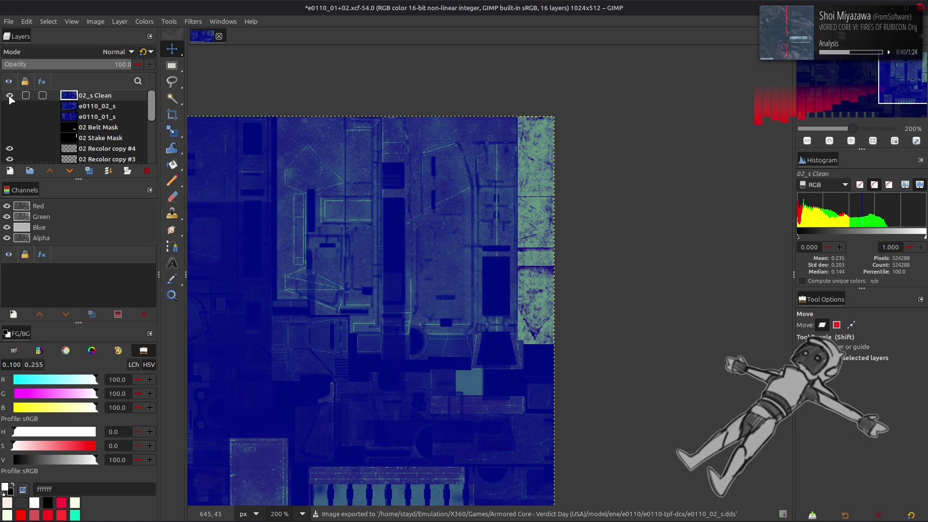
# Step: Restore and hide the Visible layer, then add a New from Visible layer scaled to 1024 × 512
pyautogui.hotkey('ctrl', 'z')
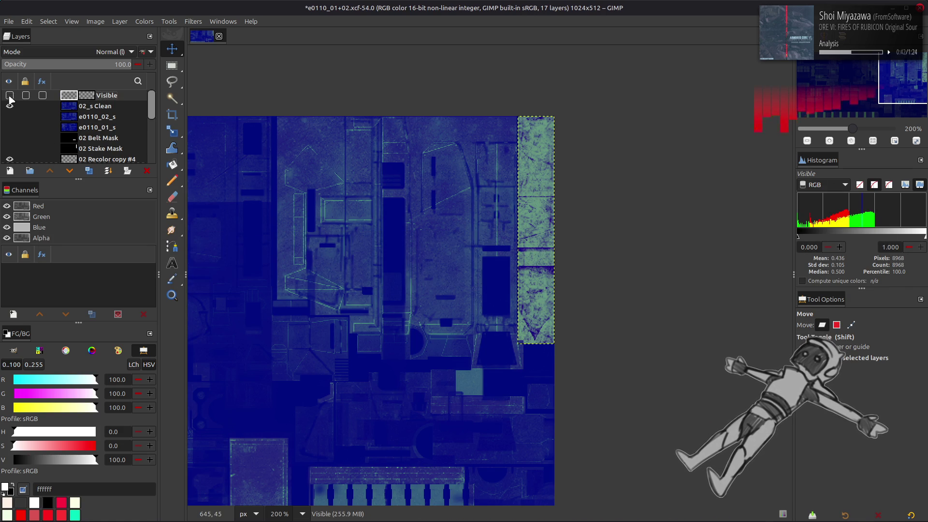
pyautogui.click(9, 96)
pyautogui.scroll(-2, 9, 99)
pyautogui.rightClick(99, 121)
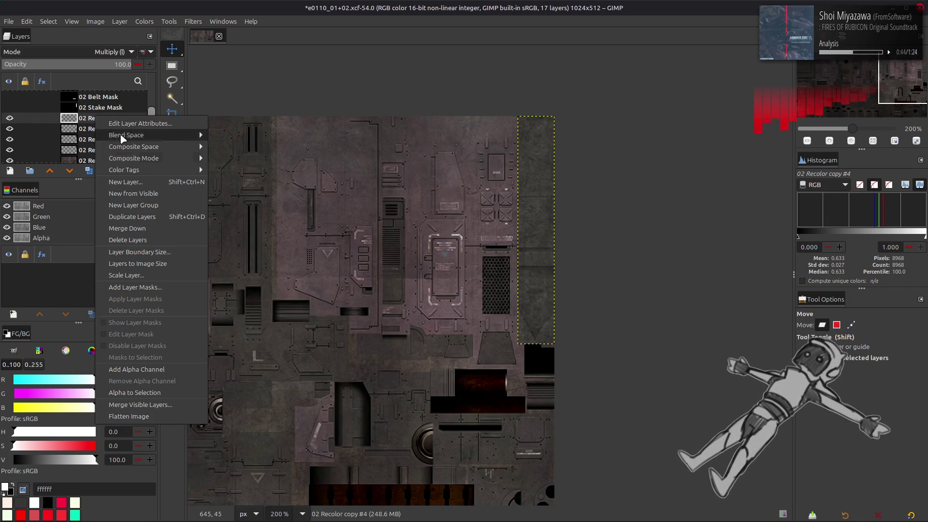
pyautogui.click(121, 193)
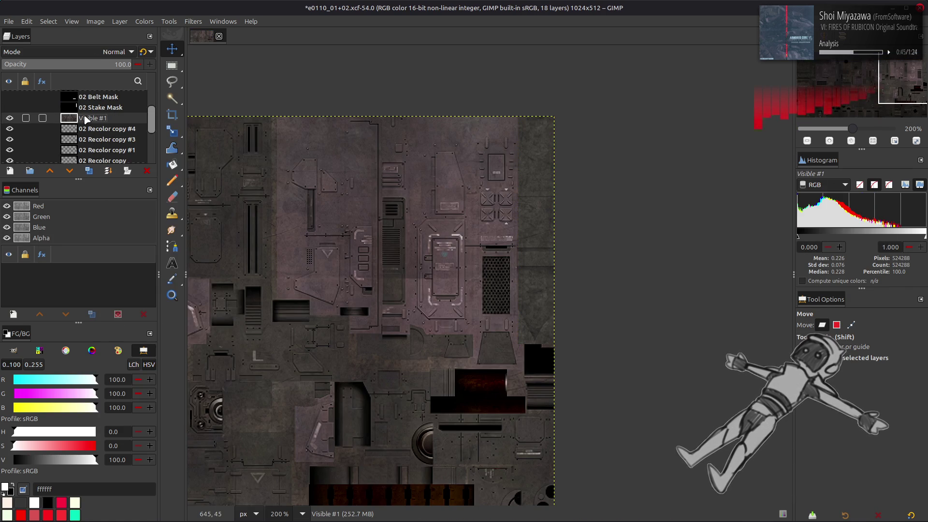
pyautogui.click(120, 21)
pyautogui.click(175, 174)
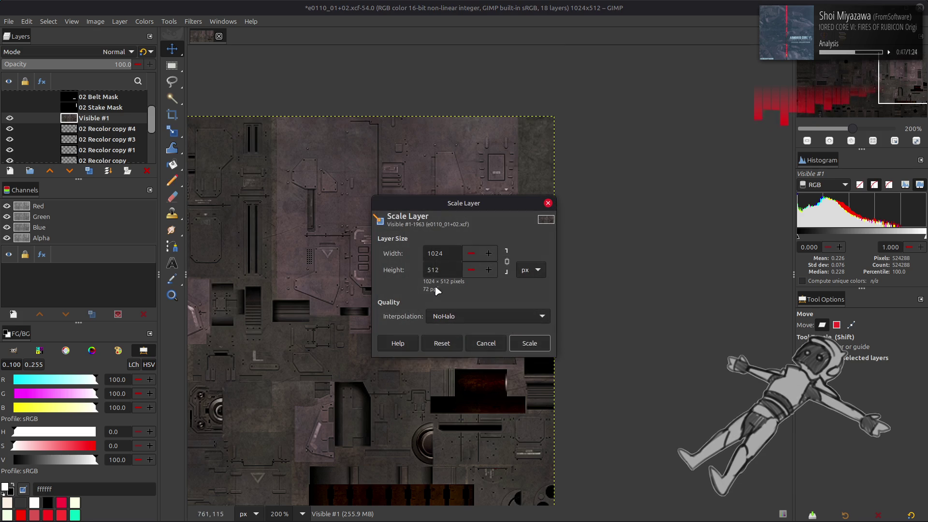
pyautogui.click(512, 344)
# Step: Export over e0110_02.dds with gamma correction and sRGB colorspace enabled
pyautogui.click(11, 22)
pyautogui.click(64, 178)
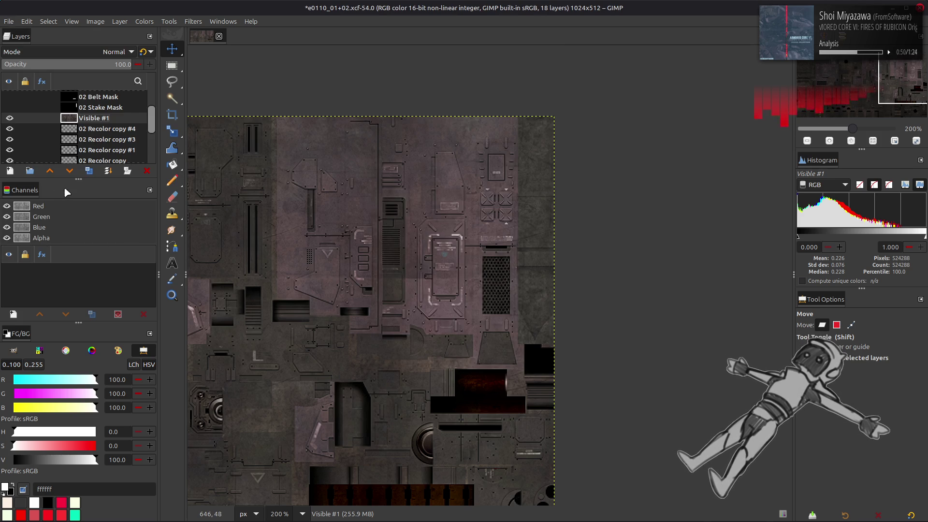
pyautogui.click(325, 203)
pyautogui.click(713, 472)
pyautogui.click(536, 321)
pyautogui.click(387, 307)
pyautogui.click(384, 316)
pyautogui.press('Return')
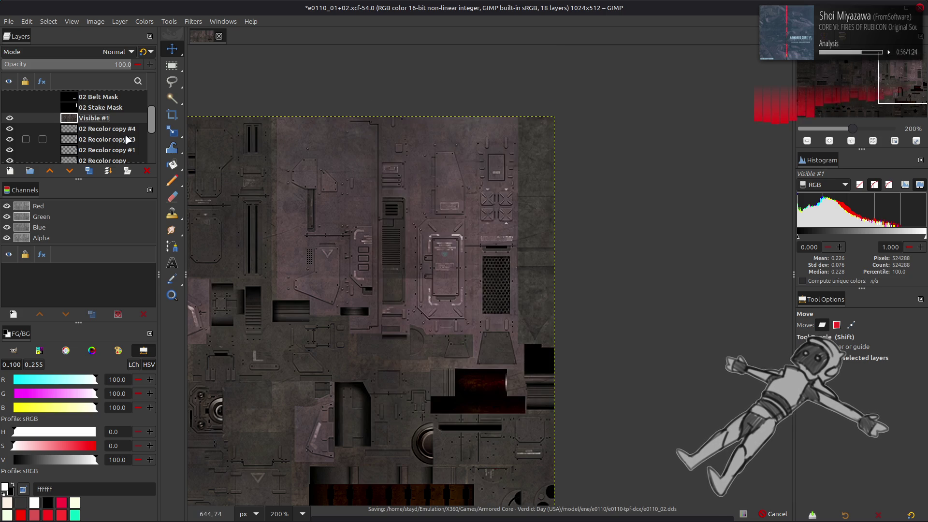
# Step: Delete the temporary Visible #1 layer, save e0110_01+02.xcf, and switch to Blender
pyautogui.scroll(-5, 126, 136)
pyautogui.scroll(3, 125, 131)
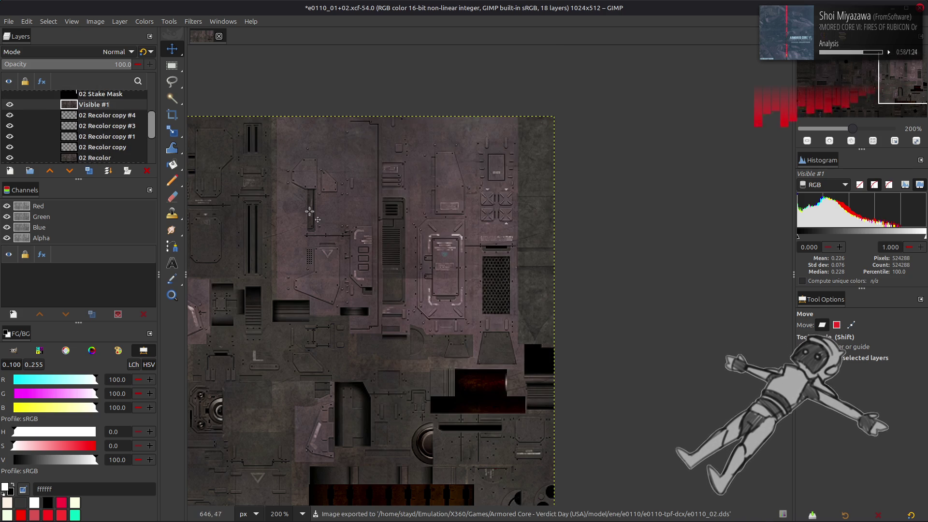
pyautogui.click(147, 171)
pyautogui.hotkey('ctrl', 's')
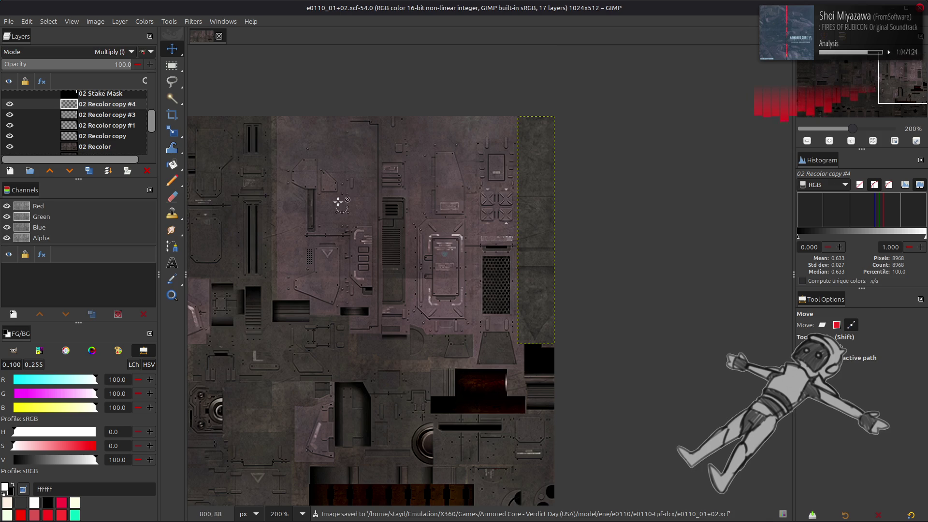
pyautogui.hotkey('alt', 'Tab')
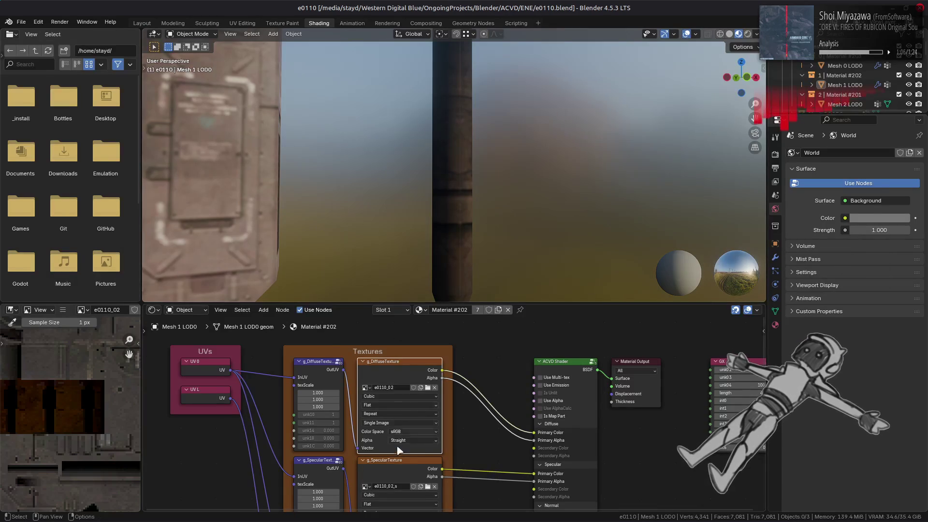
# Step: Preview the e0110_02_s specular and e0110_02 diffuse textures on the mech model
pyautogui.click(384, 462)
pyautogui.scroll(-5, 67, 498)
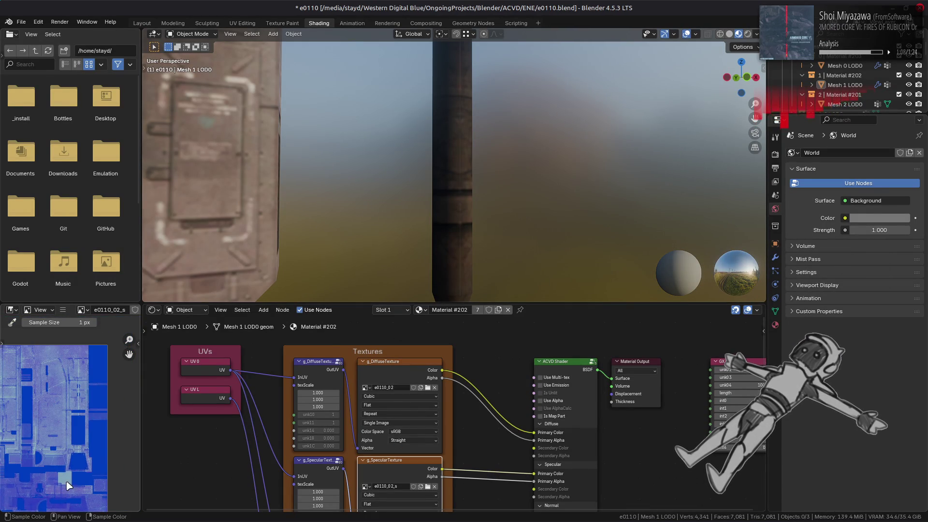
pyautogui.click(373, 377)
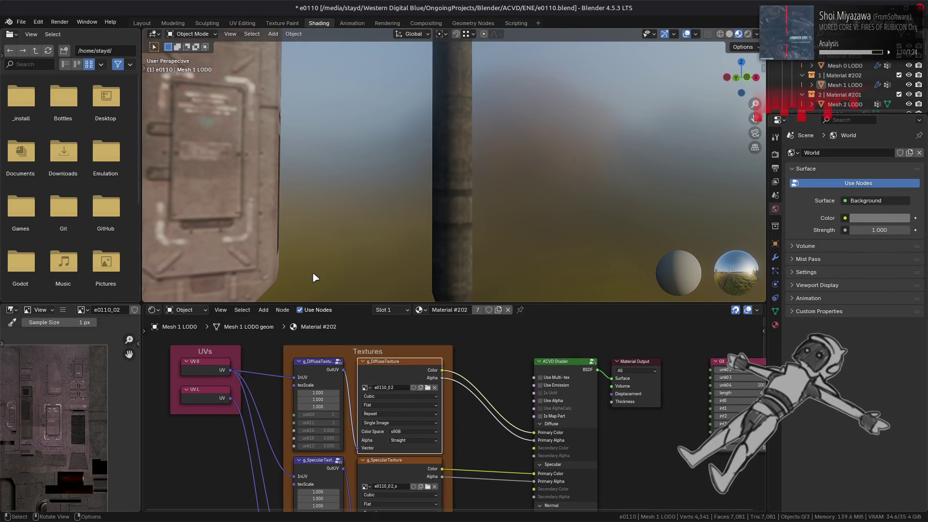
pyautogui.moveTo(480, 112)
pyautogui.mouseDown(button='middle')
pyautogui.moveTo(437, 87)
pyautogui.moveTo(489, 253)
pyautogui.moveTo(497, 203)
pyautogui.moveTo(488, 227)
pyautogui.mouseUp(button='middle')
# Step: Show the specular texture again and orbit around the mech and pillar, then return to GIMP
pyautogui.click(404, 467)
pyautogui.moveTo(408, 183)
pyautogui.mouseDown(button='middle')
pyautogui.moveTo(400, 103)
pyautogui.moveTo(436, 121)
pyautogui.moveTo(438, 187)
pyautogui.moveTo(421, 224)
pyautogui.moveTo(434, 137)
pyautogui.moveTo(454, 161)
pyautogui.moveTo(425, 199)
pyautogui.moveTo(429, 158)
pyautogui.moveTo(372, 198)
pyautogui.moveTo(384, 165)
pyautogui.moveTo(390, 193)
pyautogui.moveTo(449, 173)
pyautogui.mouseUp(button='middle')
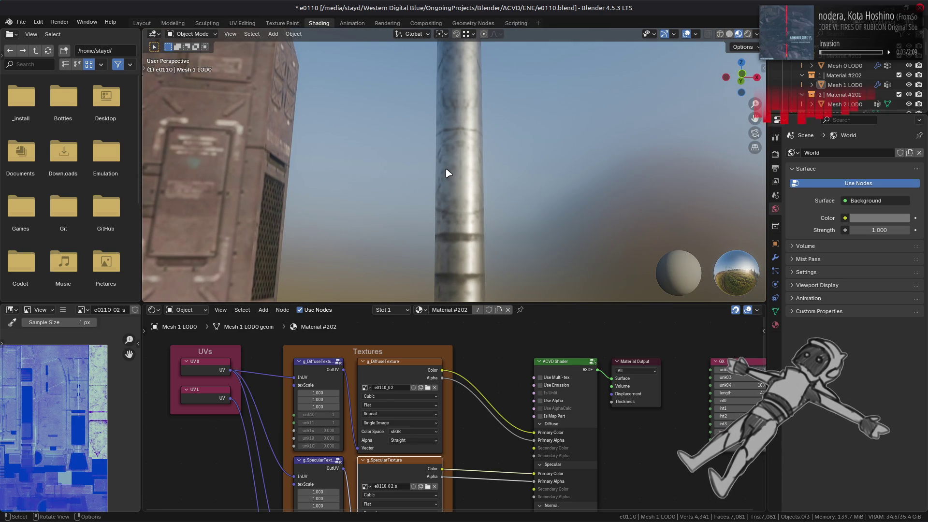
pyautogui.scroll(-5, 454, 171)
pyautogui.moveTo(464, 169)
pyautogui.mouseDown(button='middle')
pyautogui.moveTo(491, 165)
pyautogui.moveTo(500, 113)
pyautogui.moveTo(483, 199)
pyautogui.moveTo(451, 173)
pyautogui.moveTo(344, 191)
pyautogui.moveTo(472, 179)
pyautogui.mouseUp(button='middle')
pyautogui.scroll(5, 488, 163)
pyautogui.hotkey('alt', 'Tab')
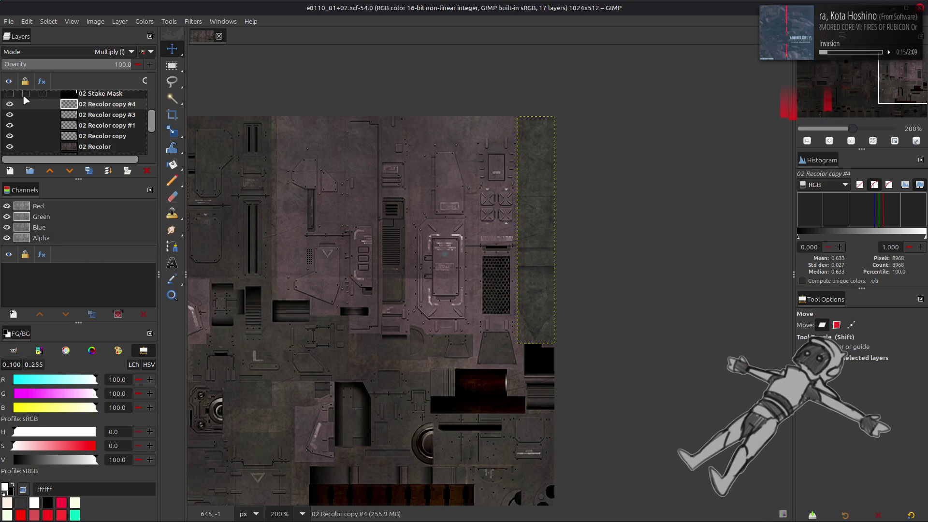
# Step: Hide 02 Recolor copy #4 and create a new layer from the visible image
pyautogui.click(10, 104)
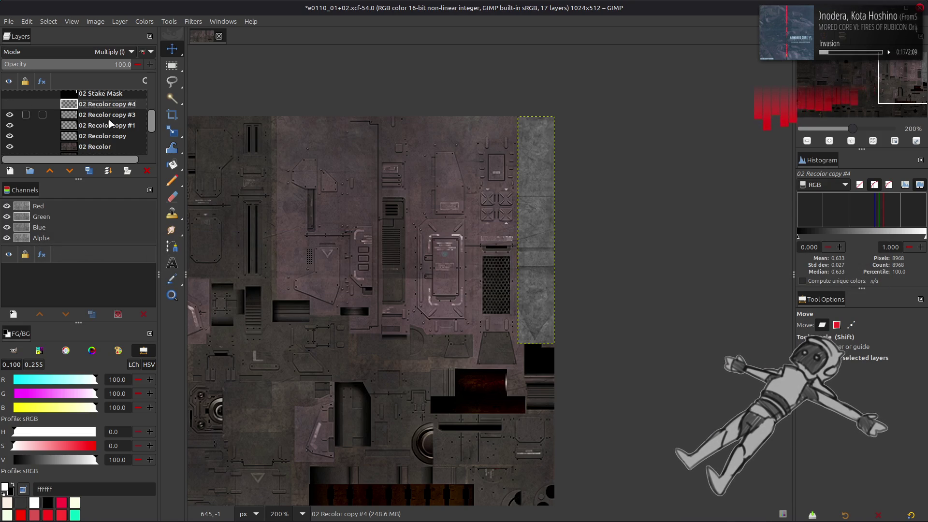
pyautogui.click(103, 117)
pyautogui.click(119, 21)
pyautogui.click(140, 157)
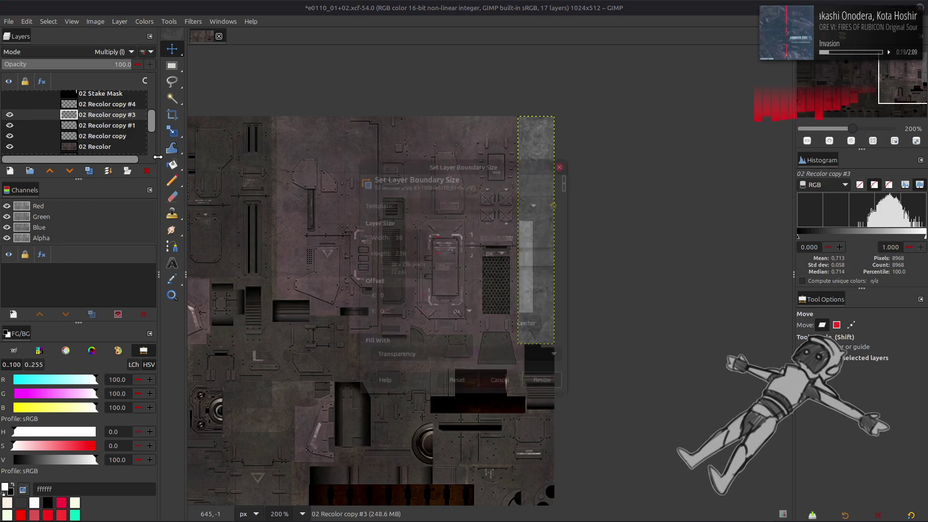
pyautogui.rightClick(89, 117)
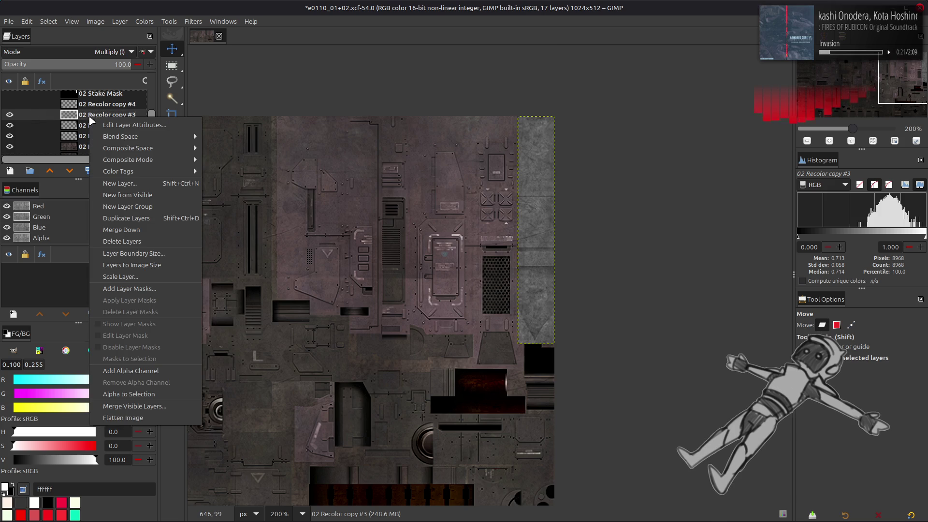
pyautogui.click(138, 195)
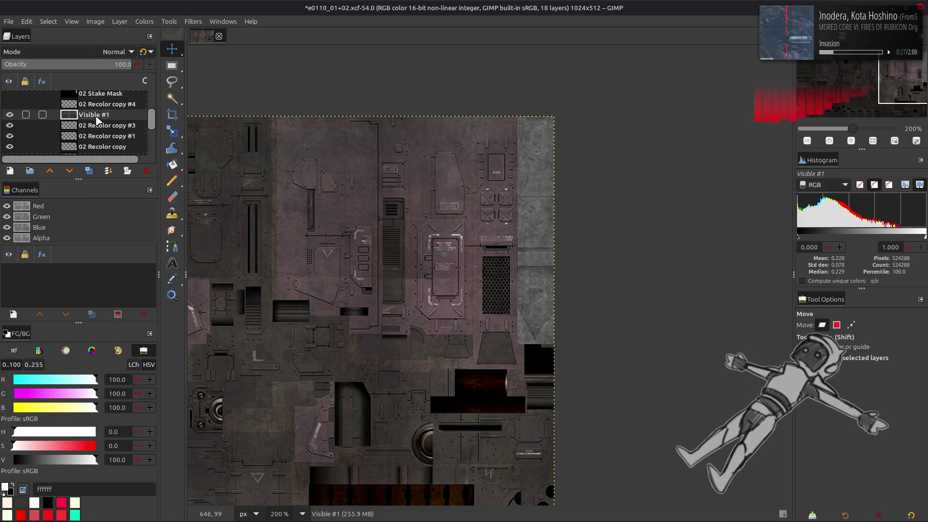
# Step: Trim Visible #1 to a 38 × 236 boundary at the right edge and move it under Visible
pyautogui.click(119, 21)
pyautogui.click(140, 153)
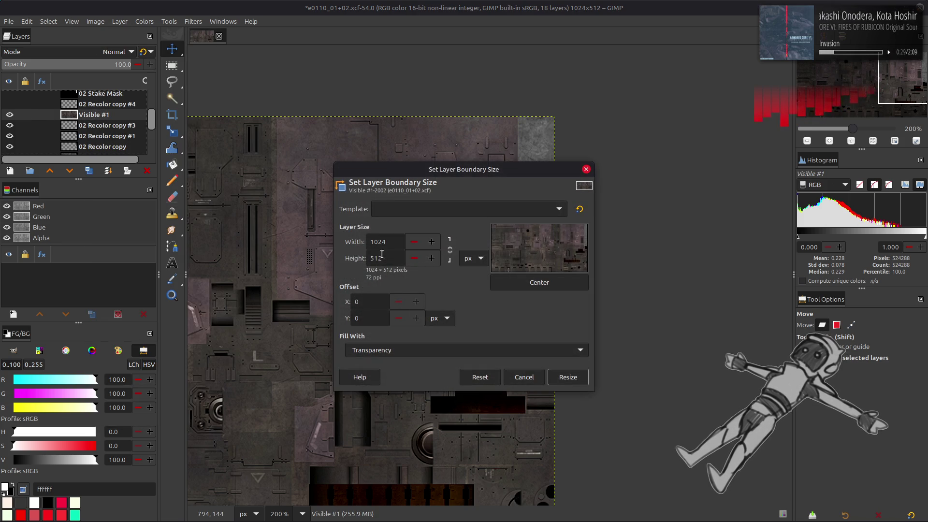
pyautogui.write('8')
pyautogui.click(392, 260)
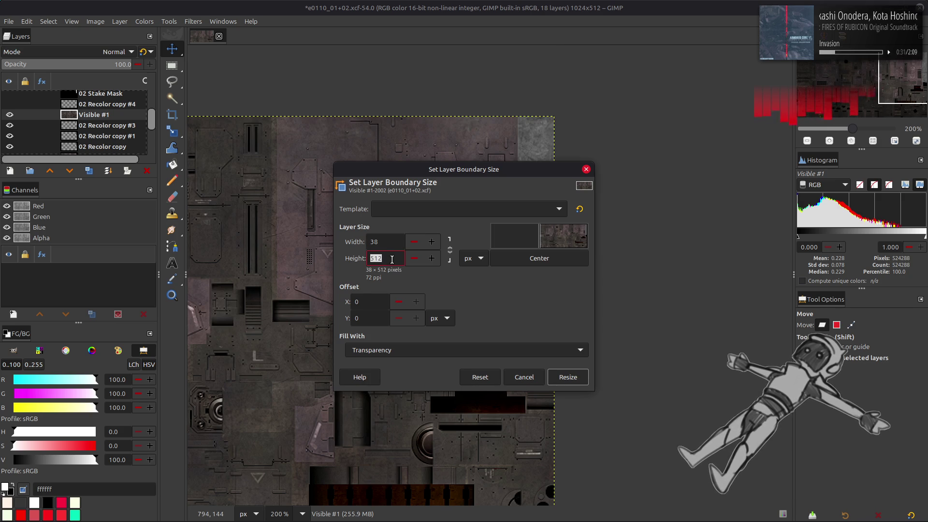
pyautogui.write('236')
pyautogui.press('Tab')
pyautogui.moveTo(556, 249); pyautogui.dragTo(333, 337)
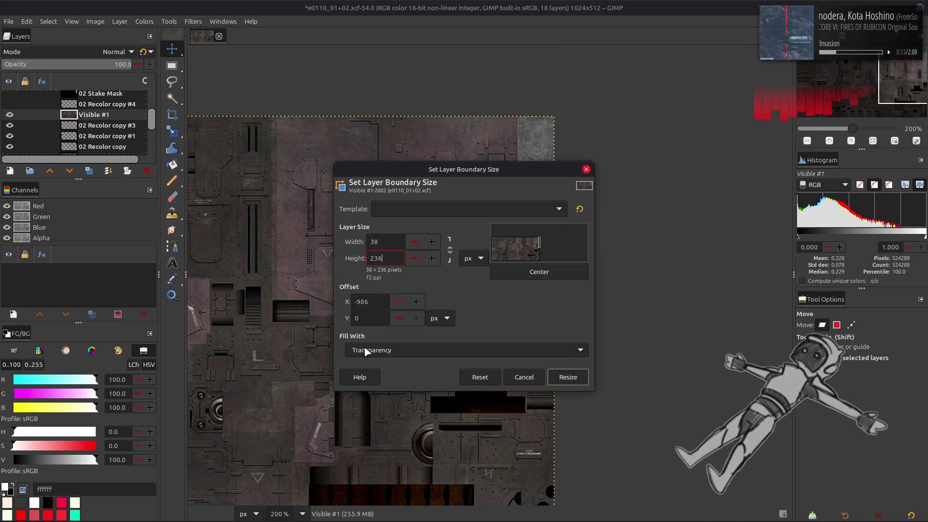
pyautogui.click(580, 381)
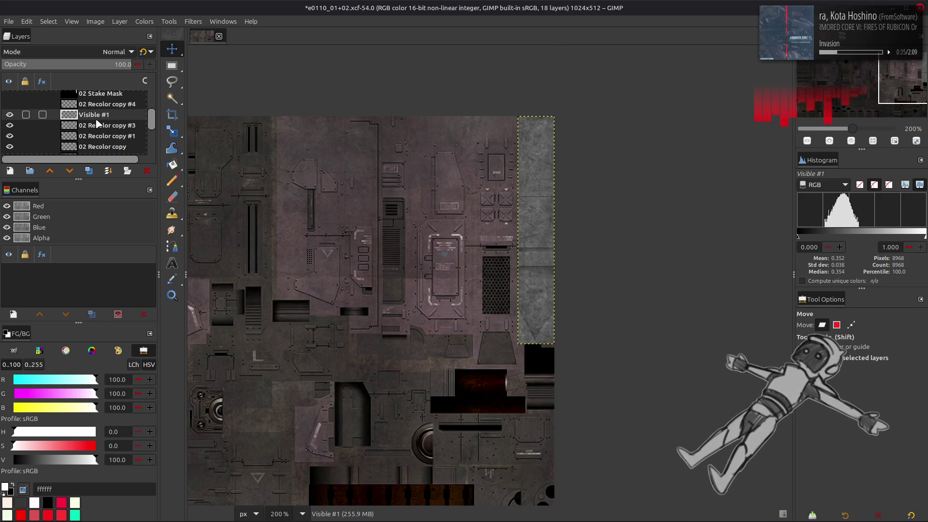
pyautogui.moveTo(99, 121)
pyautogui.mouseDown()
pyautogui.moveTo(115, 108)
pyautogui.moveTo(117, 80)
pyautogui.moveTo(119, 101)
pyautogui.mouseUp()
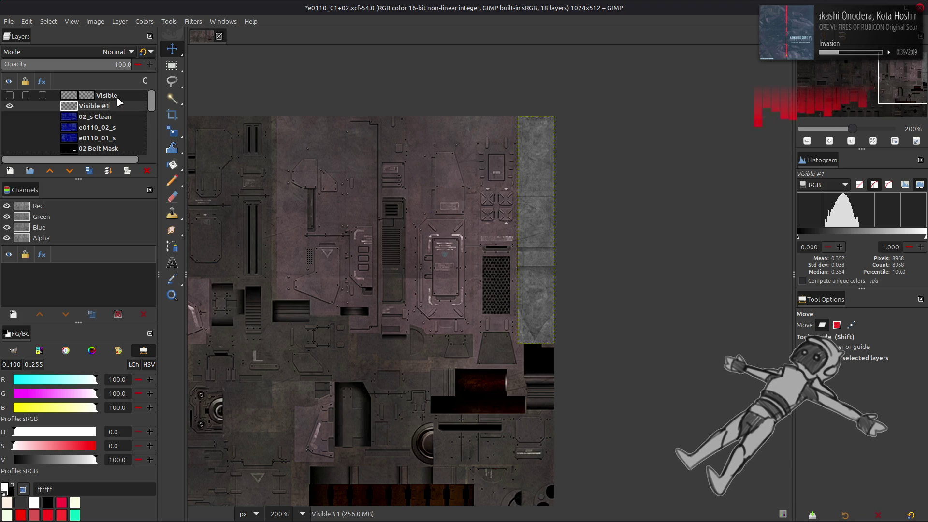
# Step: Apply the Visible layer's mask permanently, then hide the Visible layer
pyautogui.click(11, 96)
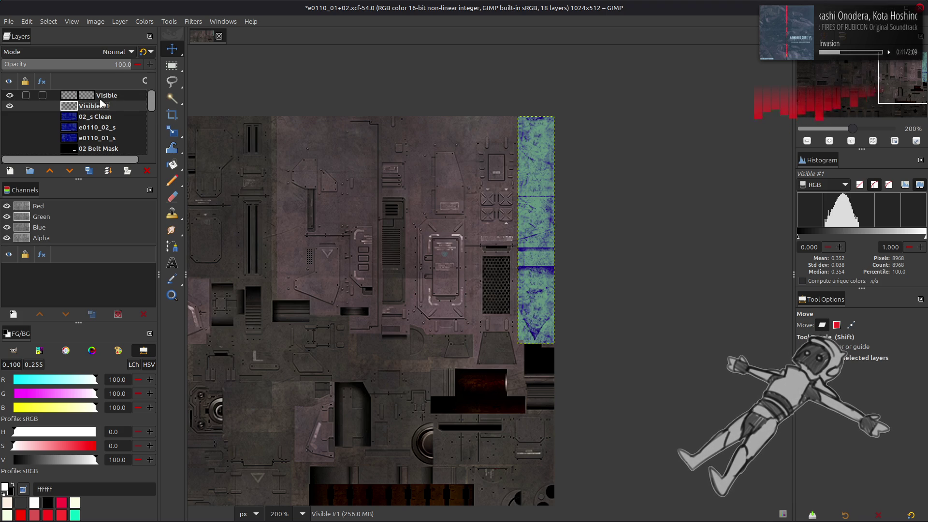
pyautogui.click(94, 97)
pyautogui.rightClick(96, 98)
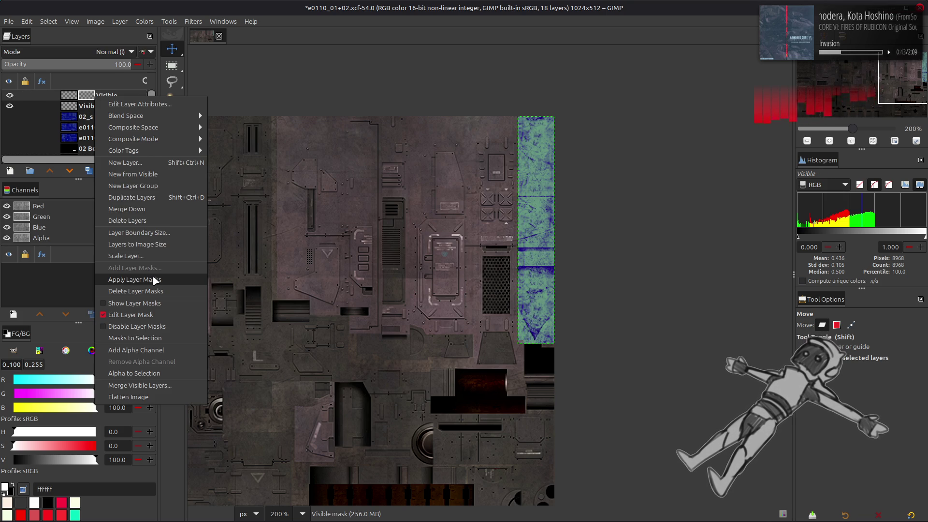
pyautogui.click(154, 280)
pyautogui.rightClick(75, 94)
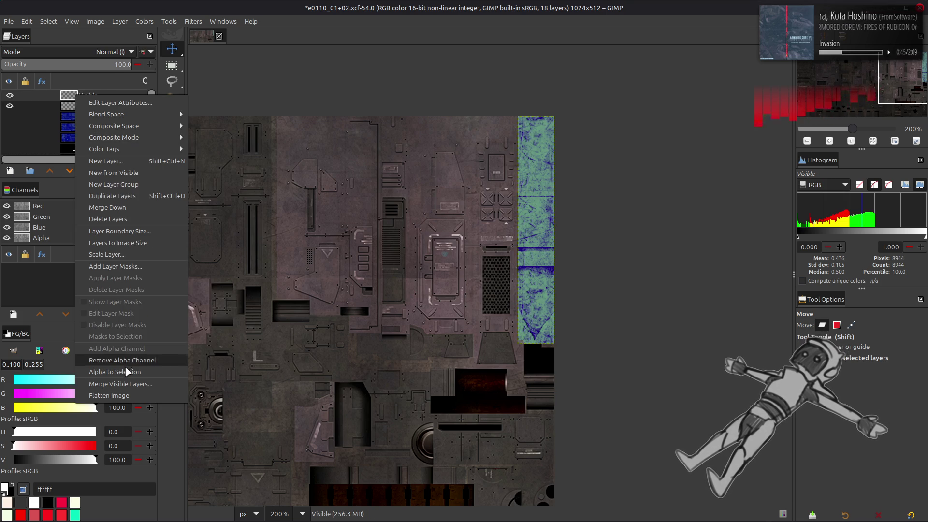
pyautogui.click(15, 150)
pyautogui.click(10, 95)
# Step: Add a layer mask to Visible #1 and clear the current selection
pyautogui.click(91, 106)
pyautogui.rightClick(90, 105)
pyautogui.click(157, 280)
pyautogui.click(508, 357)
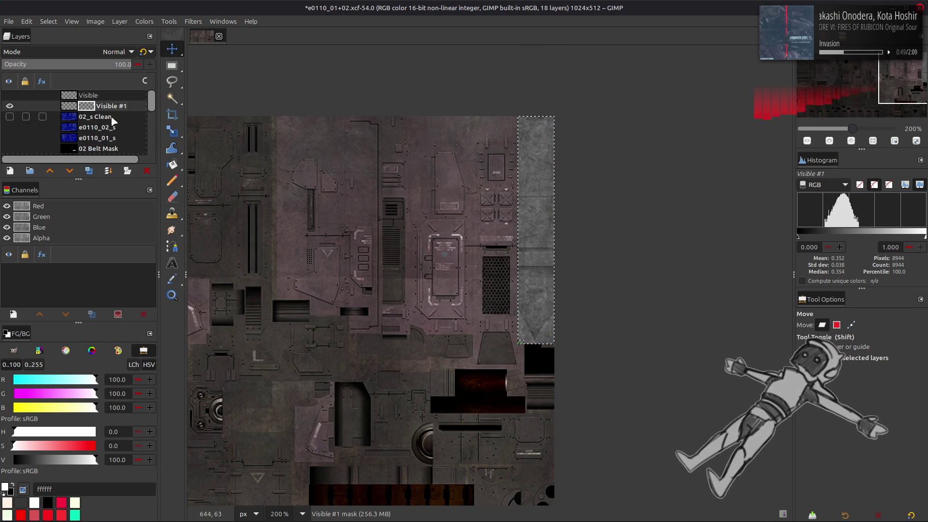
pyautogui.click(49, 22)
pyautogui.click(61, 47)
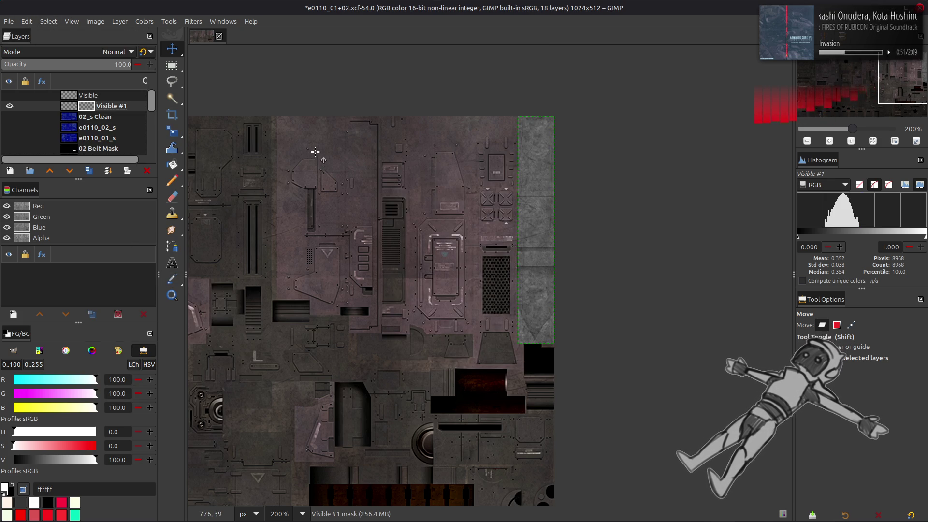
pyautogui.keyDown('ctrl'); pyautogui.scroll(4, 514, 358); pyautogui.keyUp('ctrl')
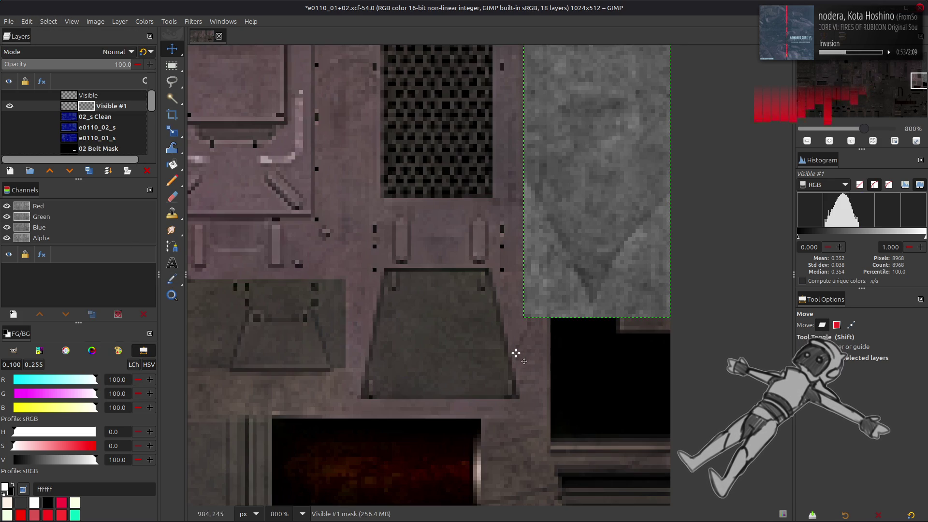
# Step: Use Alpha to Selection on the Visible layer, then hide it and show Visible #1
pyautogui.click(9, 96)
pyautogui.click(75, 98)
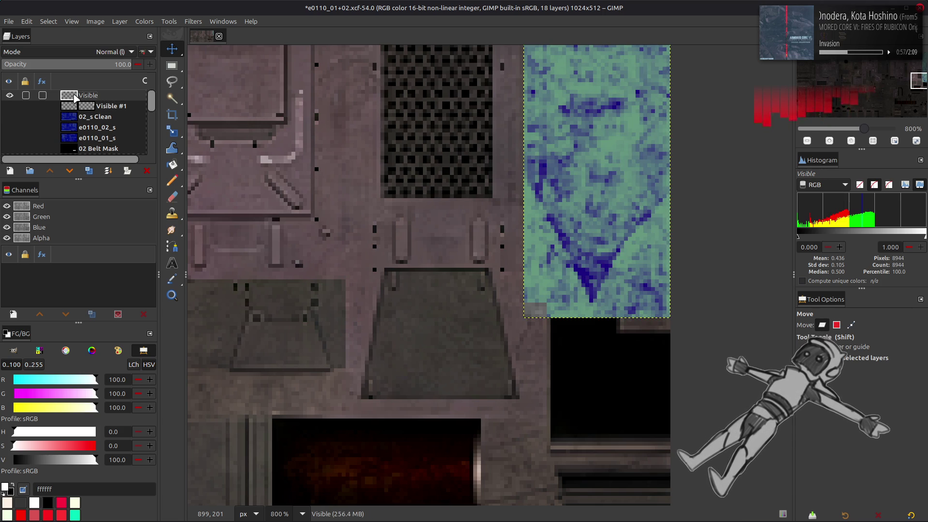
pyautogui.click(49, 21)
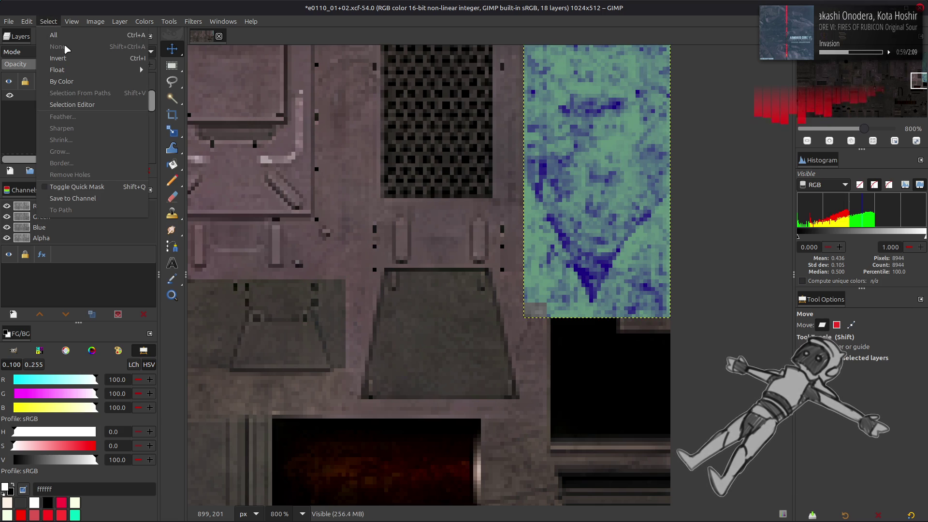
pyautogui.moveTo(91, 22)
pyautogui.press('Escape')
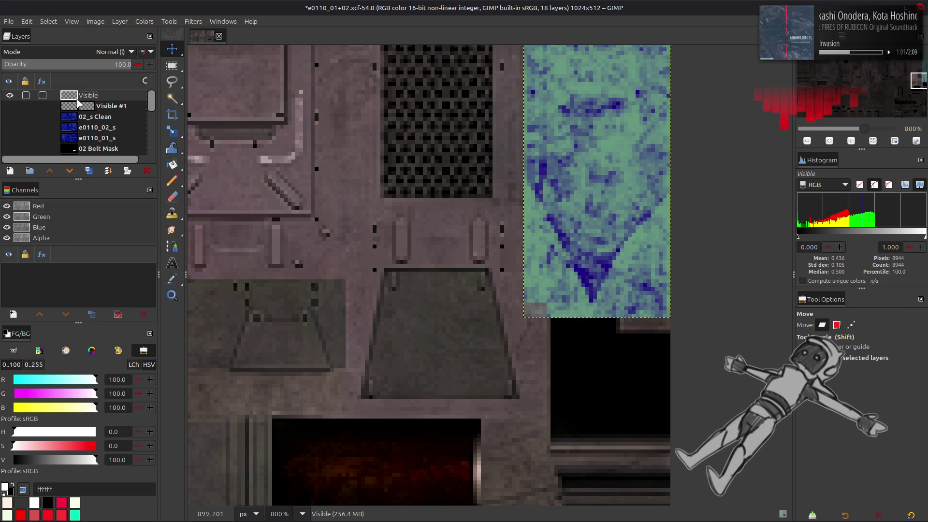
pyautogui.rightClick(72, 99)
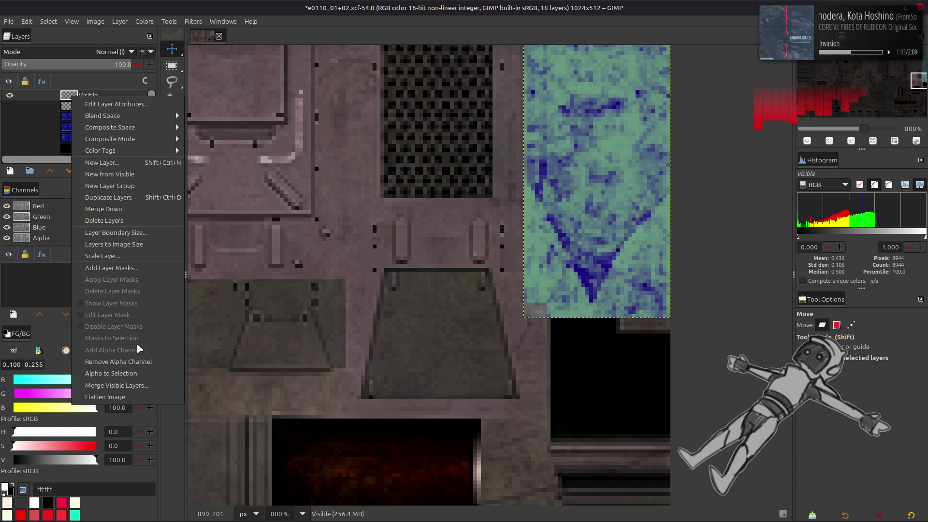
pyautogui.click(111, 374)
pyautogui.click(9, 95)
pyautogui.click(9, 105)
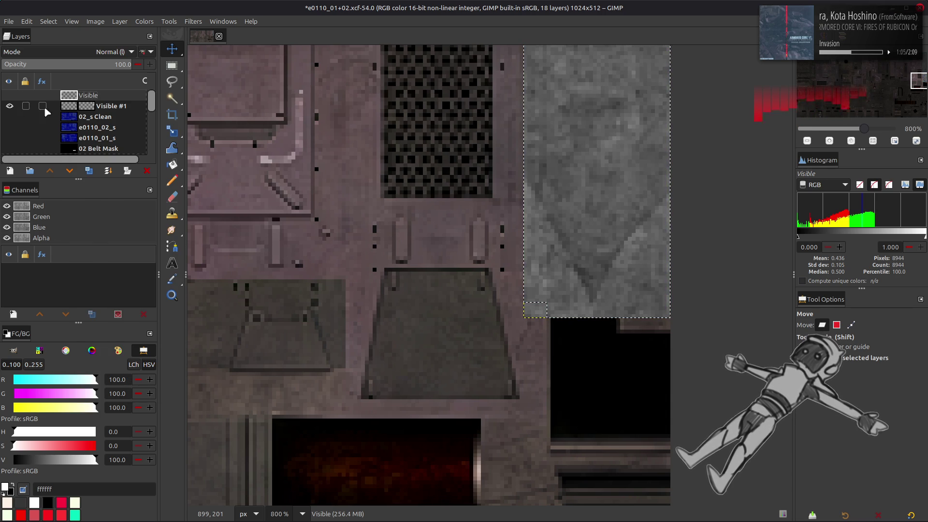
pyautogui.rightClick(75, 106)
pyautogui.press('Escape')
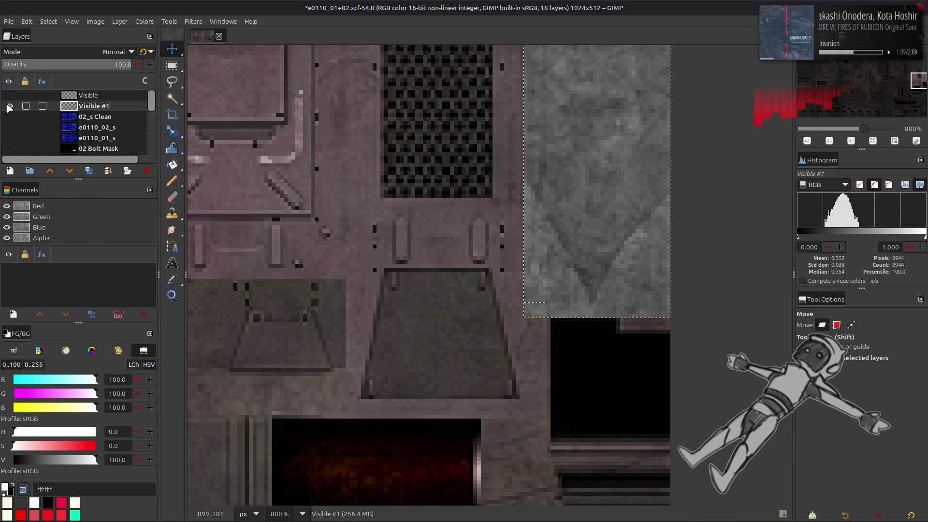
# Step: Show 02_s Clean and give Visible #1 a mask built from the selection
pyautogui.click(9, 116)
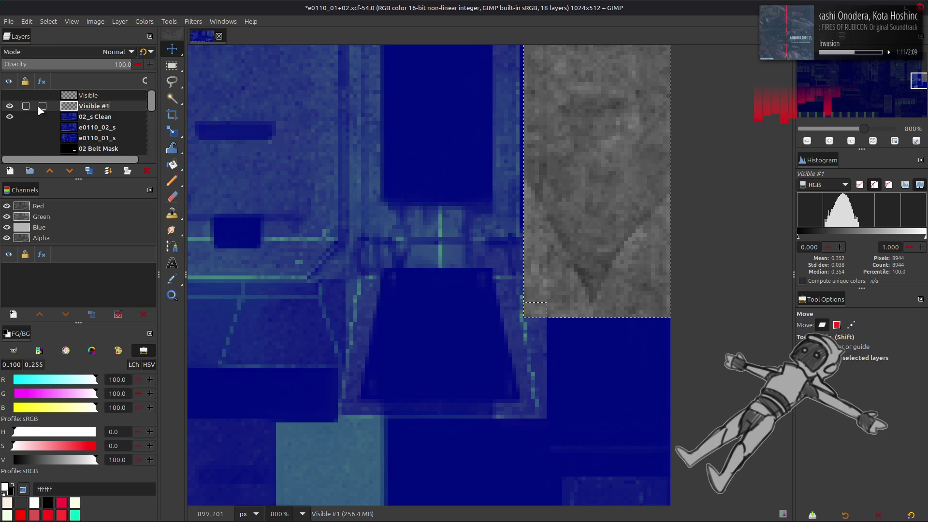
pyautogui.rightClick(75, 108)
pyautogui.click(130, 279)
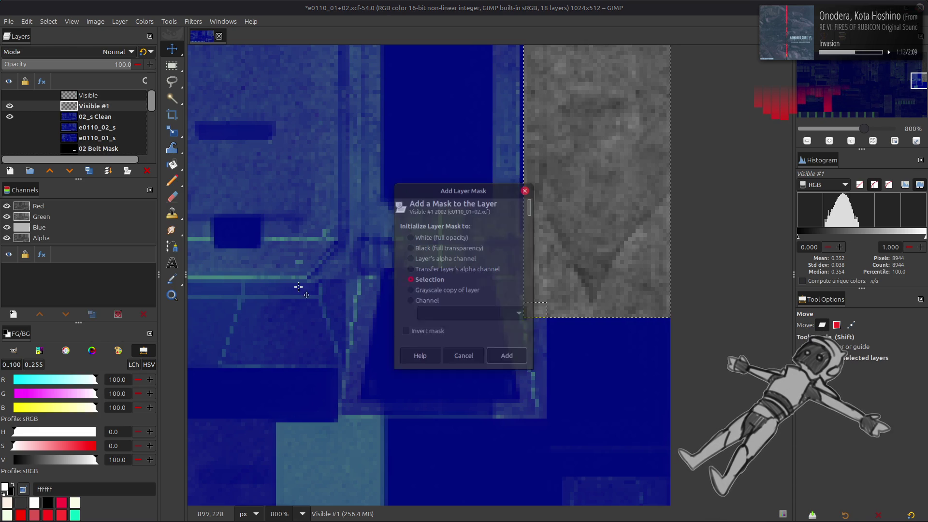
pyautogui.click(506, 357)
pyautogui.click(49, 21)
pyautogui.click(67, 159)
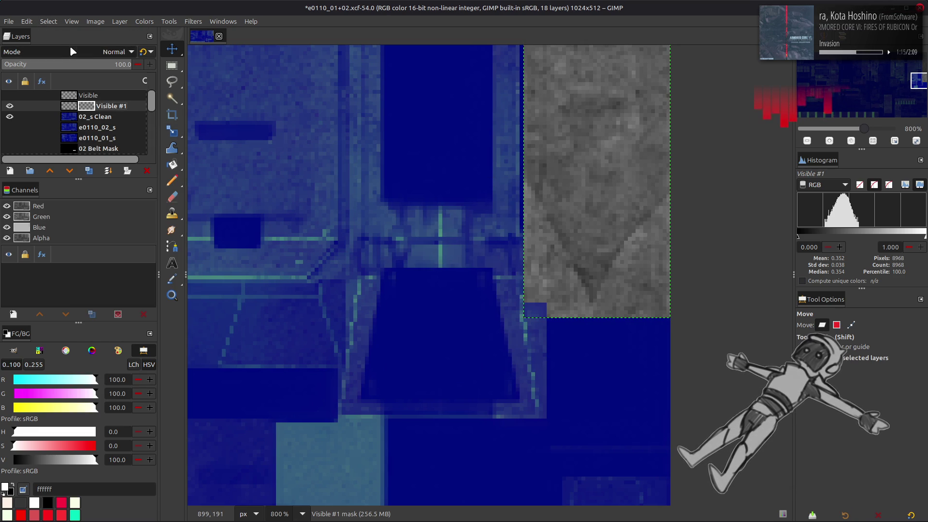
pyautogui.press('2')
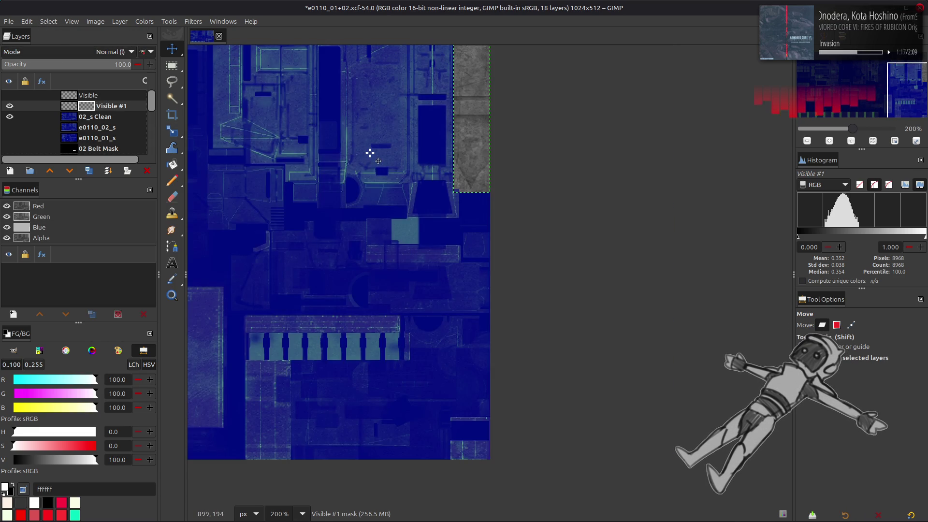
# Step: Apply Stretch Contrast to Visible #1's pixels
pyautogui.click(69, 106)
pyautogui.click(144, 21)
pyautogui.moveTo(149, 187)
pyautogui.click(248, 207)
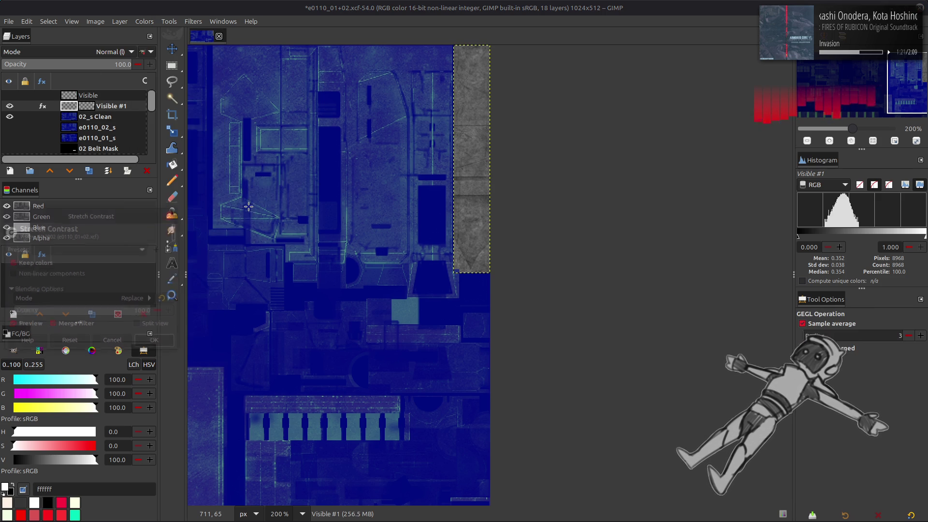
pyautogui.click(157, 343)
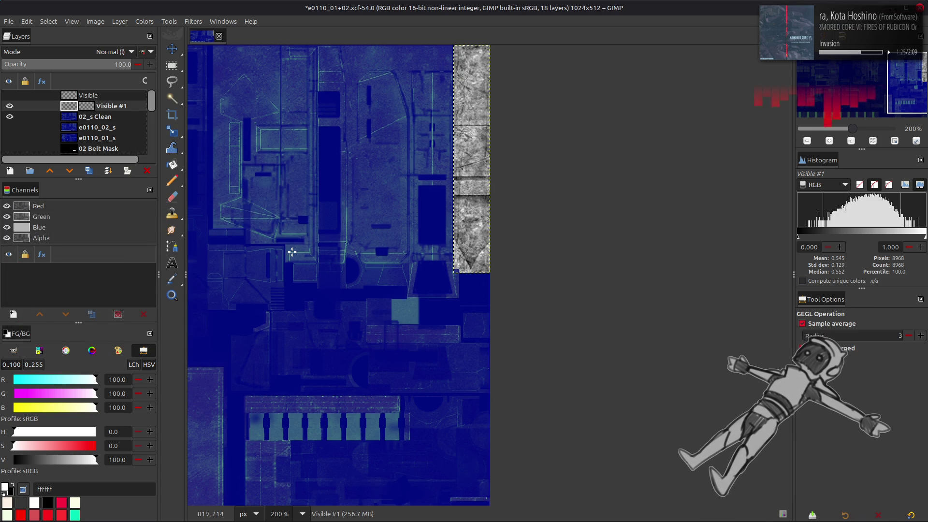
pyautogui.press('m')
pyautogui.scroll(3, 309, 255)
pyautogui.hscroll(-2, 309, 255)
pyautogui.scroll(-3, 339, 295)
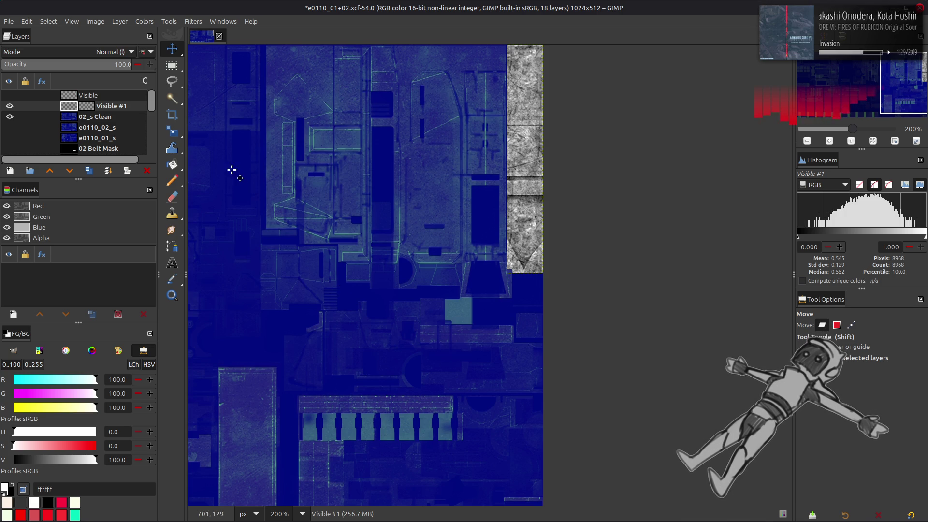
# Step: Try inverting the strip and lowering the Levels black point slightly, then undo the levels
pyautogui.click(141, 22)
pyautogui.click(203, 152)
pyautogui.click(148, 23)
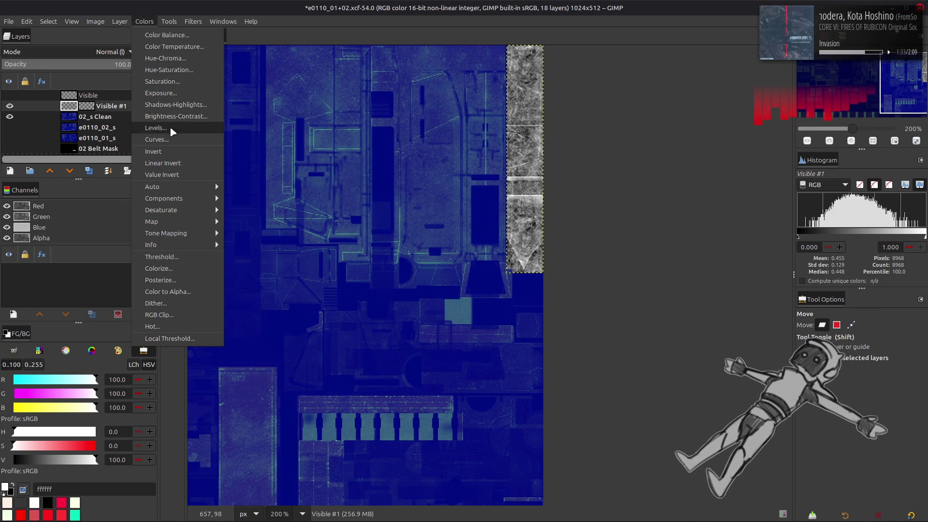
pyautogui.click(171, 128)
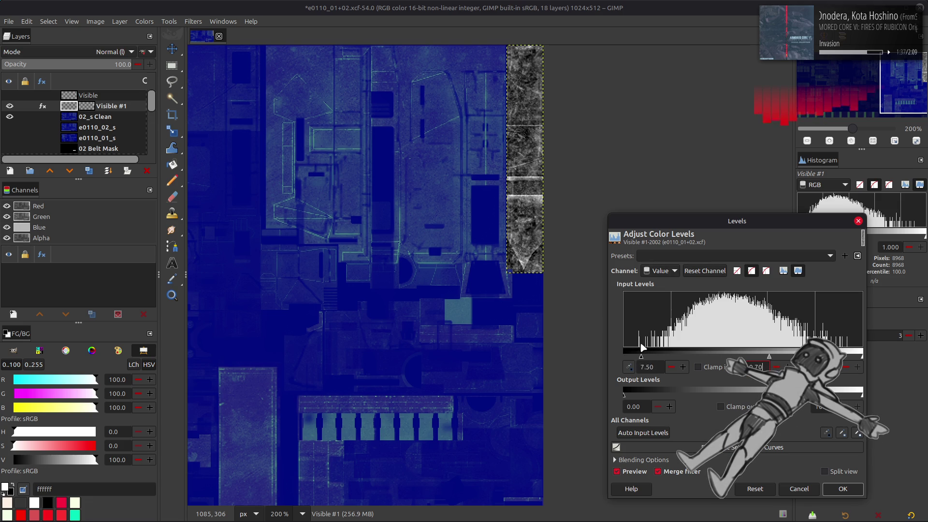
pyautogui.moveTo(644, 347); pyautogui.dragTo(641, 348)
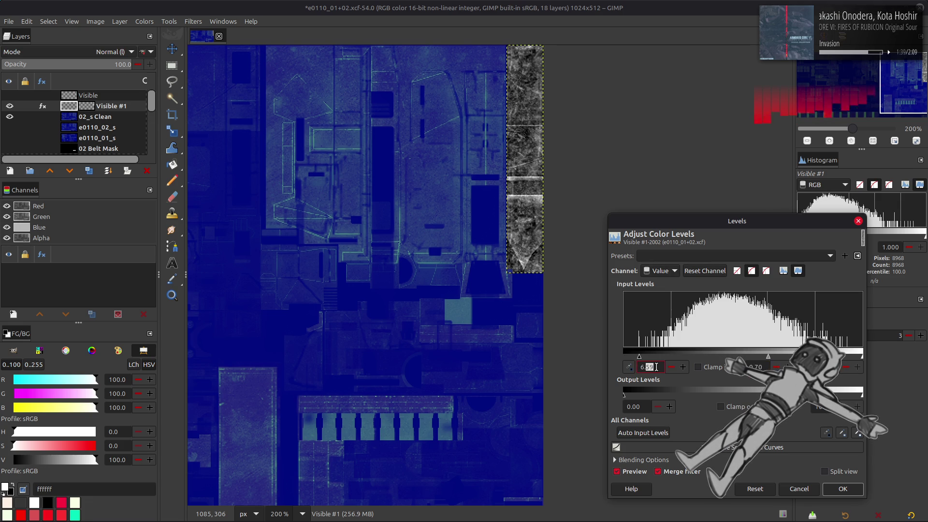
pyautogui.click(843, 489)
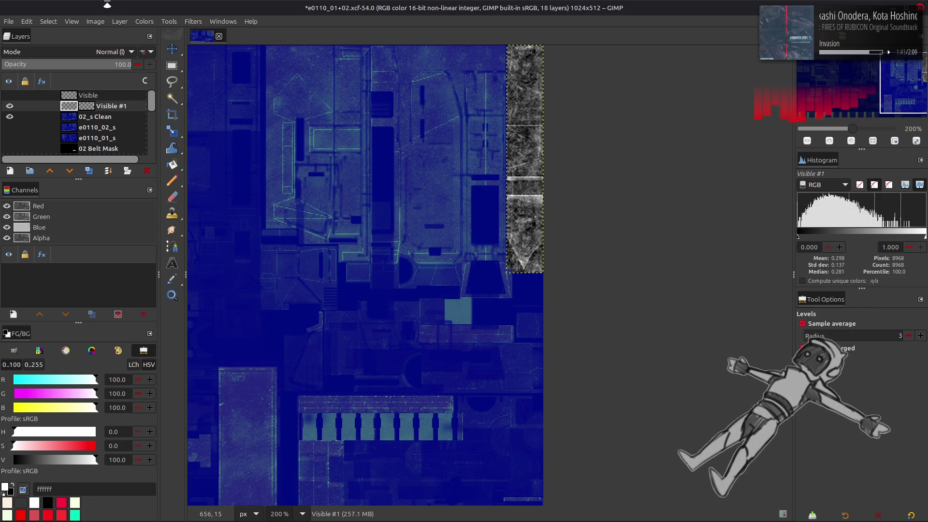
pyautogui.click(144, 22)
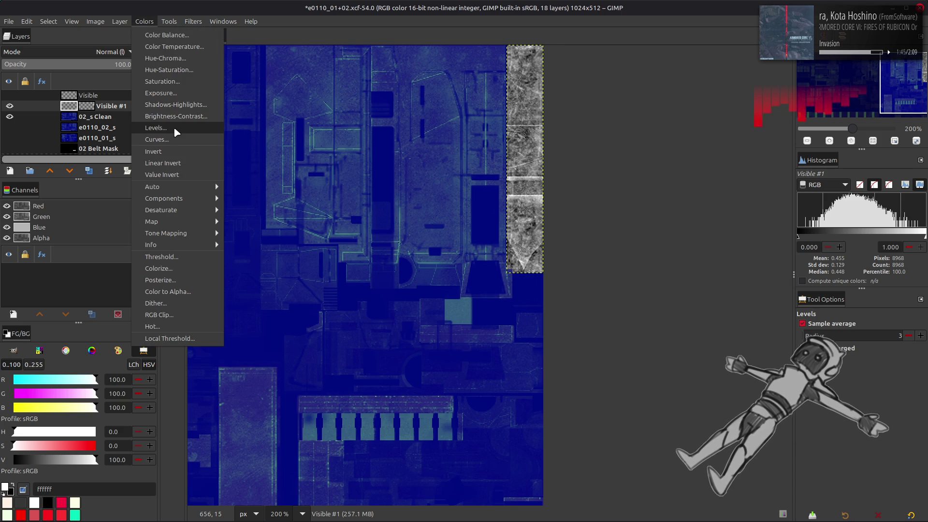
pyautogui.click(149, 24)
pyautogui.hotkey('ctrl', 'z')
# Step: Compare an inverted version against the stretched one and revert to the stretched contrast
pyautogui.click(147, 22)
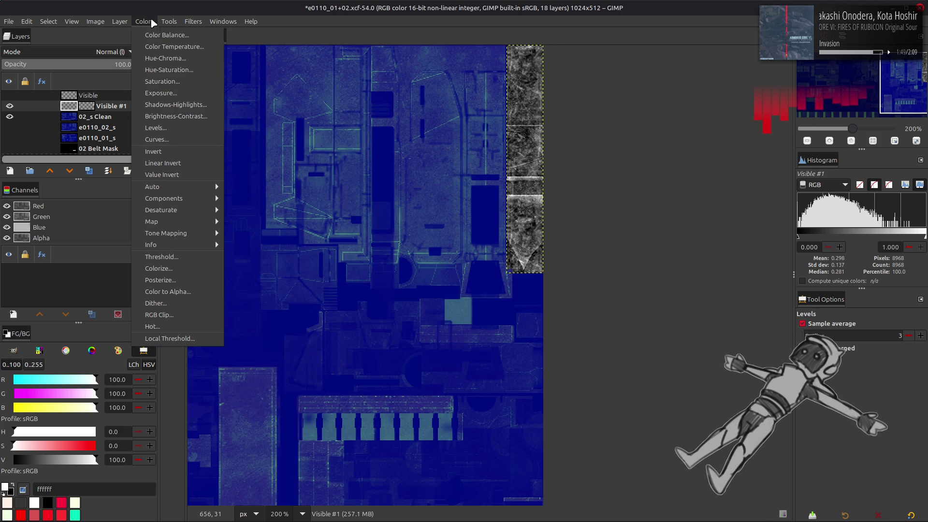
pyautogui.click(180, 151)
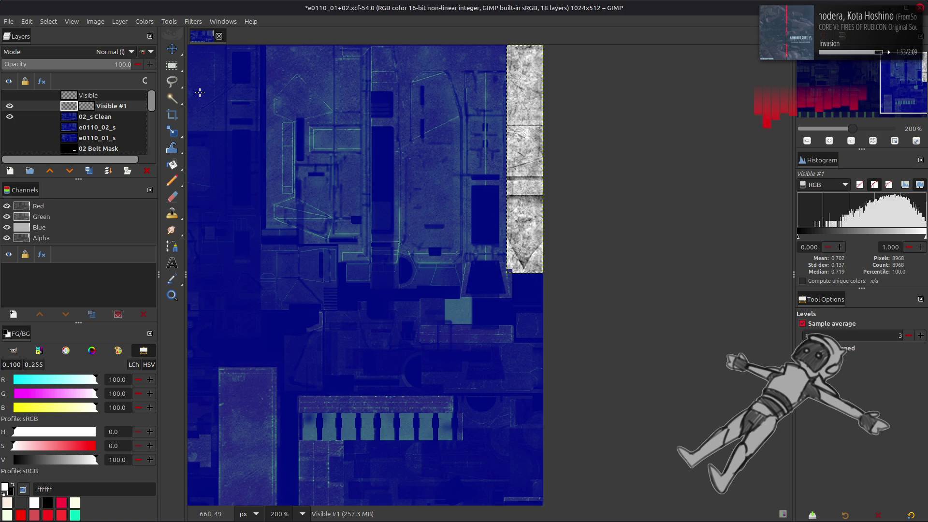
pyautogui.hotkey('ctrl', 'z')
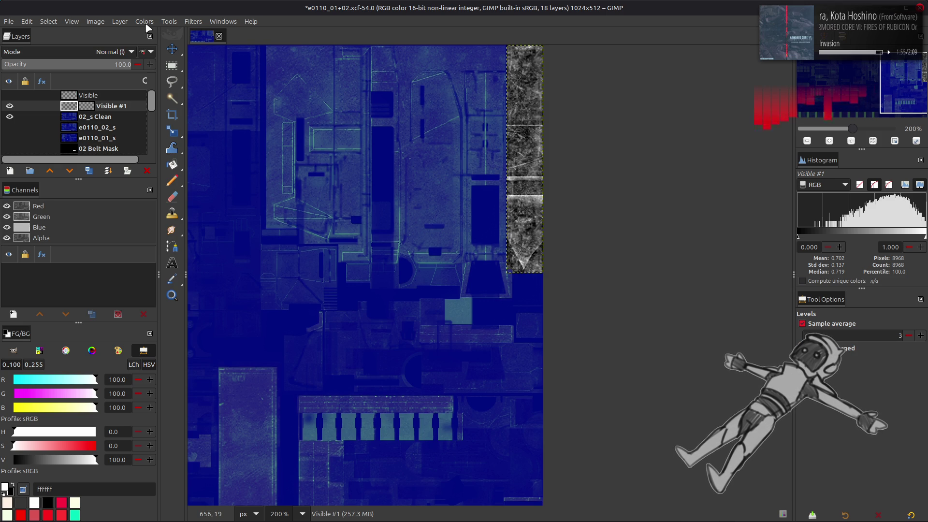
pyautogui.hotkey('ctrl', 'y')
pyautogui.hotkey('ctrl', 'z')
pyautogui.hotkey('ctrl', 'y')
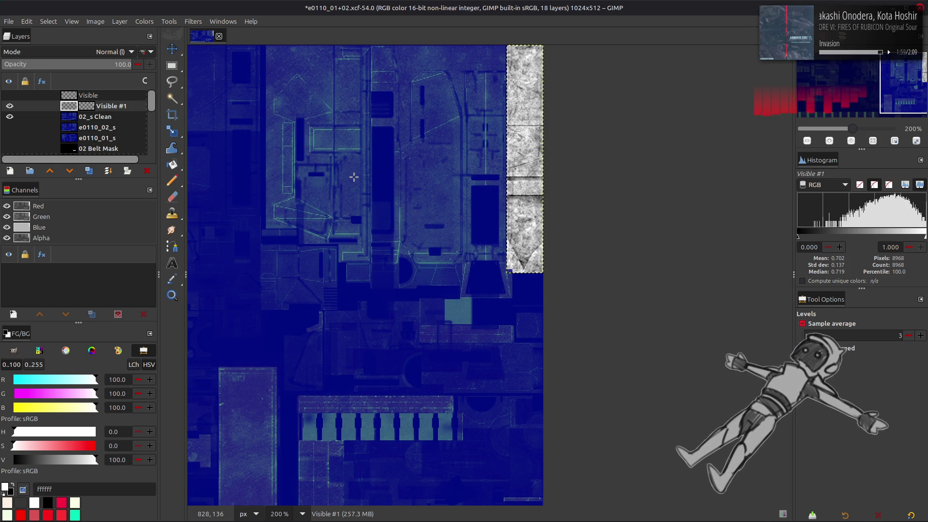
pyautogui.scroll(2, 352, 189)
pyautogui.hotkey('ctrl', 'z')
pyautogui.hotkey('ctrl', 'y')
pyautogui.hotkey('ctrl', 'z')
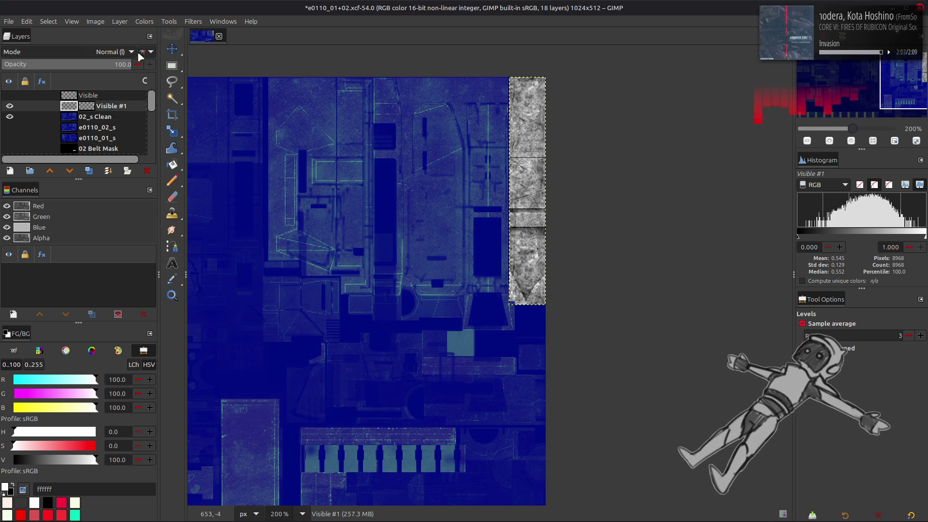
pyautogui.click(145, 22)
# Step: Apply a saved Curves preset to the Visible #1 specular layer
pyautogui.click(172, 141)
pyautogui.click(127, 100)
pyautogui.click(127, 104)
pyautogui.click(126, 100)
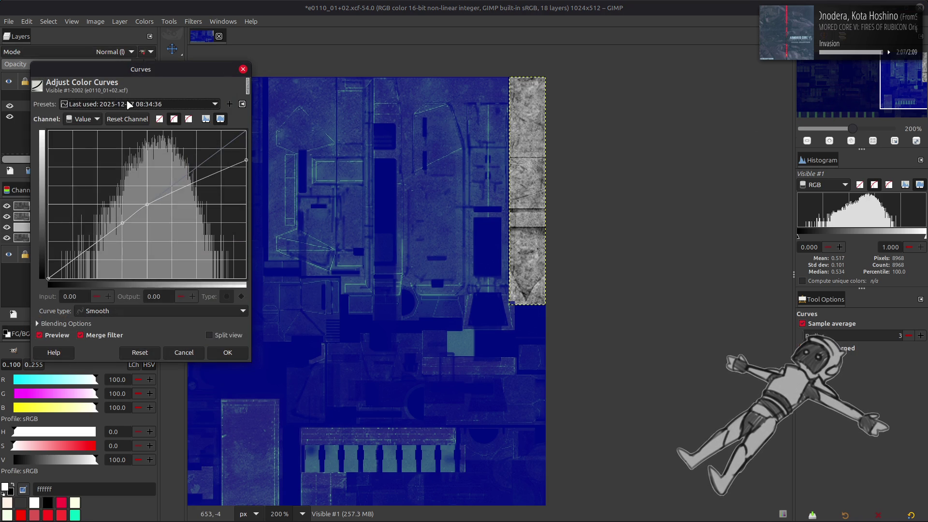
pyautogui.scroll(-1, 127, 100)
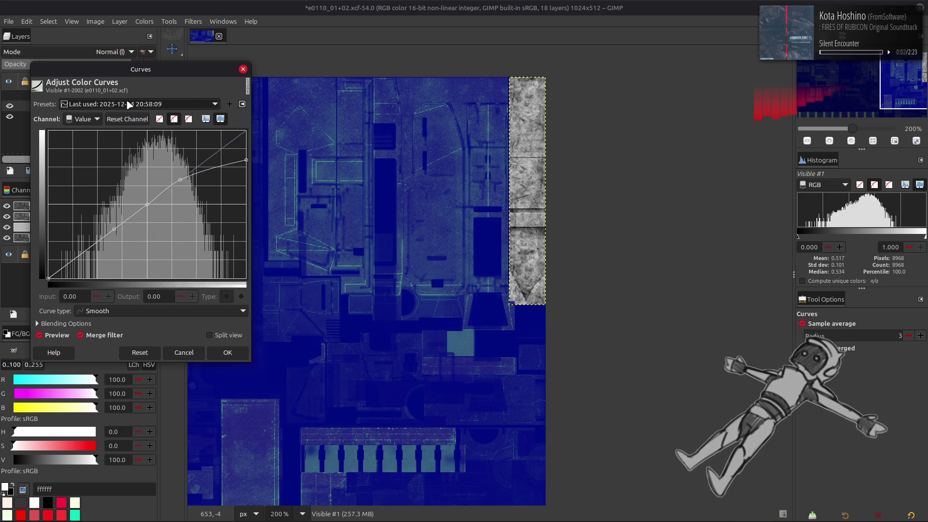
pyautogui.click(230, 352)
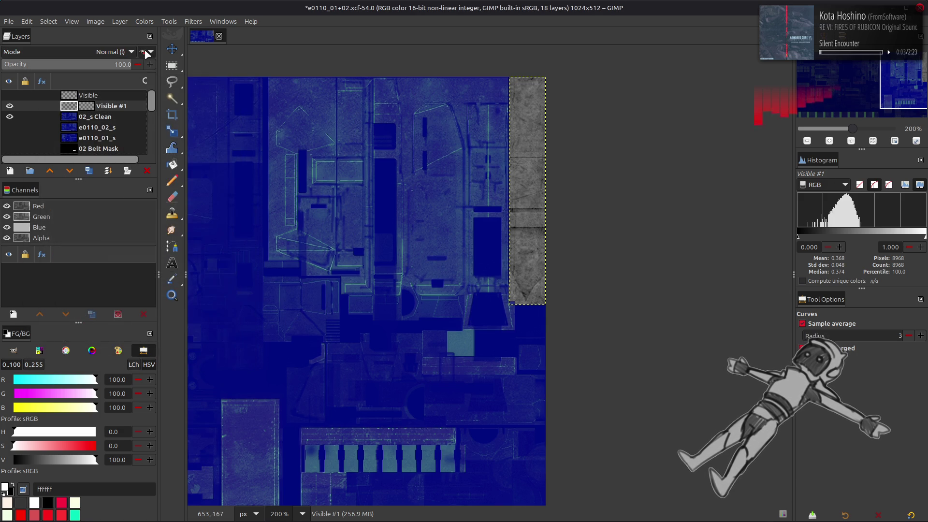
# Step: Apply Colors > Auto > Stretch Contrast to the layer
pyautogui.click(144, 21)
pyautogui.moveTo(203, 184)
pyautogui.click(261, 210)
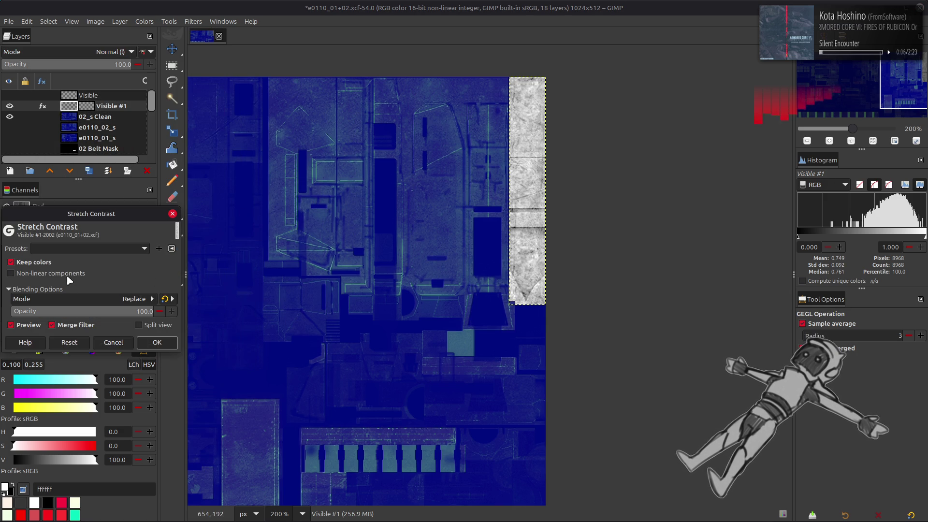
pyautogui.click(157, 343)
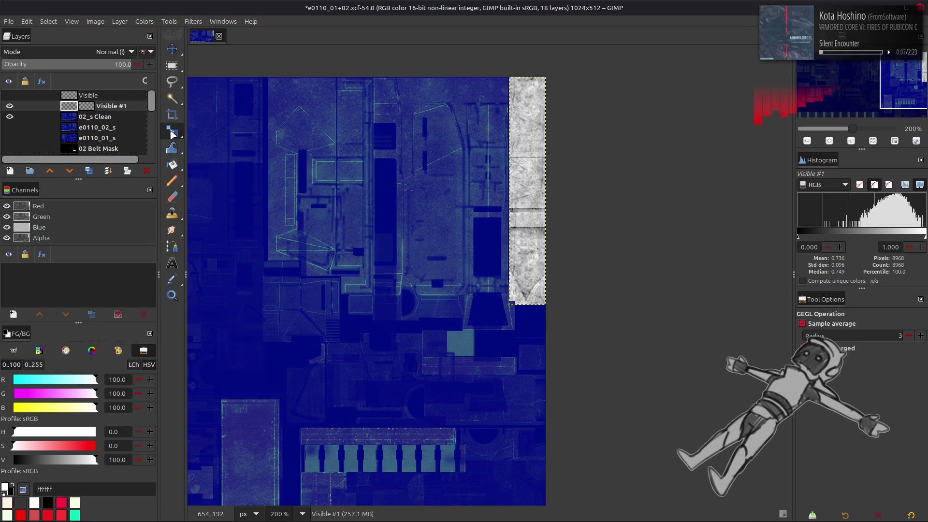
# Step: Apply Levels with input low 20, then repeat a second Levels pass at 20
pyautogui.click(145, 21)
pyautogui.click(189, 127)
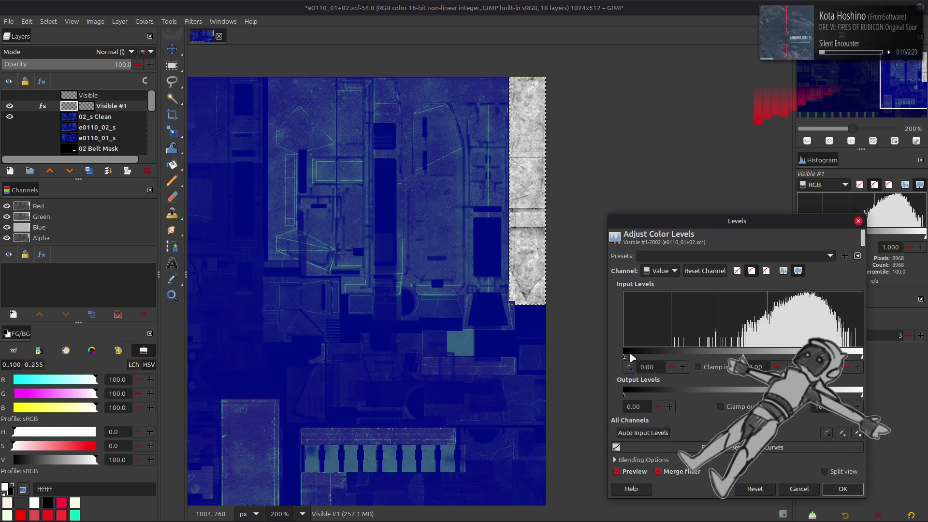
pyautogui.tripleClick(649, 367)
pyautogui.write('20')
pyautogui.press('Return')
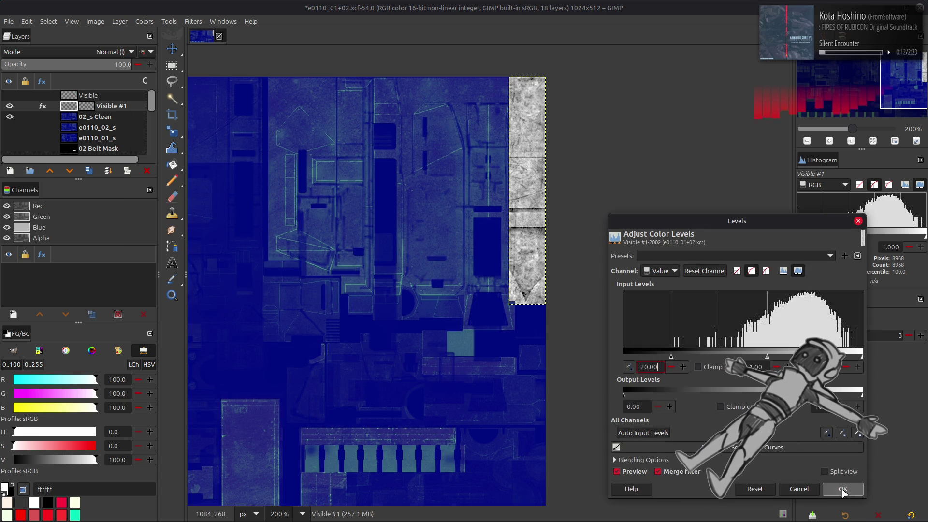
pyautogui.click(850, 495)
pyautogui.click(144, 22)
pyautogui.click(188, 128)
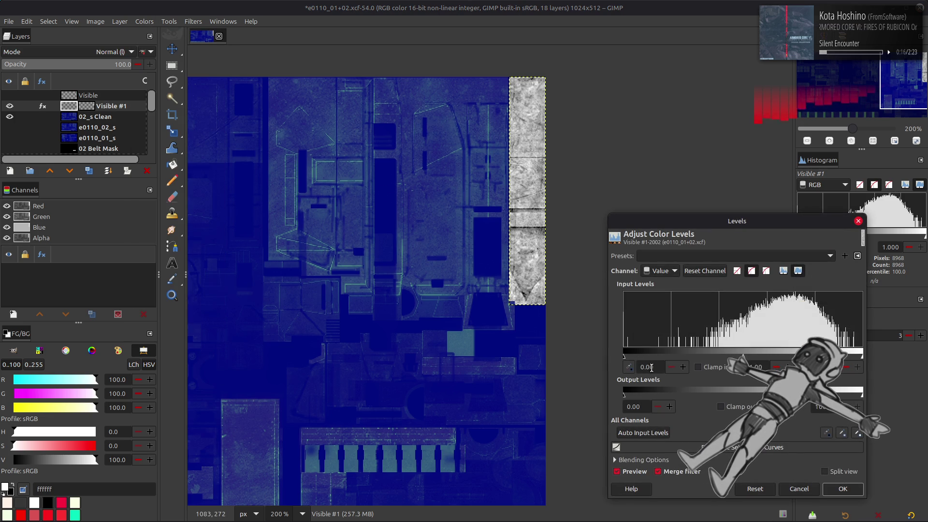
pyautogui.write('20')
pyautogui.press('Return')
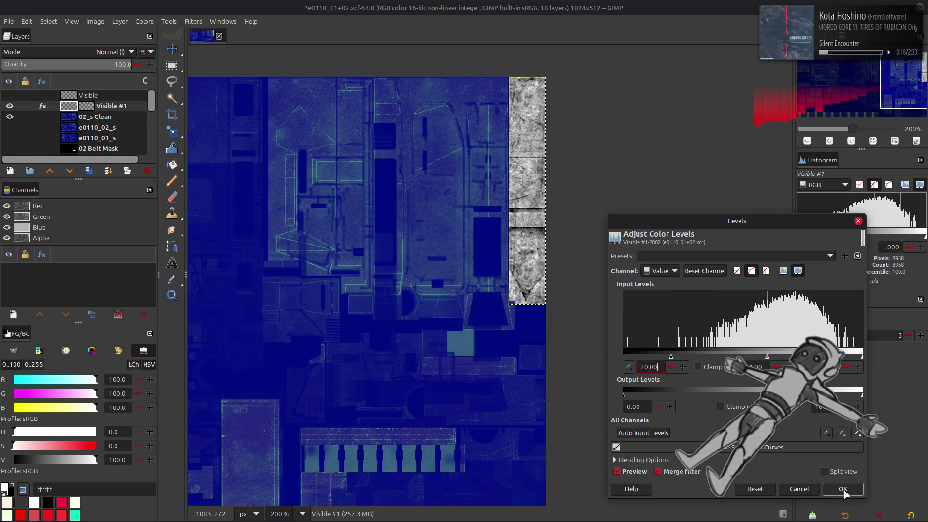
pyautogui.press('Return')
# Step: Hide and re-show the specular layers to compare the textures
pyautogui.press('m')
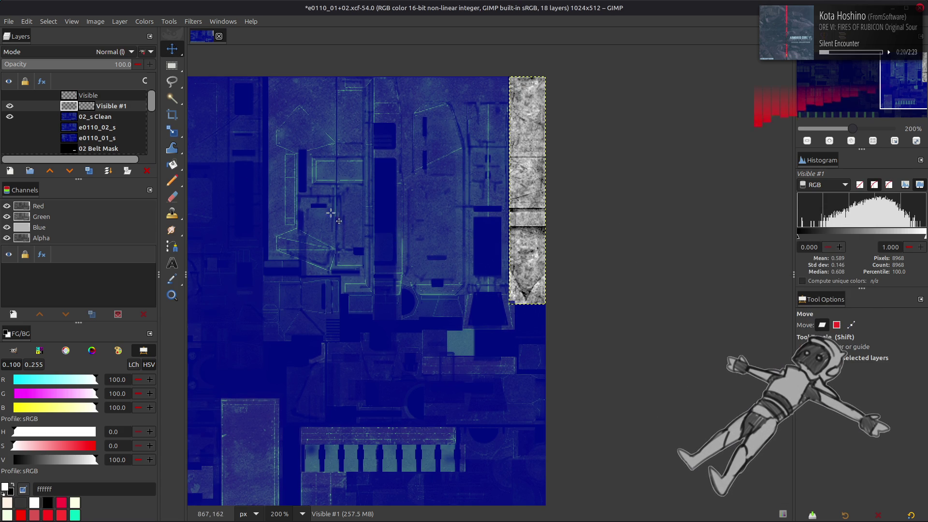
pyautogui.click(10, 114)
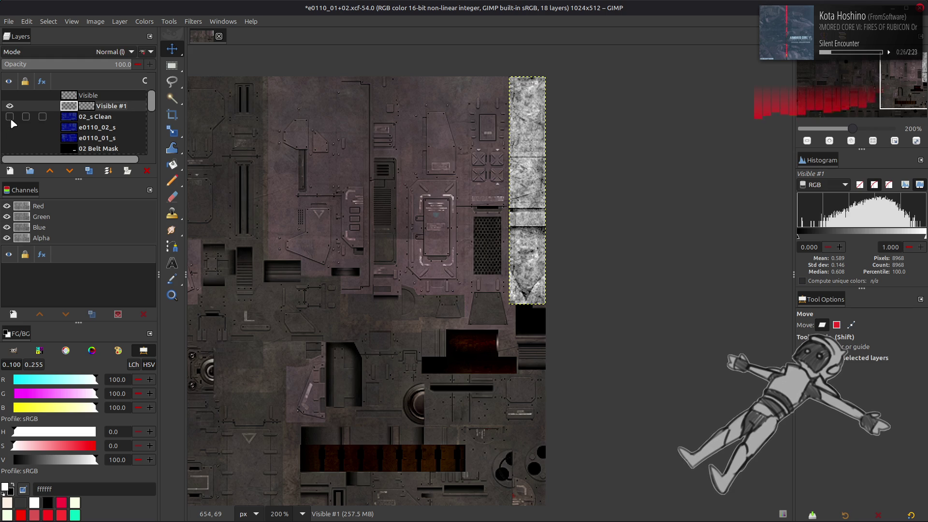
pyautogui.click(10, 117)
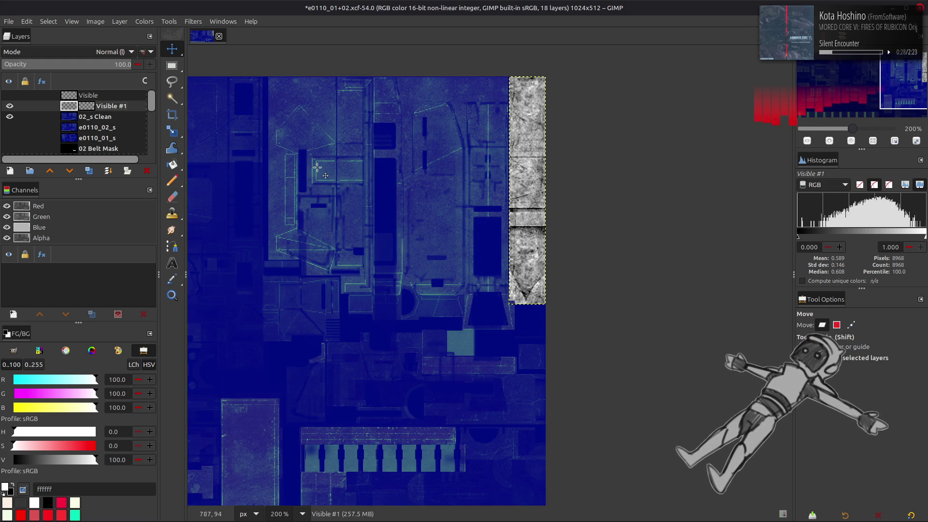
# Step: Apply per-channel Levels: Blue output low 50, Red output high 40 and Red output low 1
pyautogui.click(145, 22)
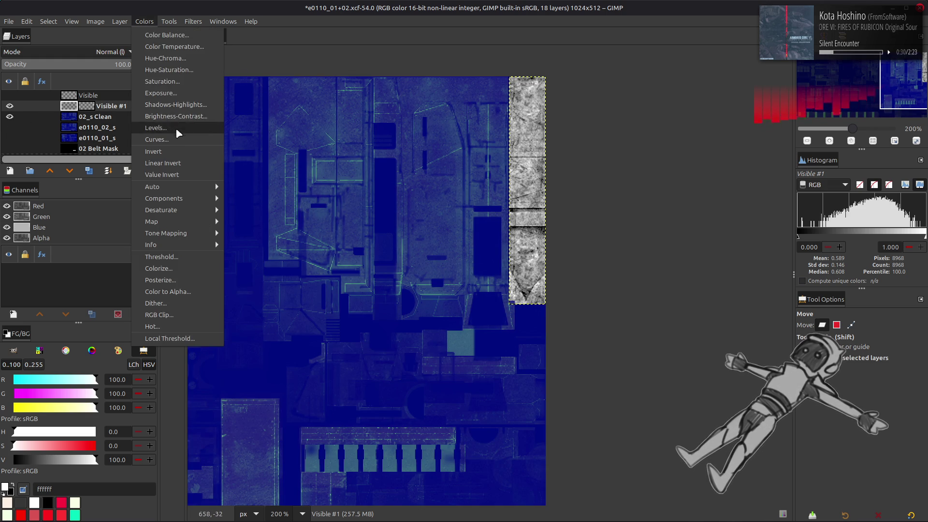
pyautogui.click(177, 129)
pyautogui.scroll(-3, 670, 271)
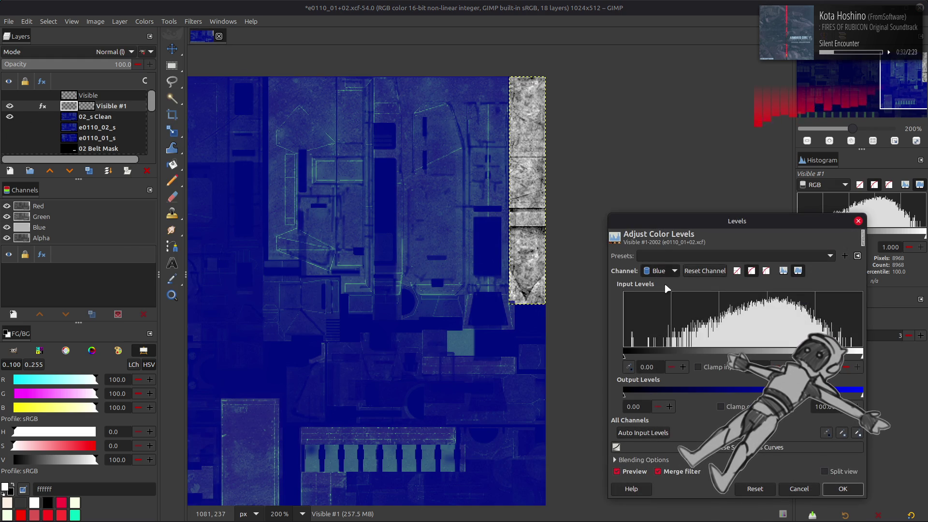
pyautogui.click(824, 407)
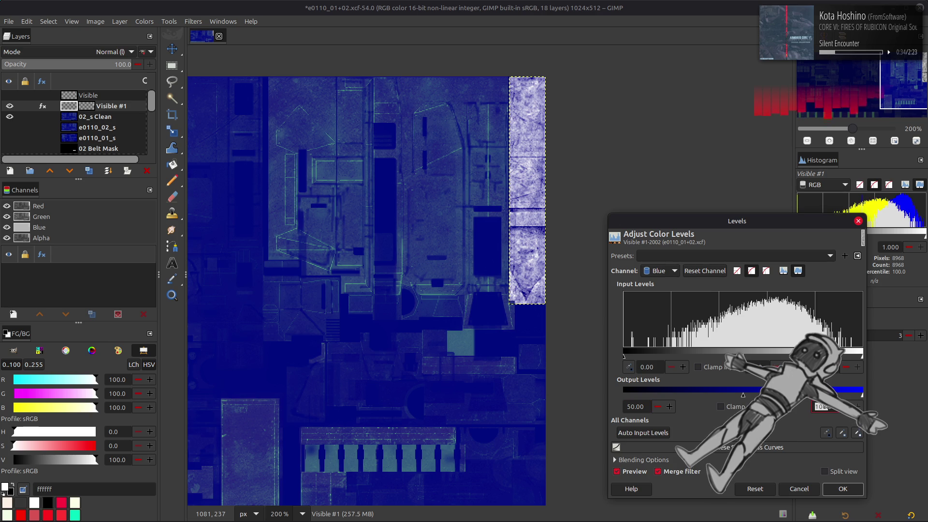
pyautogui.scroll(1, 660, 273)
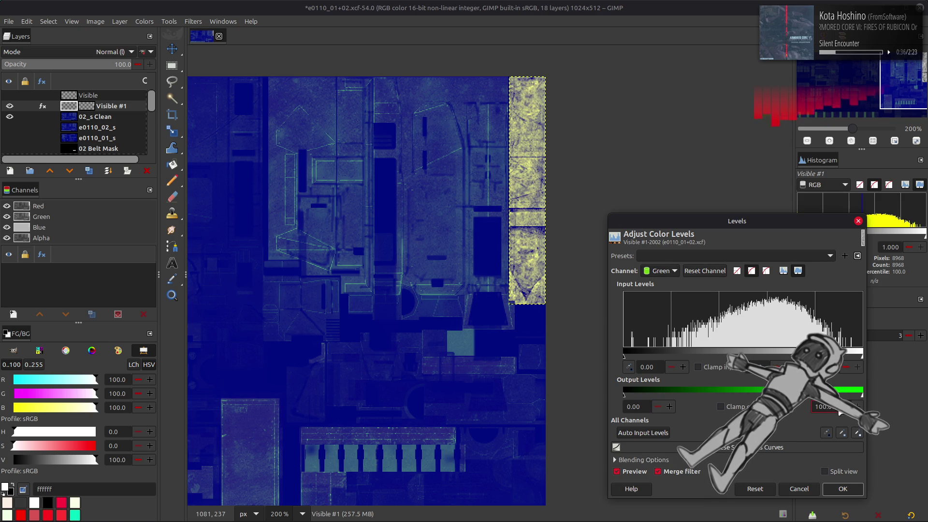
pyautogui.scroll(1, 666, 272)
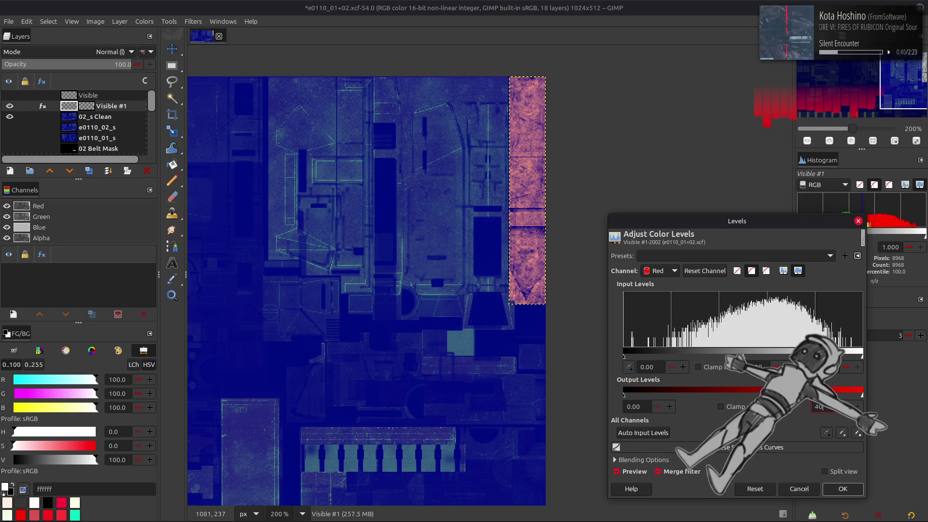
pyautogui.press('Return')
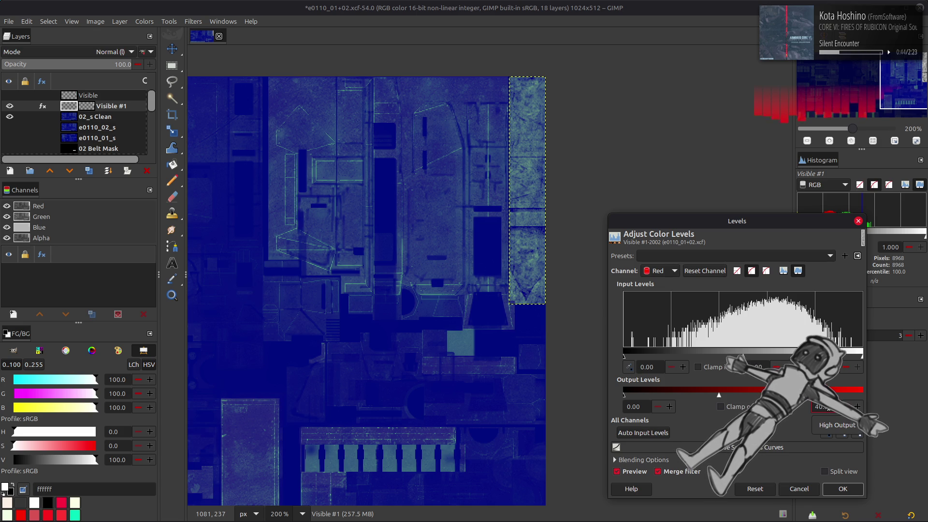
pyautogui.tripleClick(638, 407)
pyautogui.write('10')
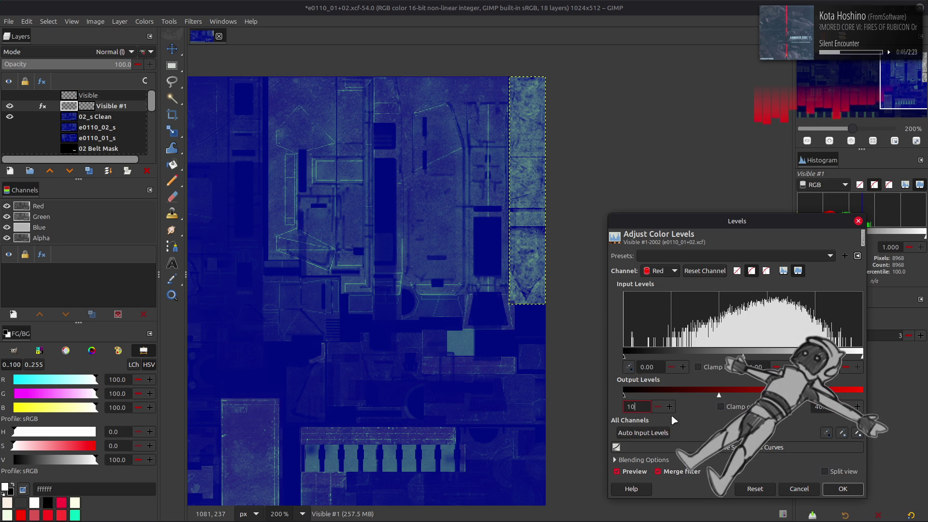
pyautogui.click(843, 489)
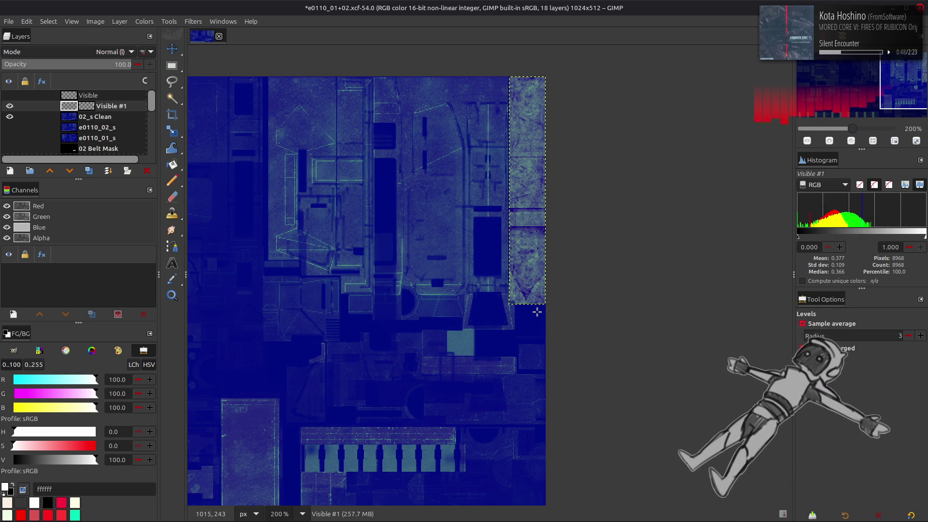
pyautogui.press('m')
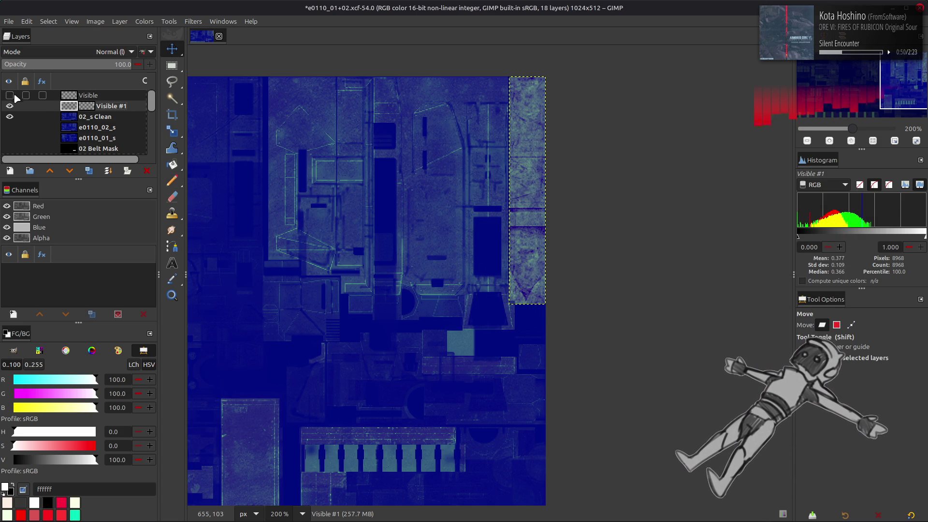
pyautogui.rightClick(77, 105)
# Step: Create a layer from visible and export it over e0110_02_s.dds with BC1/DXT1 compression
pyautogui.click(176, 188)
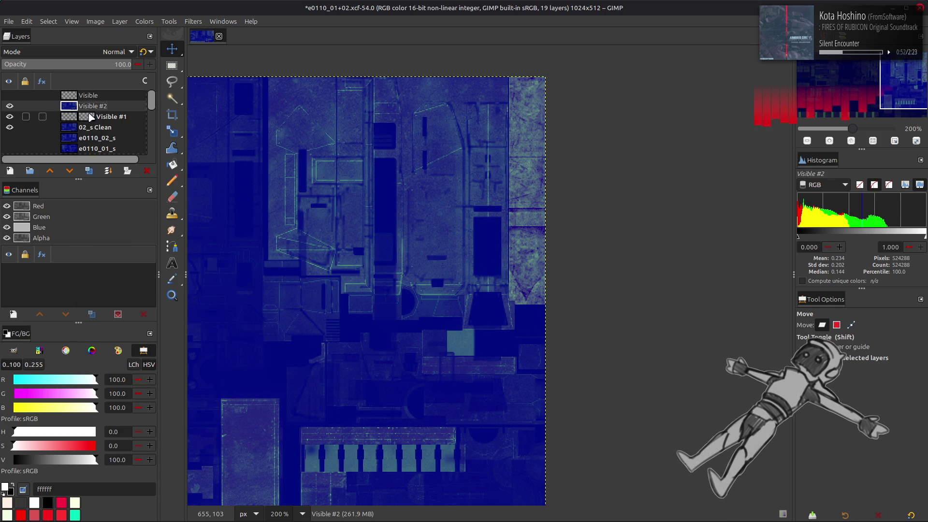
pyautogui.click(12, 22)
pyautogui.click(77, 188)
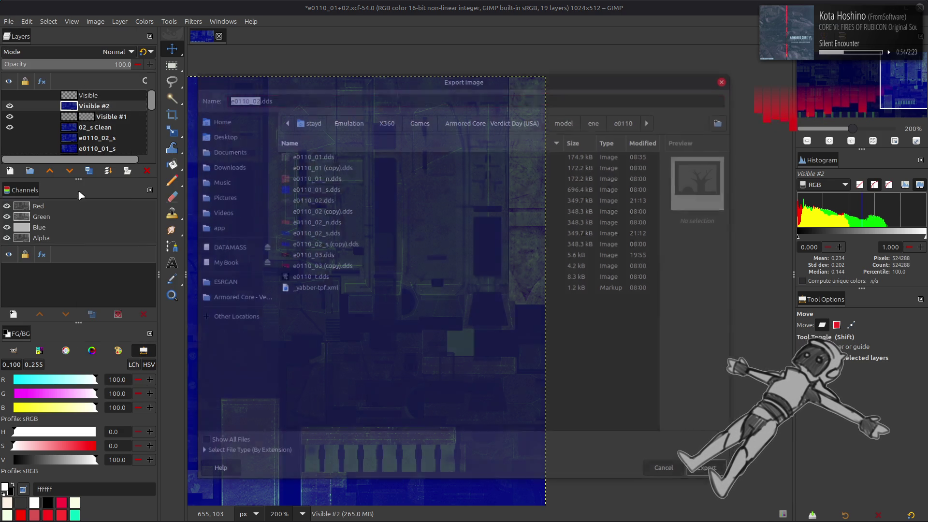
pyautogui.doubleClick(340, 239)
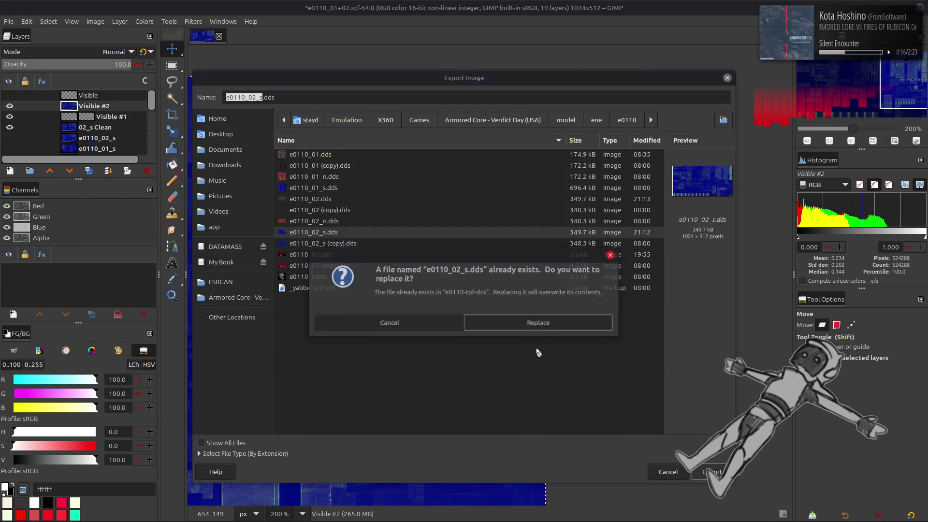
pyautogui.click(534, 324)
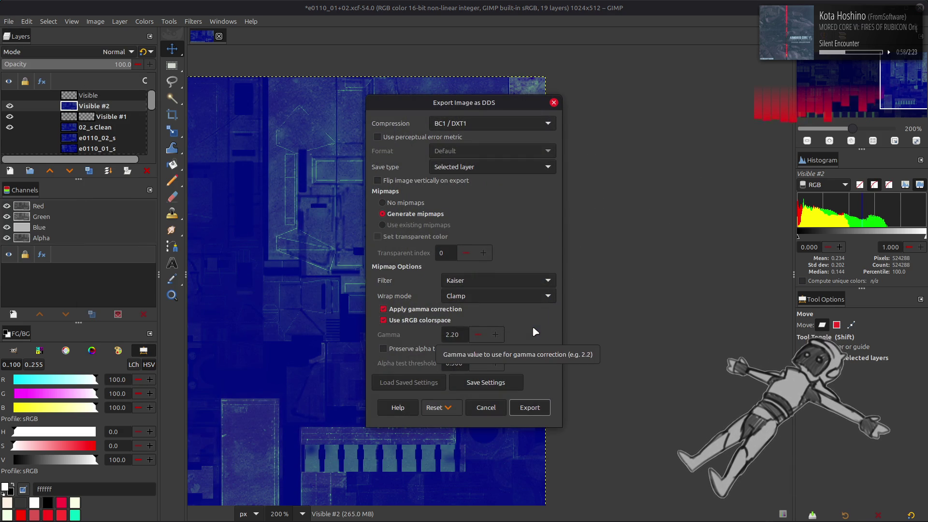
pyautogui.click(530, 408)
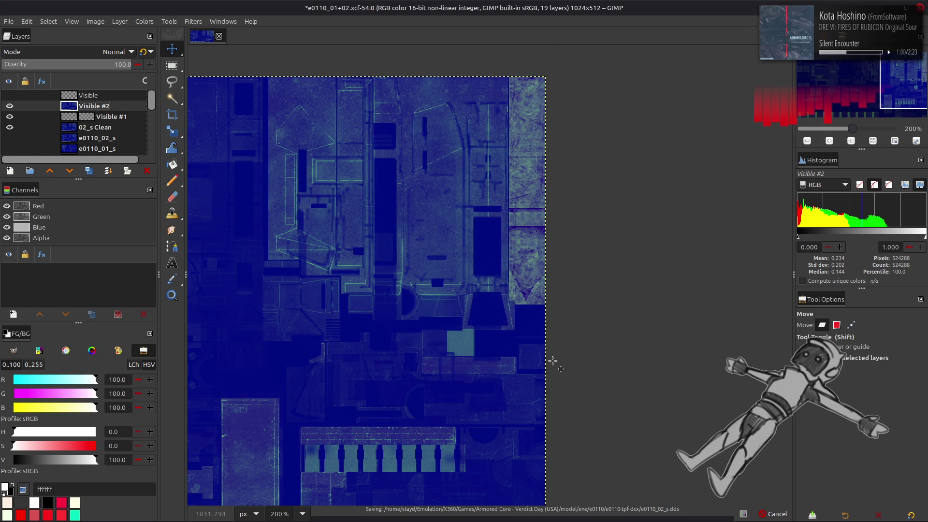
pyautogui.hotkey('alt', 'Tab')
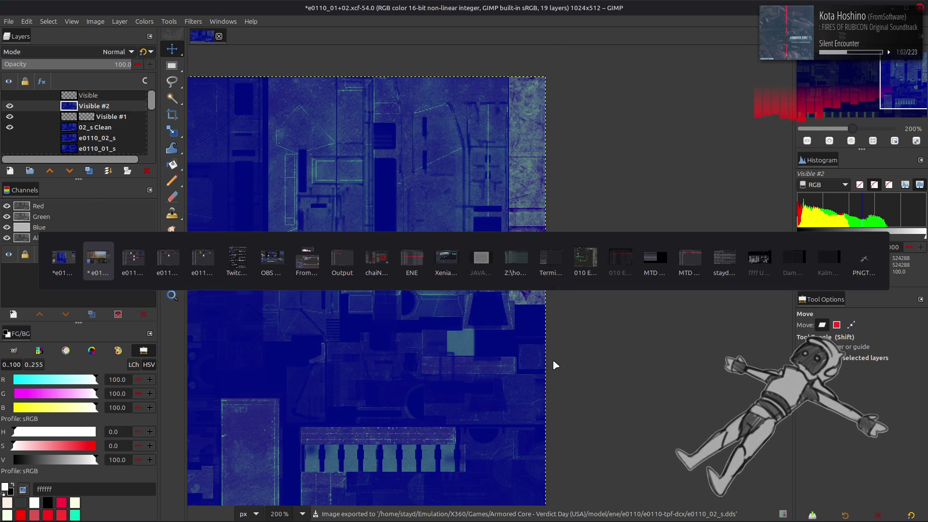
# Step: In Blender, inspect the g_SpecularTexture image and orbit around the mech
pyautogui.click(402, 375)
pyautogui.click(408, 464)
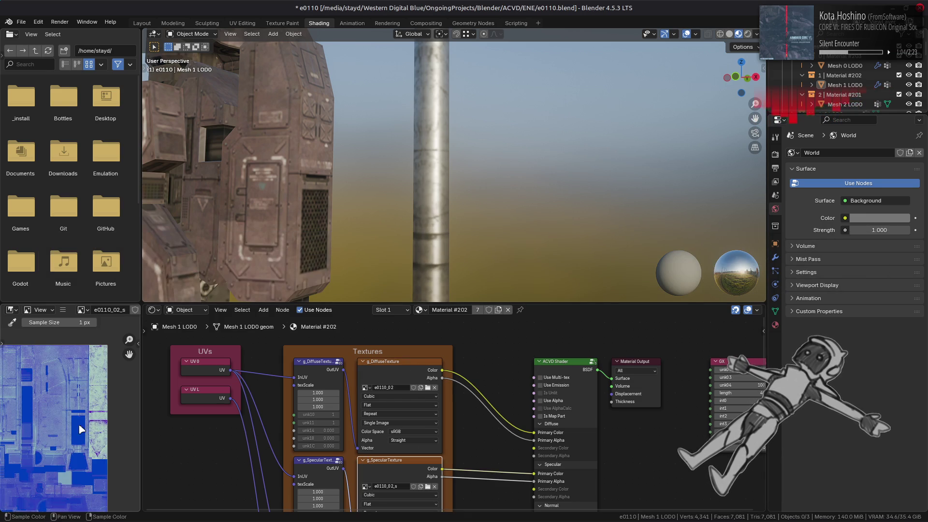
pyautogui.moveTo(443, 174)
pyautogui.mouseDown(button='middle')
pyautogui.moveTo(447, 146)
pyautogui.moveTo(506, 155)
pyautogui.moveTo(506, 199)
pyautogui.moveTo(392, 132)
pyautogui.moveTo(328, 173)
pyautogui.moveTo(481, 175)
pyautogui.moveTo(425, 141)
pyautogui.moveTo(445, 166)
pyautogui.moveTo(514, 190)
pyautogui.moveTo(528, 141)
pyautogui.moveTo(488, 174)
pyautogui.moveTo(521, 209)
pyautogui.moveTo(542, 203)
pyautogui.mouseUp(button='middle')
# Step: Light the viewport with the green-landscape HDRI and orbit the mech
pyautogui.click(757, 34)
pyautogui.click(757, 118)
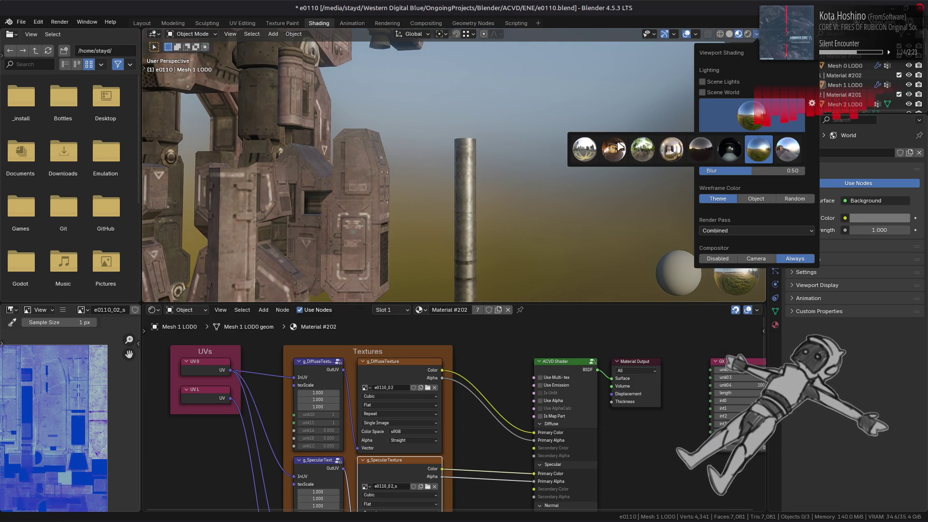
pyautogui.click(585, 150)
pyautogui.click(773, 120)
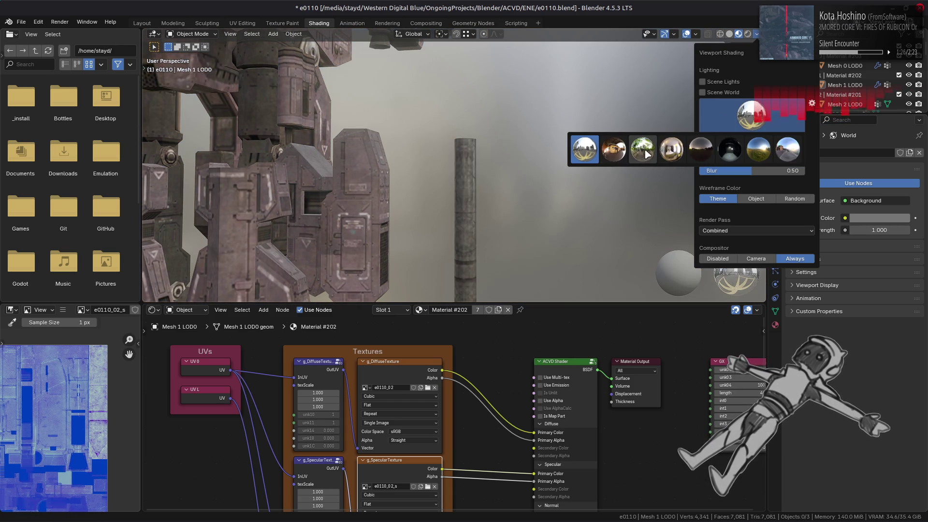
pyautogui.click(642, 150)
pyautogui.moveTo(580, 187)
pyautogui.mouseDown(button='middle')
pyautogui.moveTo(572, 157)
pyautogui.moveTo(534, 152)
pyautogui.moveTo(551, 158)
pyautogui.moveTo(757, 60)
pyautogui.mouseUp(button='middle')
# Step: Preview the Diffuse Color render pass, return to Combined, and display the e0110_02 texture
pyautogui.click(758, 34)
pyautogui.click(742, 231)
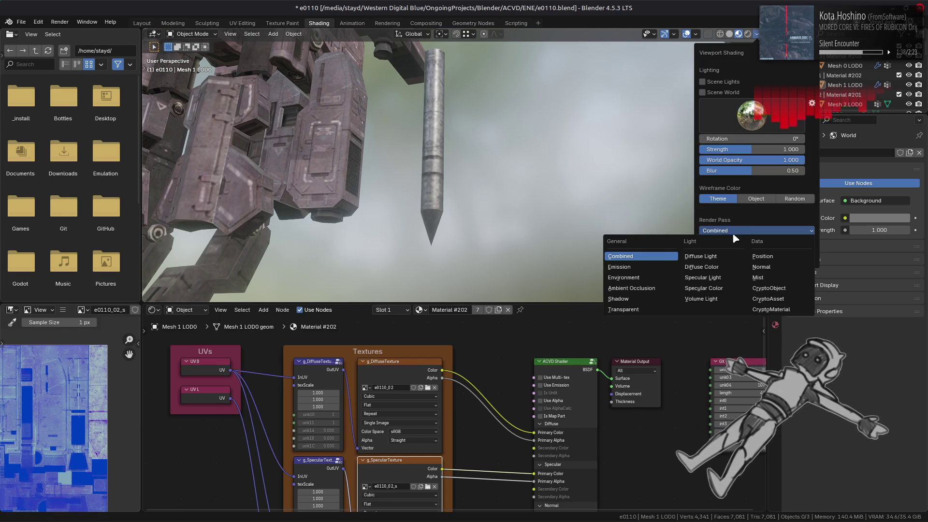
pyautogui.click(704, 268)
pyautogui.click(732, 231)
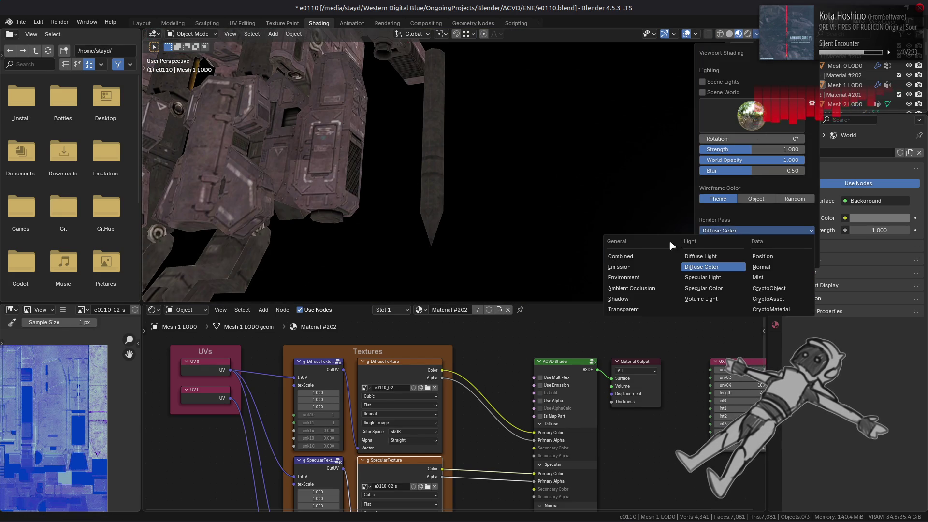
pyautogui.click(628, 257)
pyautogui.moveTo(528, 223); pyautogui.dragTo(505, 223, button='middle')
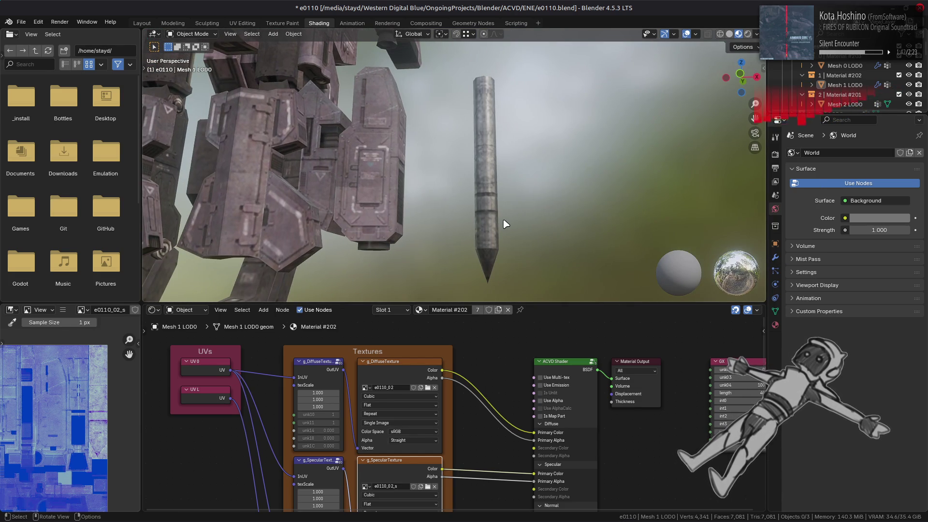
pyautogui.click(403, 373)
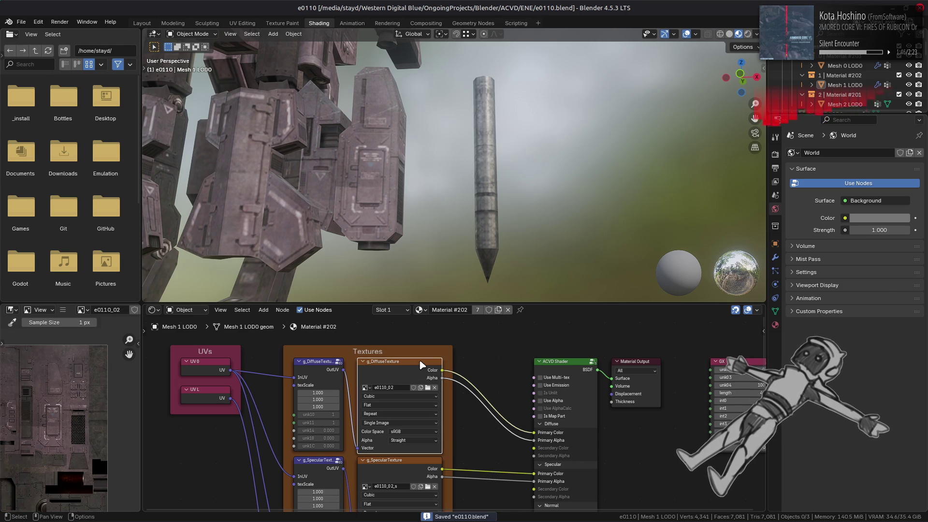
pyautogui.hotkey('alt', 'Tab')
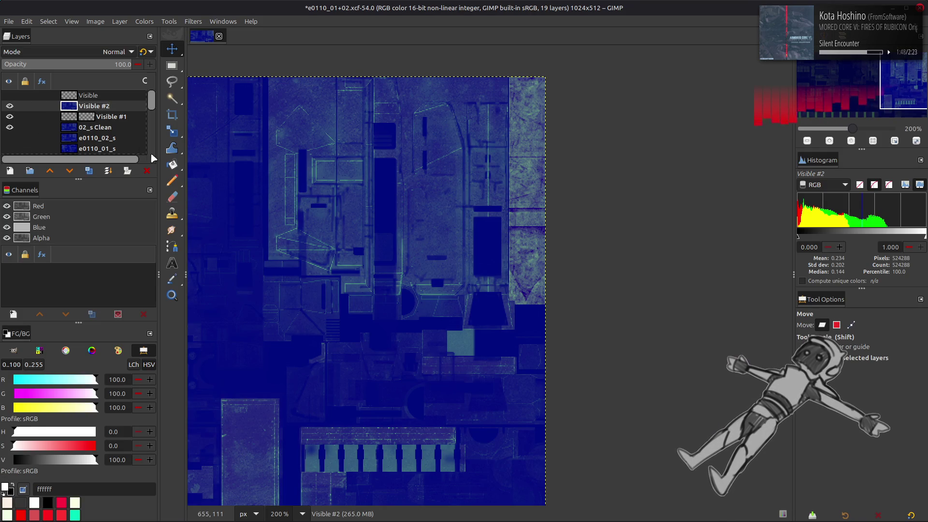
# Step: Delete the Visible #2 layer, then show and select 02 Recolor copy #4
pyautogui.click(147, 170)
pyautogui.click(11, 106)
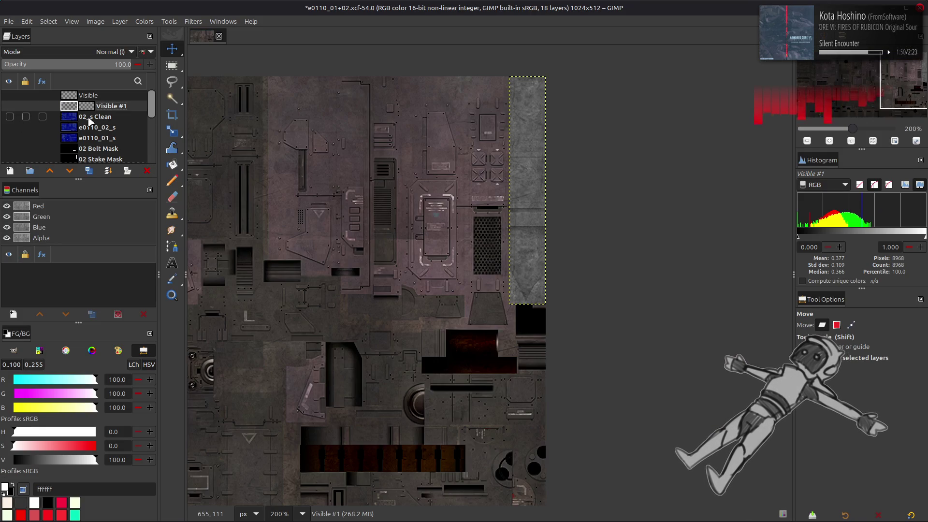
pyautogui.scroll(-3, 90, 121)
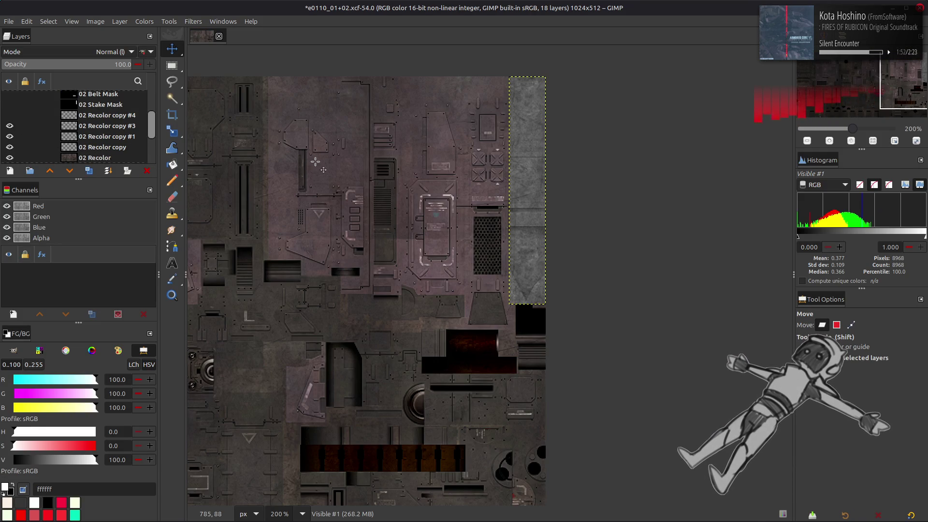
pyautogui.click(9, 115)
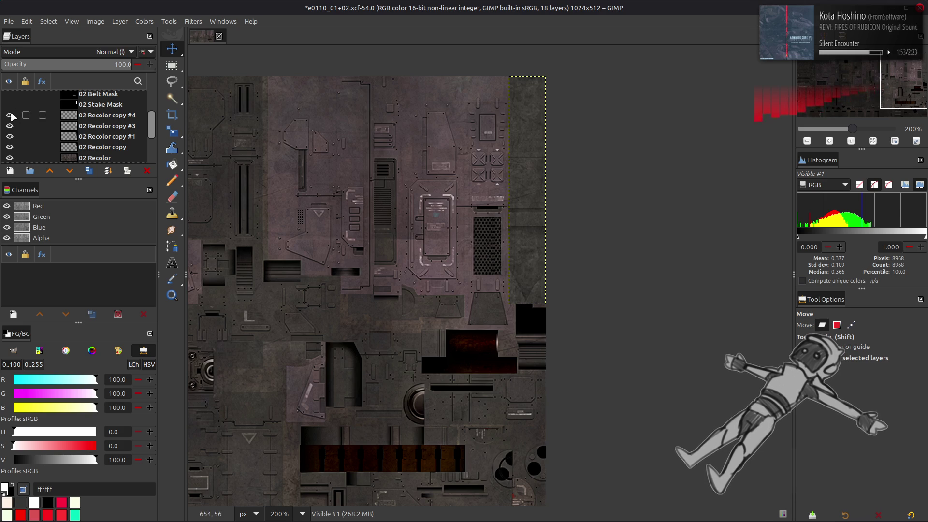
pyautogui.click(104, 115)
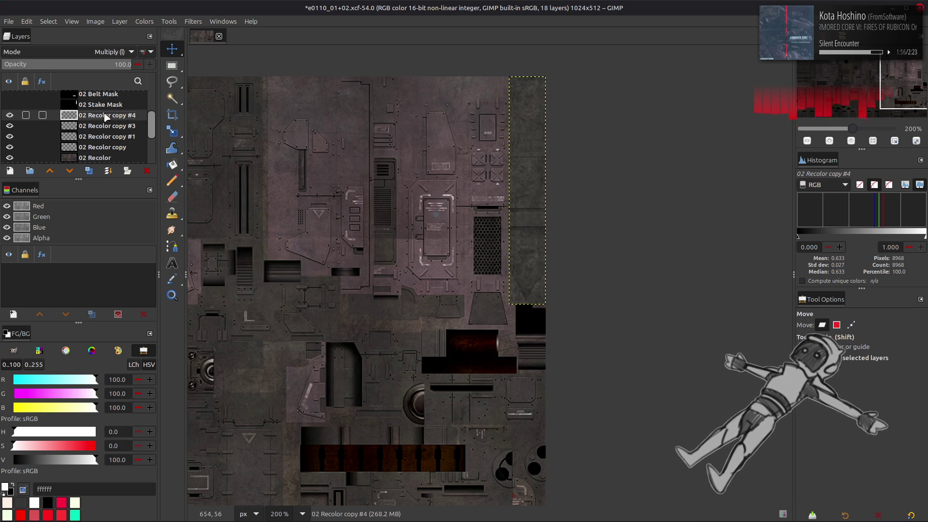
# Step: Brighten 02 Recolor copy #4 by nudging the Levels white input slider
pyautogui.click(144, 22)
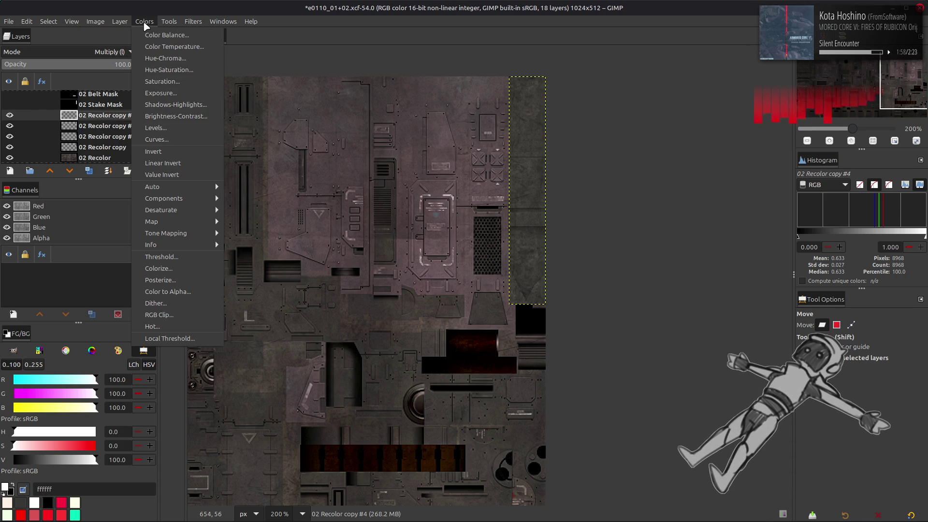
pyautogui.click(170, 129)
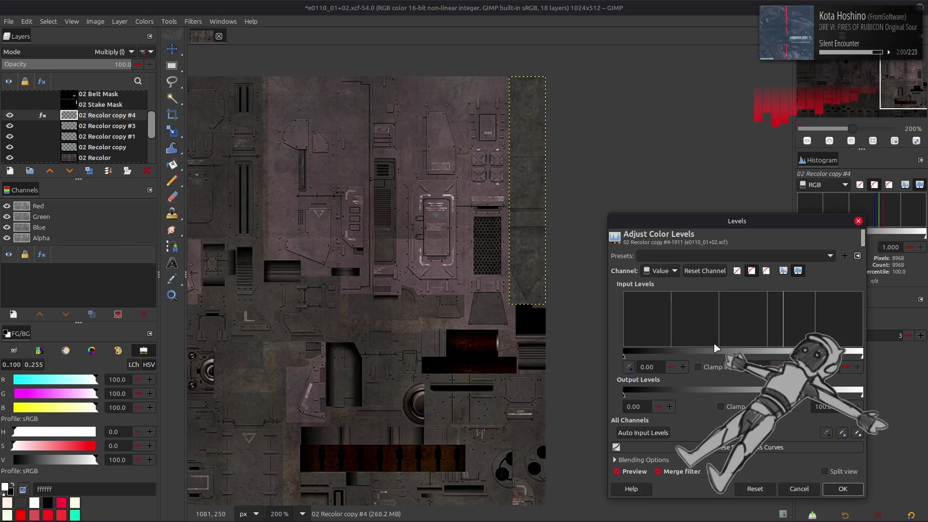
pyautogui.moveTo(782, 344); pyautogui.dragTo(783, 345)
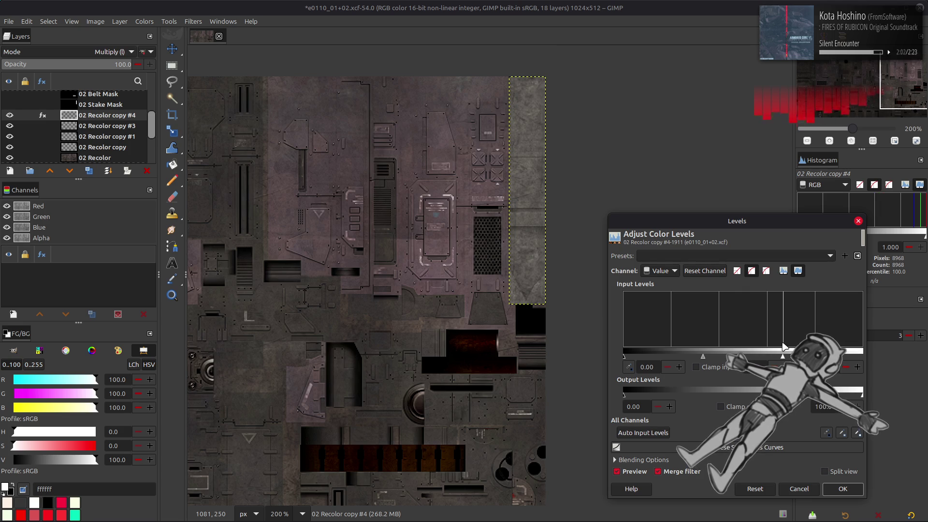
pyautogui.click(854, 486)
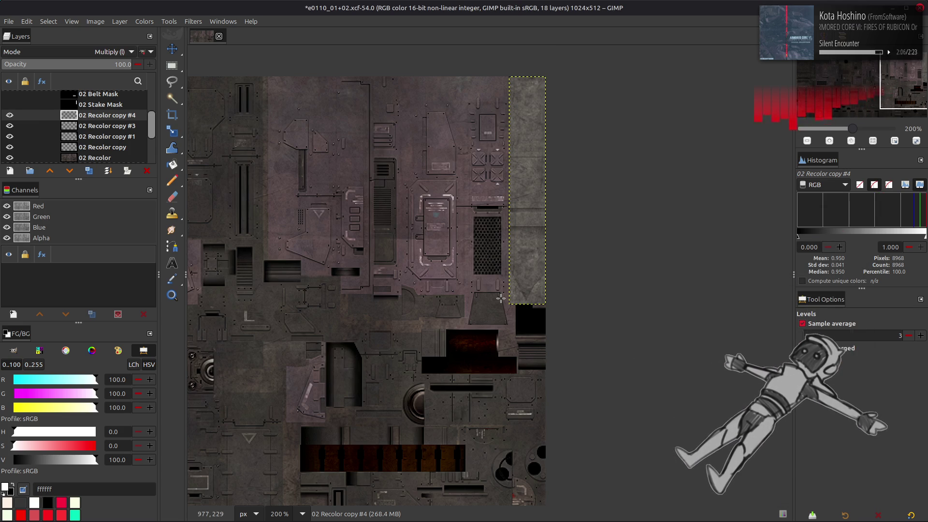
# Step: Create a new Visible #2 layer from everything visible and make it active
pyautogui.press('m')
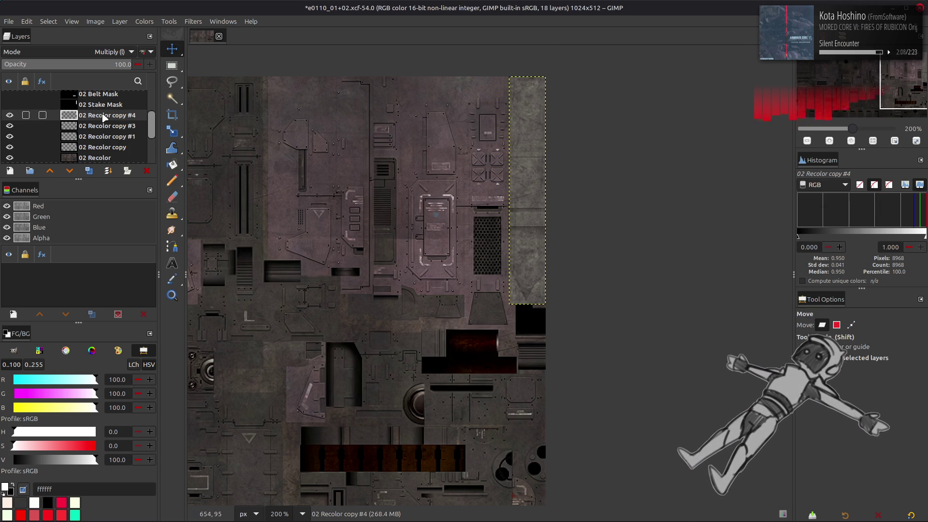
pyautogui.rightClick(104, 116)
pyautogui.click(136, 190)
pyautogui.rightClick(92, 106)
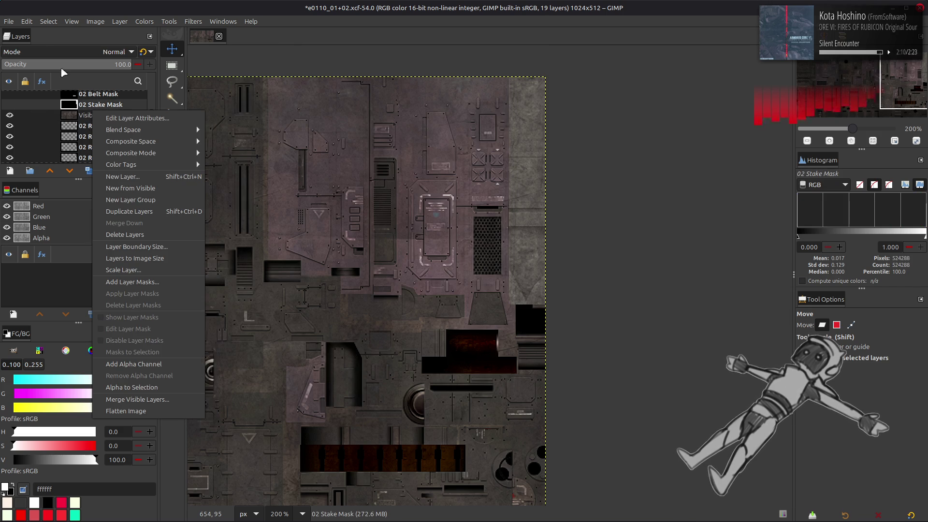
pyautogui.rightClick(71, 154)
pyautogui.click(92, 116)
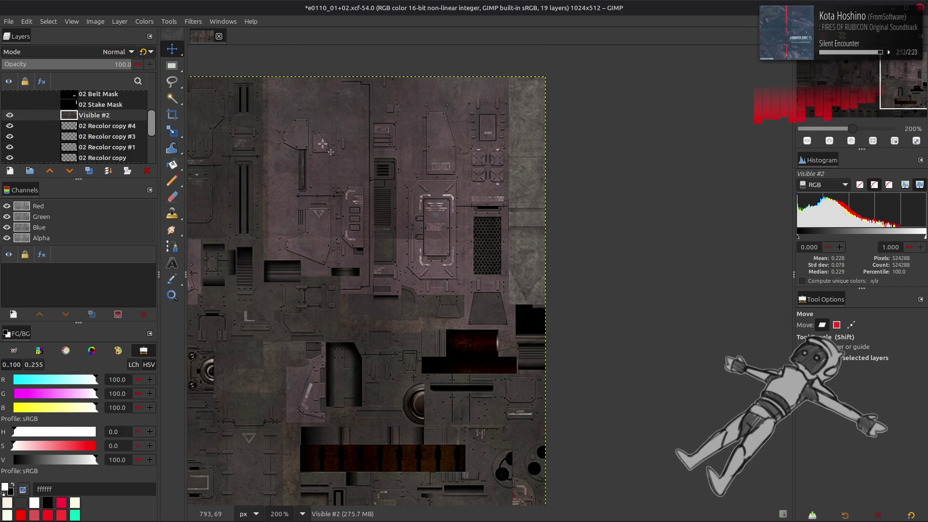
# Step: Export over e0110_02.dds as BC1 DDS with gamma correction enabled
pyautogui.click(9, 21)
pyautogui.click(89, 181)
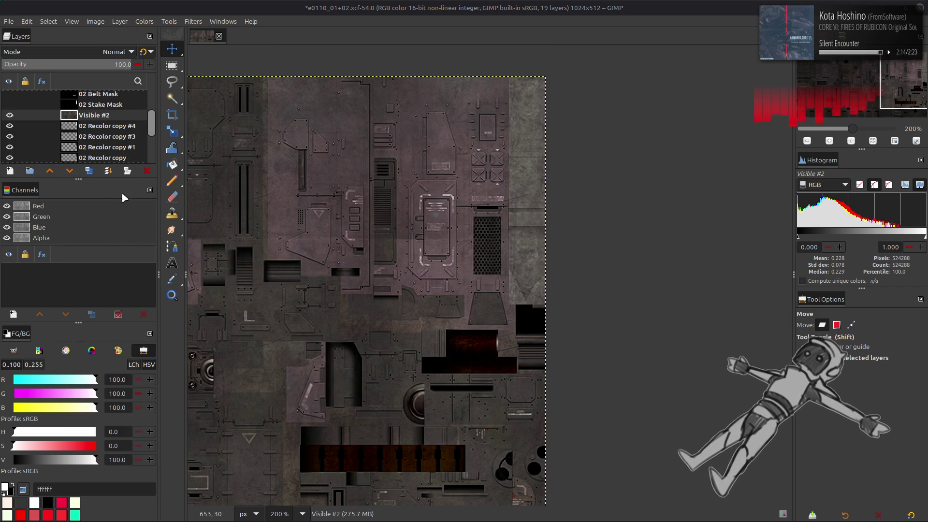
pyautogui.doubleClick(314, 198)
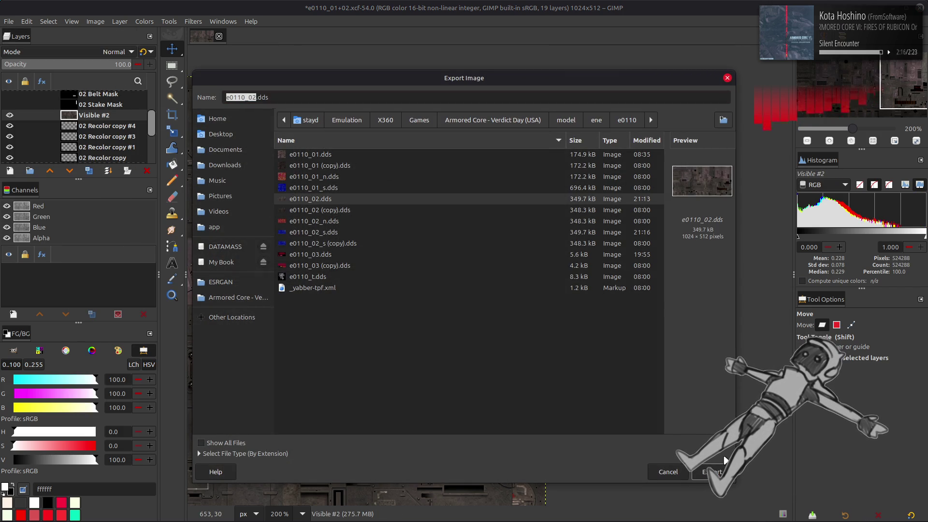
pyautogui.click(528, 323)
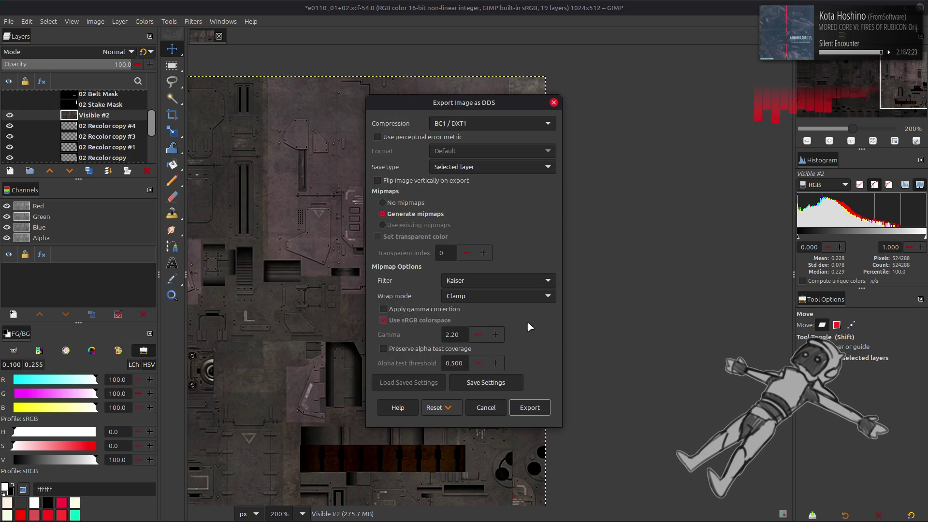
pyautogui.click(464, 308)
pyautogui.click(527, 403)
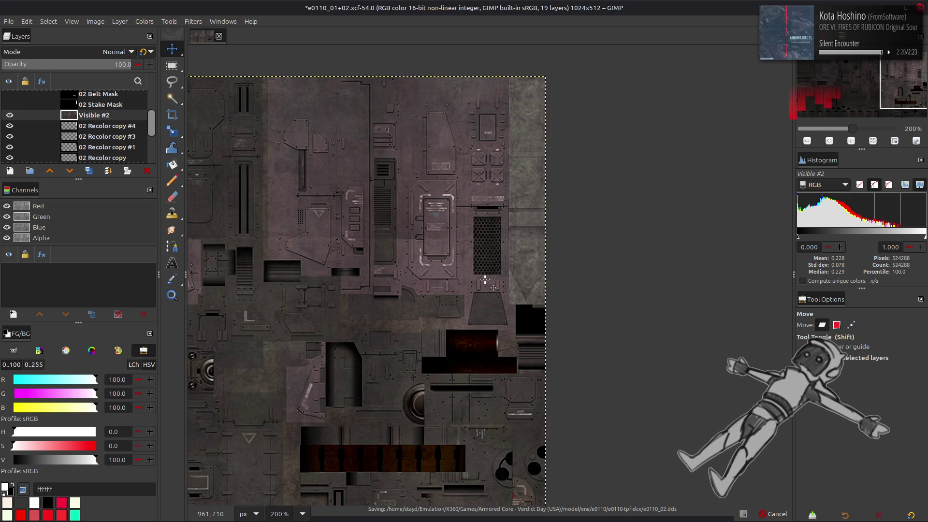
pyautogui.hotkey('alt', 'Tab')
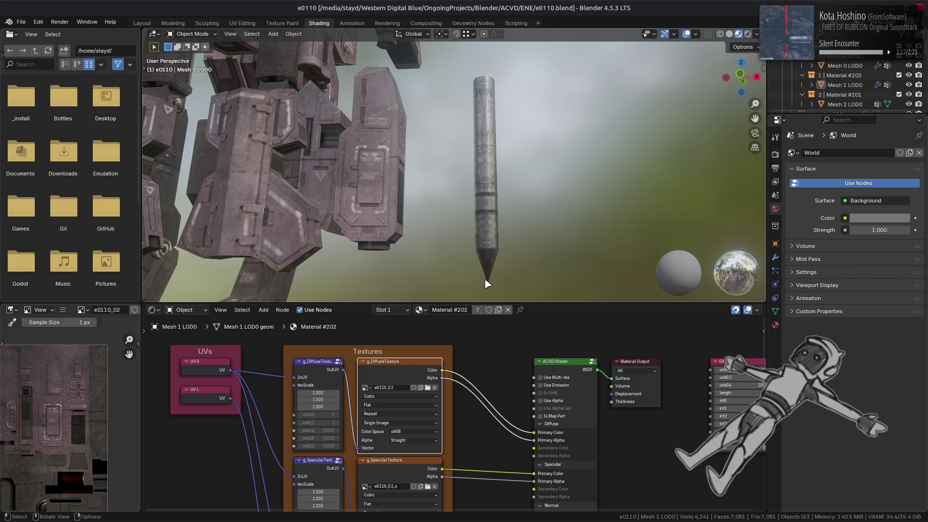
# Step: Reload the re-exported diffuse texture in Blender with Alt+R and go to the Layout workspace
pyautogui.hotkey('alt', 'r')
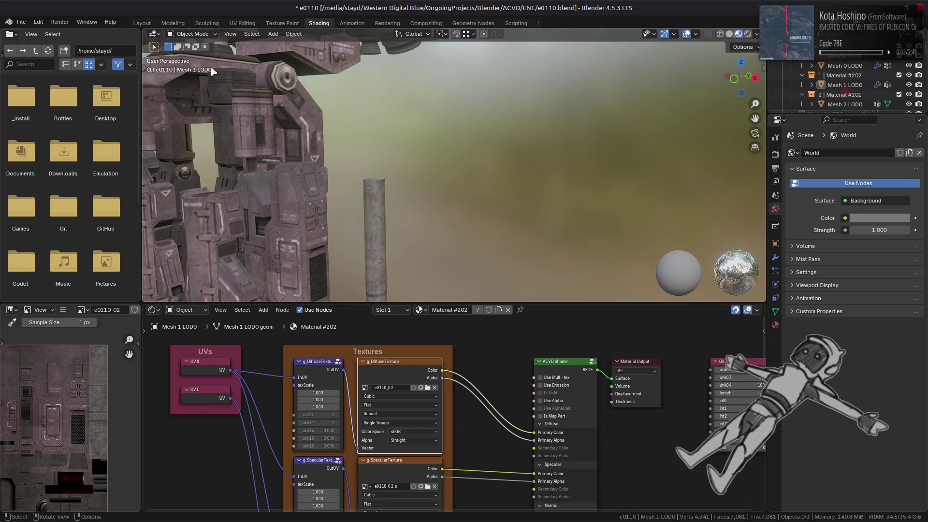
pyautogui.click(144, 23)
pyautogui.scroll(-3, 372, 143)
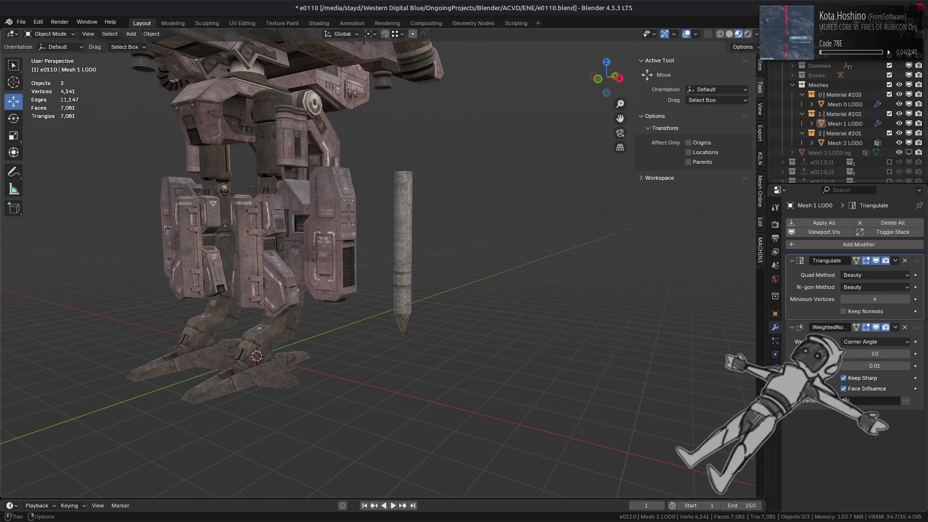
# Step: Preview the mech under a darker HDRI, then delete the Visible #2 layer in GIMP
pyautogui.click(757, 34)
pyautogui.click(760, 122)
pyautogui.click(643, 146)
pyautogui.moveTo(556, 174)
pyautogui.mouseDown(button='middle')
pyautogui.moveTo(169, 179)
pyautogui.moveTo(280, 149)
pyautogui.moveTo(244, 127)
pyautogui.moveTo(283, 155)
pyautogui.moveTo(261, 239)
pyautogui.moveTo(332, 207)
pyautogui.moveTo(511, 235)
pyautogui.mouseUp(button='middle')
pyautogui.scroll(3, 284, 155)
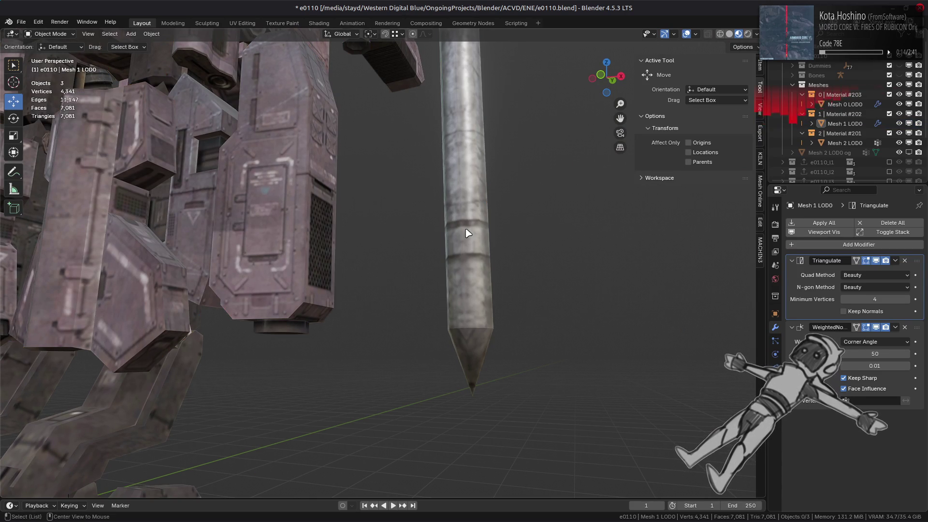
pyautogui.hotkey('alt', 'Tab')
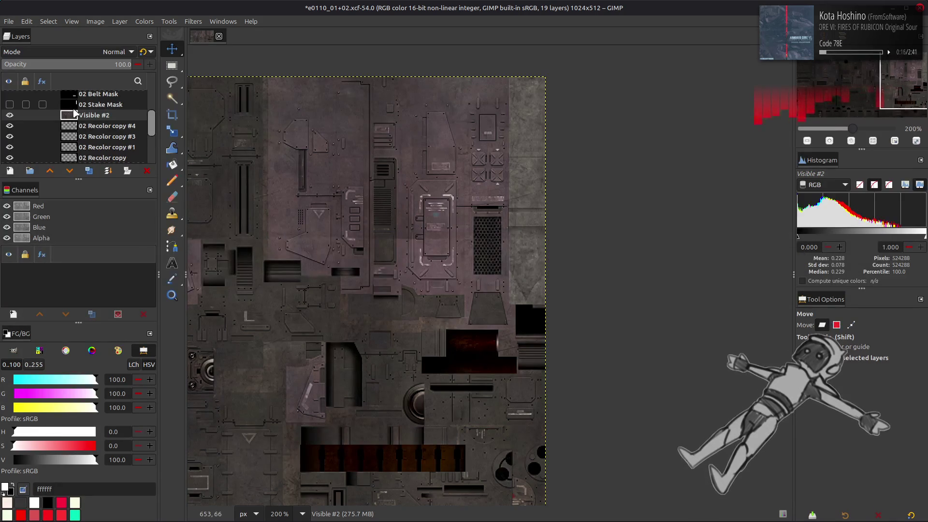
pyautogui.click(148, 170)
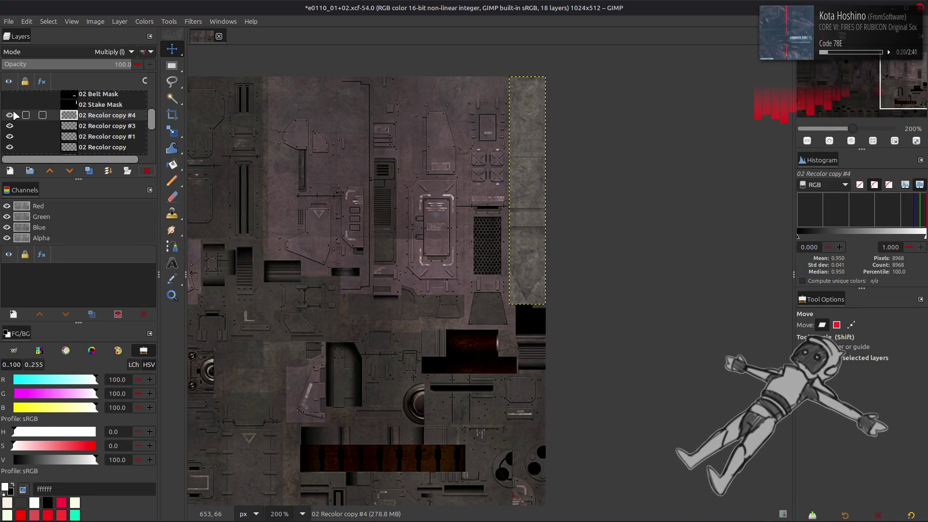
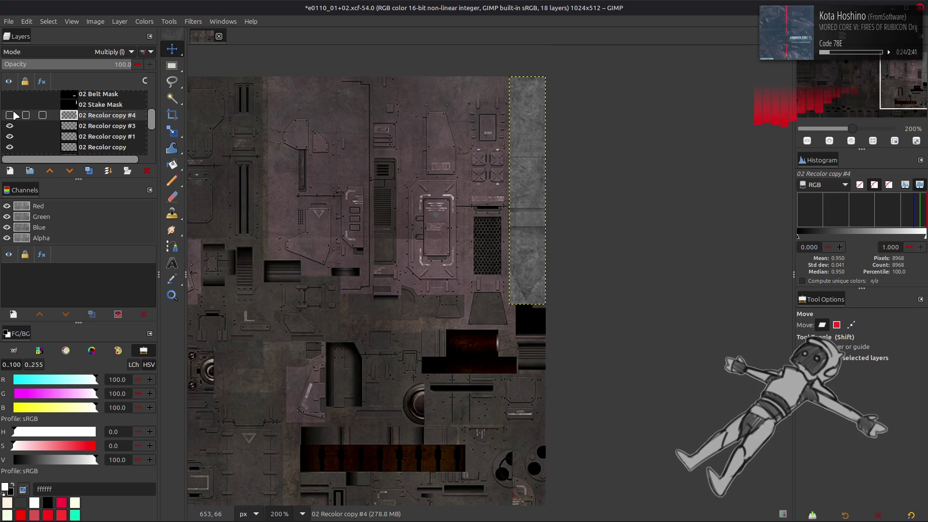
# Step: Duplicate the 02_s Clean layer, show it, and extract its RGB Green component as greyscale
pyautogui.hotkey('ctrl', 'z')
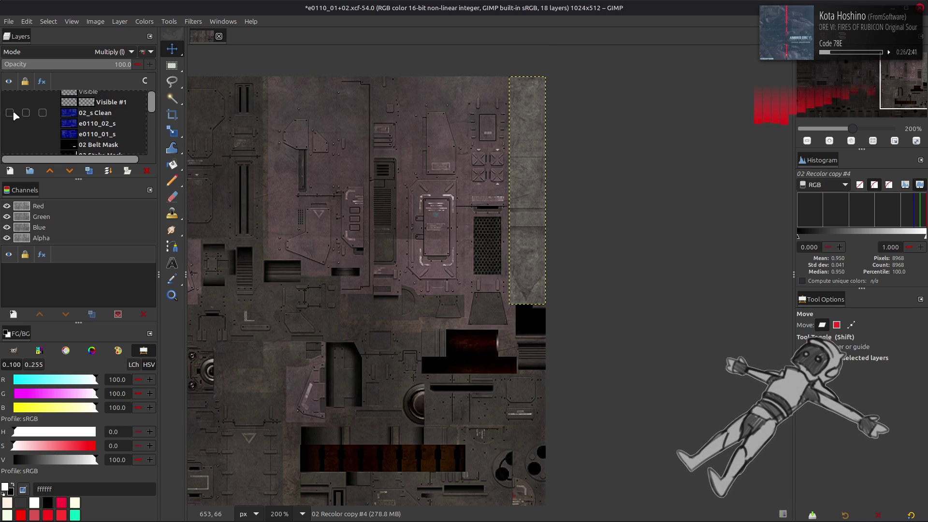
pyautogui.click(9, 117)
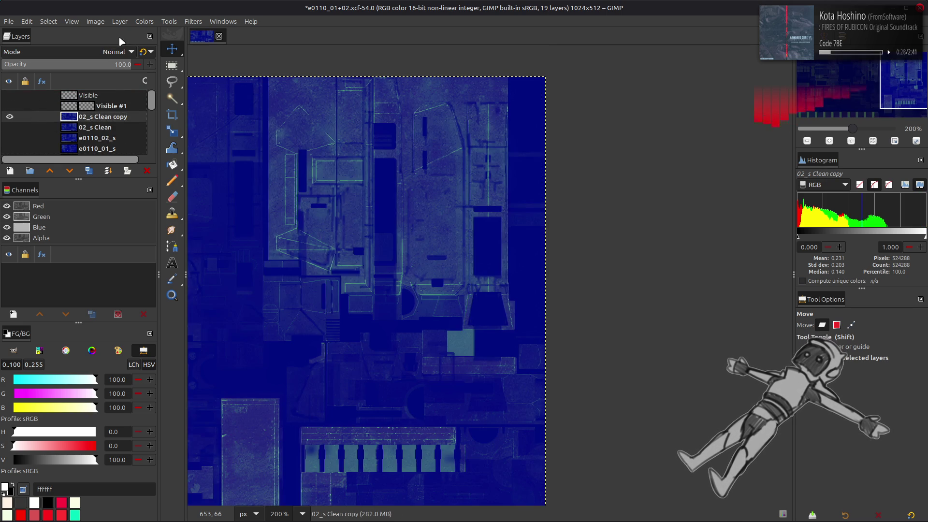
pyautogui.click(144, 21)
pyautogui.moveTo(189, 198)
pyautogui.click(252, 212)
pyautogui.scroll(-1, 145, 263)
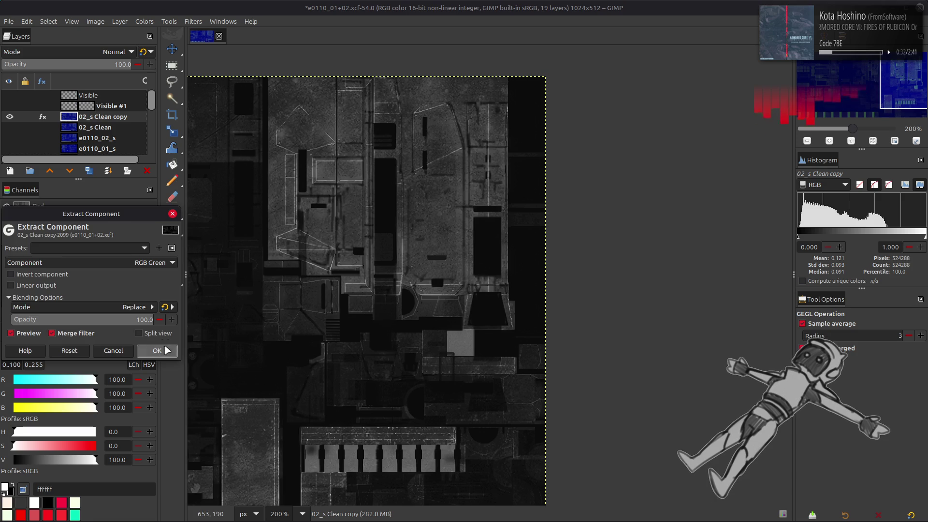
pyautogui.click(157, 351)
pyautogui.scroll(2, 437, 272)
pyautogui.hscroll(2, 436, 272)
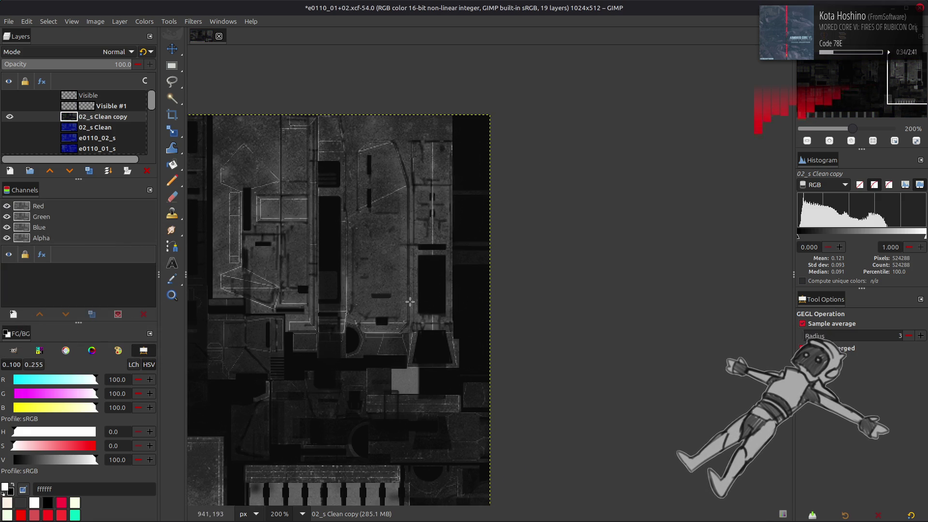
pyautogui.keyDown('ctrl'); pyautogui.scroll(4, 466, 248); pyautogui.keyUp('ctrl')
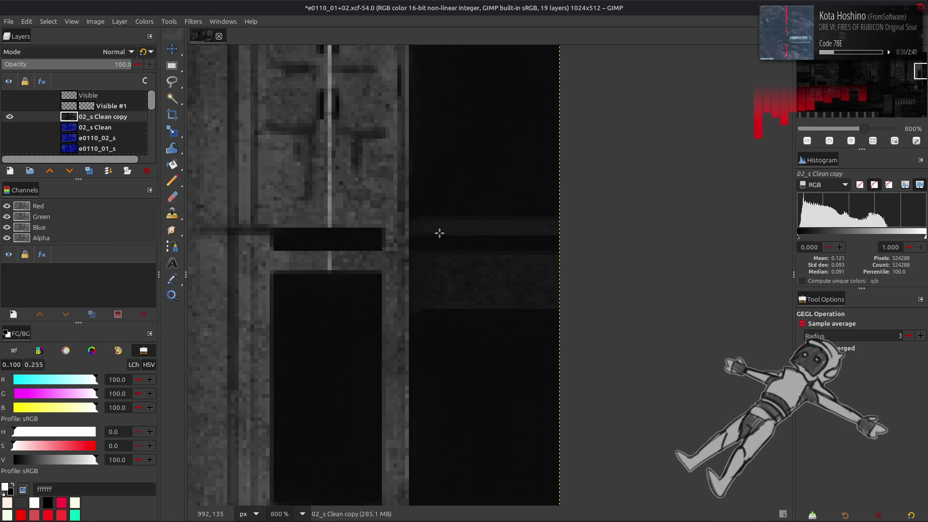
# Step: Toggle the grey copy's visibility to compare it with the coloured texture
pyautogui.click(13, 119)
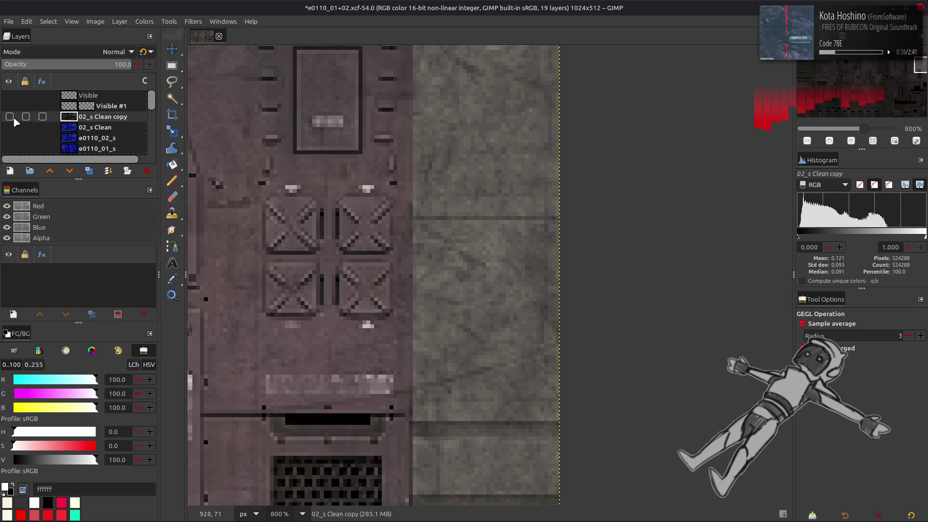
pyautogui.click(10, 117)
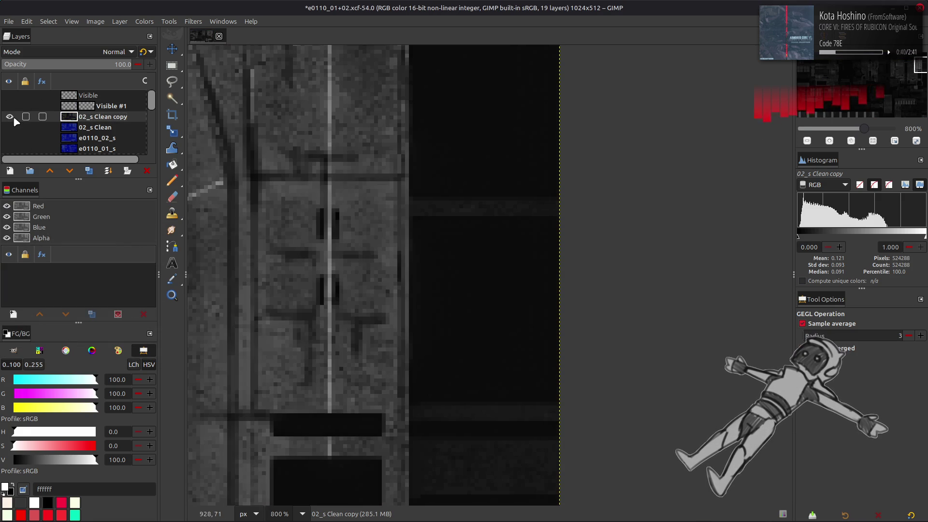
pyautogui.click(14, 118)
pyautogui.click(14, 119)
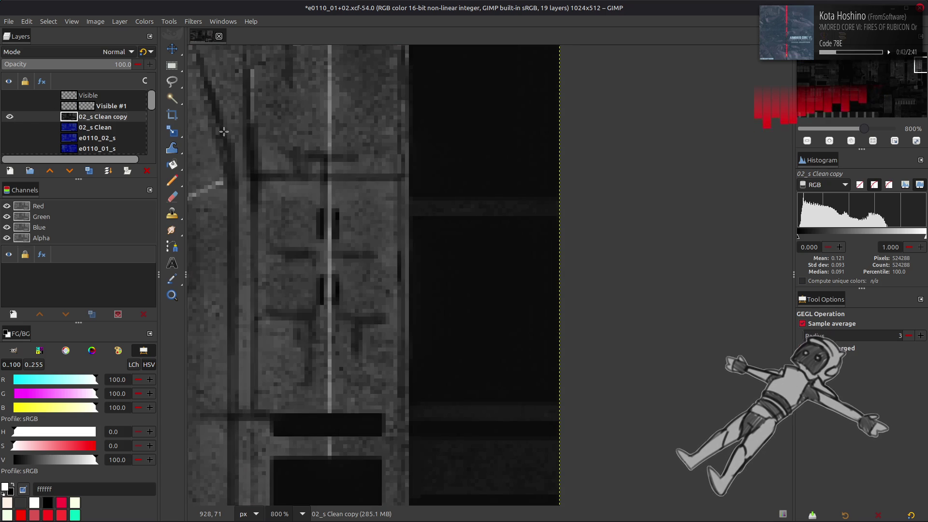
# Step: Select the right-hand strip and apply Stretch Contrast to it
pyautogui.press('r')
pyautogui.moveTo(409, 170); pyautogui.dragTo(561, 510)
pyautogui.scroll(-3, 499, 373)
pyautogui.moveTo(481, 354); pyautogui.dragTo(481, 393)
pyautogui.click(144, 22)
pyautogui.moveTo(207, 189)
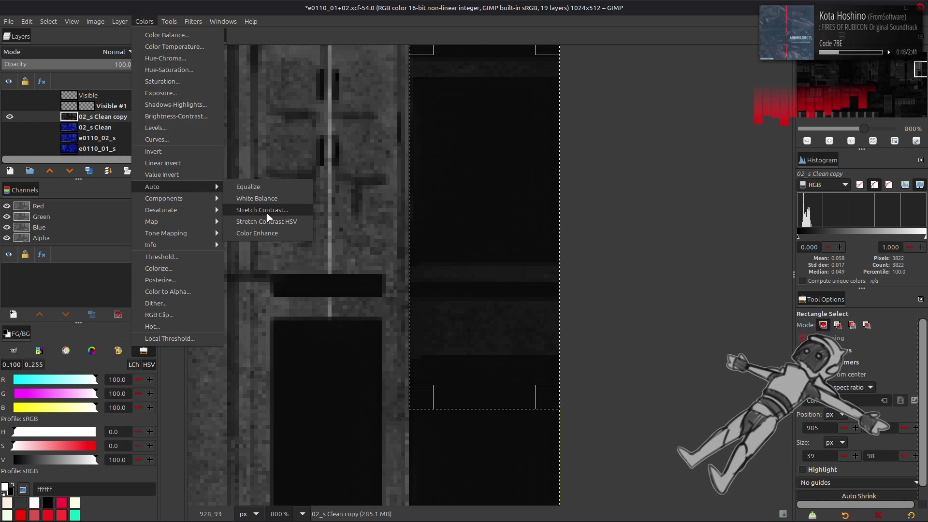
pyautogui.click(262, 210)
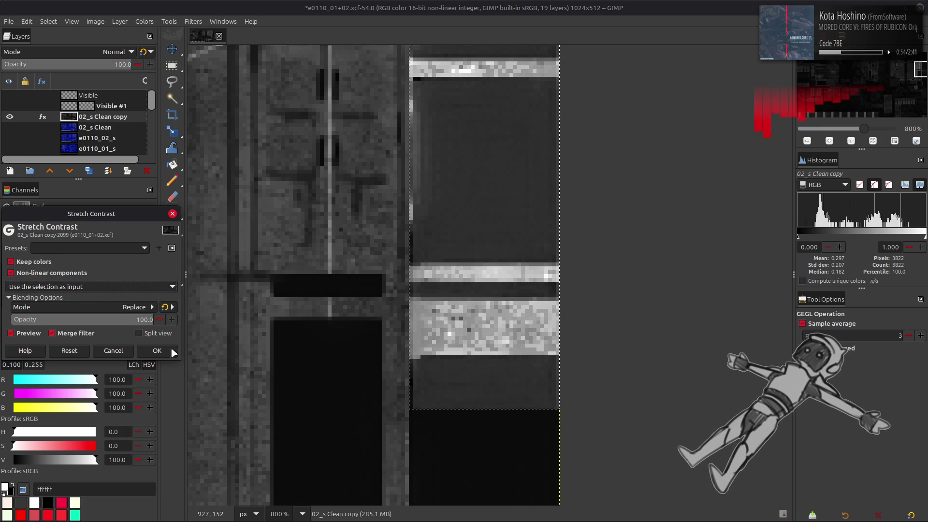
pyautogui.click(157, 351)
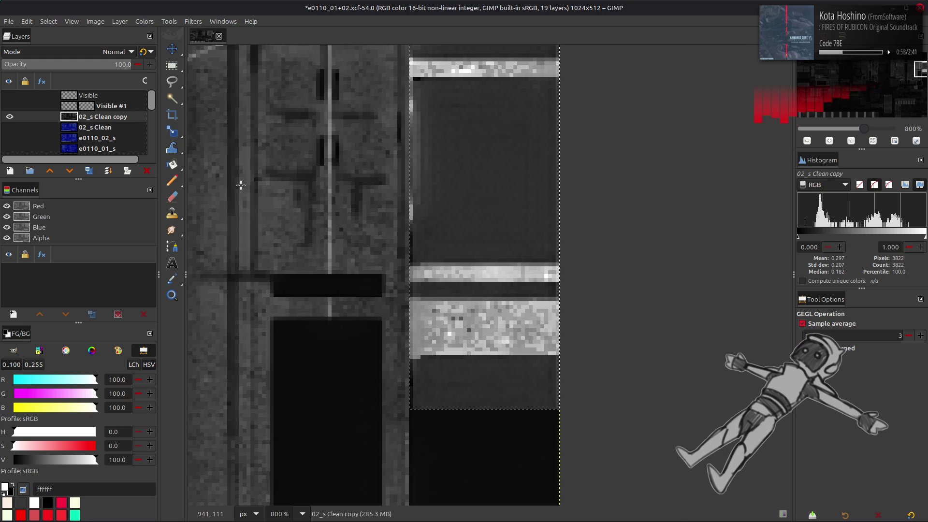
# Step: Crop the layer to the strip selection and clear the selection
pyautogui.click(119, 21)
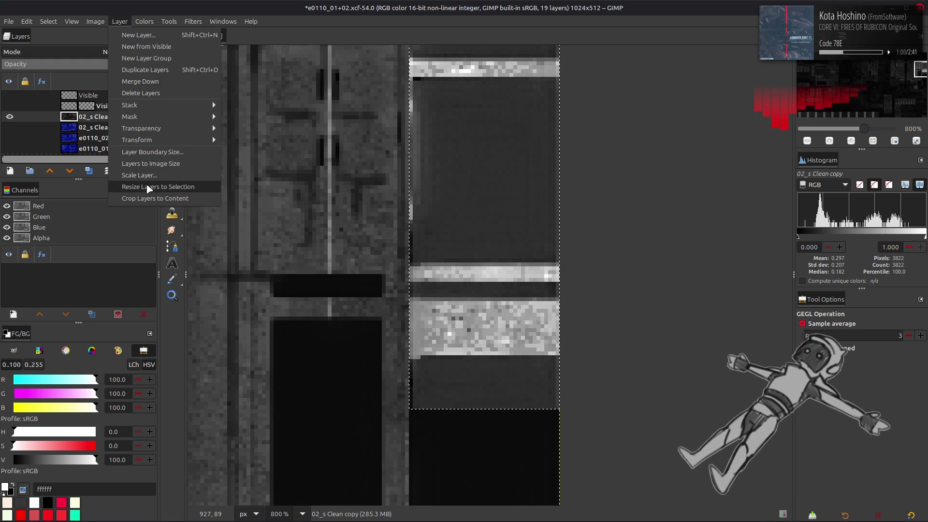
pyautogui.click(145, 183)
pyautogui.click(49, 21)
pyautogui.click(58, 44)
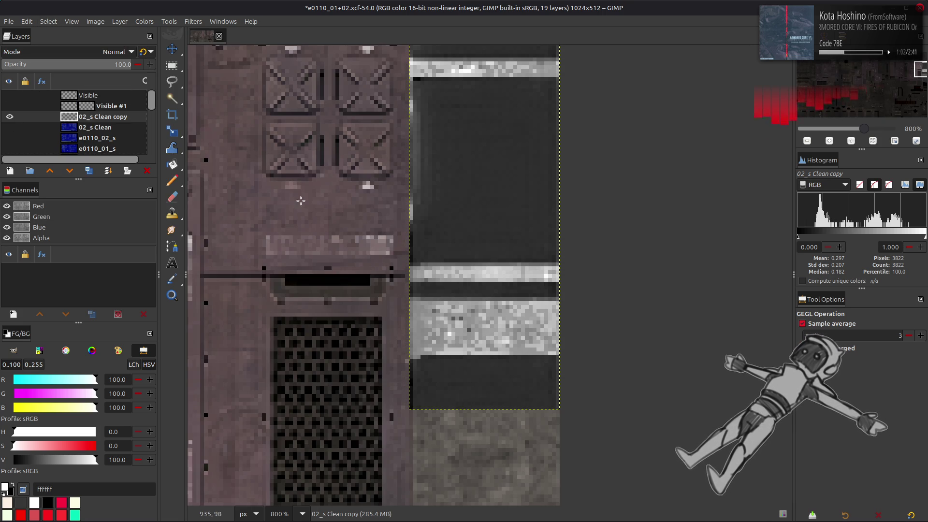
# Step: Rectangle-select the top, thin middle and wide lower bright bands in the strip
pyautogui.scroll(2, 380, 202)
pyautogui.scroll(1, 381, 202)
pyautogui.press('r')
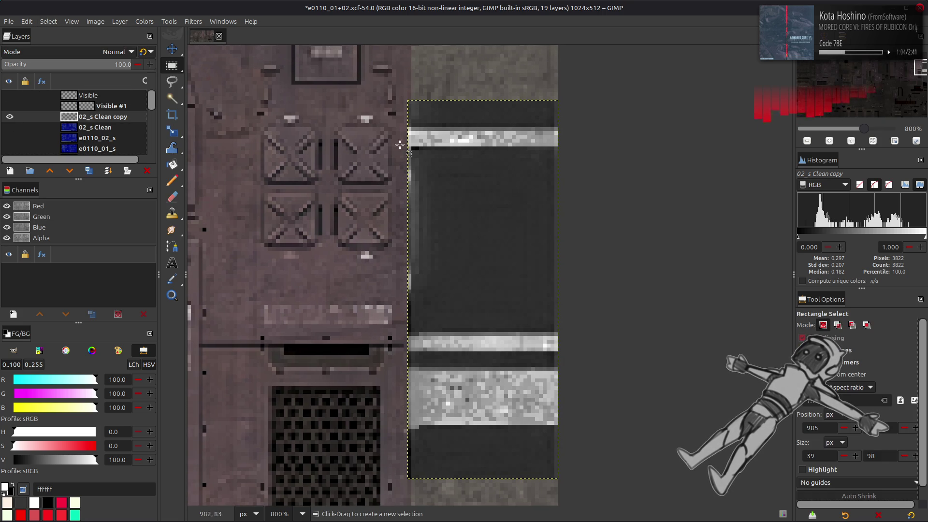
pyautogui.moveTo(408, 129)
pyautogui.mouseDown()
pyautogui.moveTo(498, 154)
pyautogui.moveTo(561, 150)
pyautogui.mouseUp()
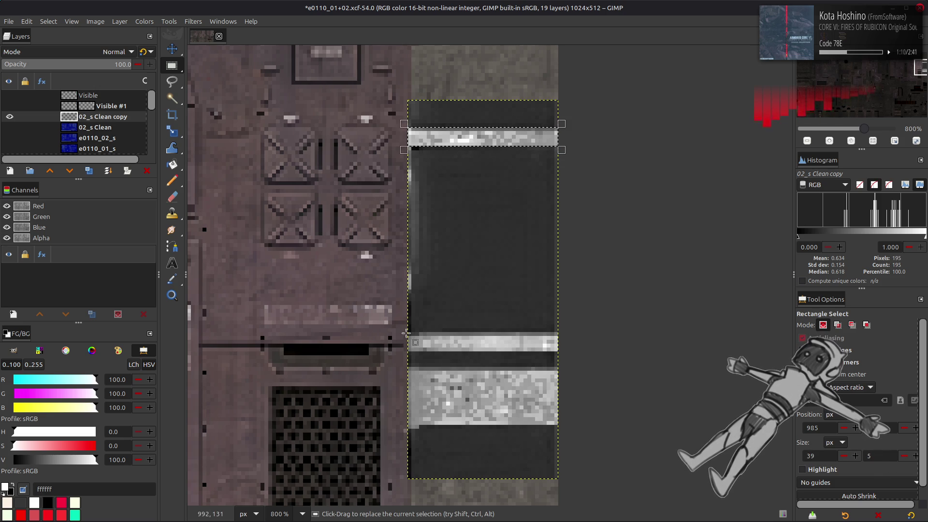
pyautogui.moveTo(409, 333)
pyautogui.mouseDown()
pyautogui.moveTo(556, 363)
pyautogui.moveTo(561, 354)
pyautogui.mouseUp()
pyautogui.moveTo(408, 368)
pyautogui.mouseDown()
pyautogui.moveTo(505, 415)
pyautogui.moveTo(557, 426)
pyautogui.mouseUp()
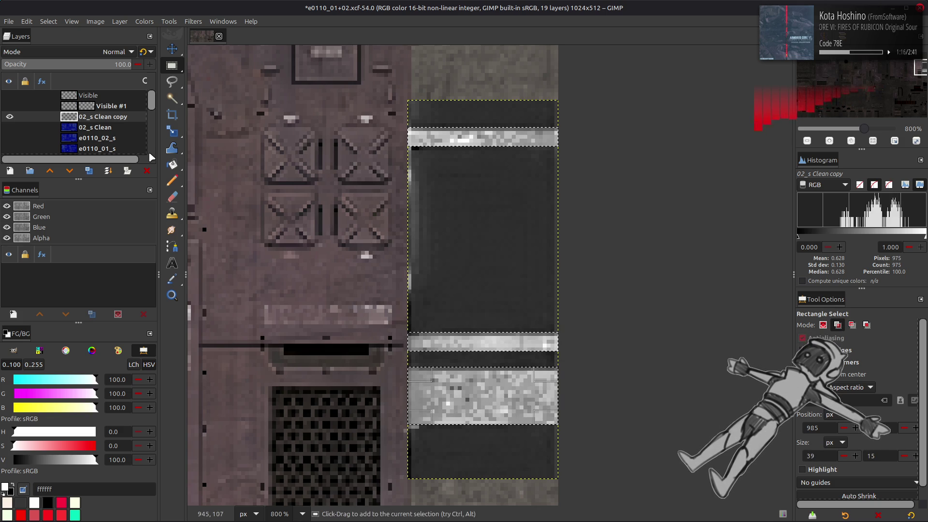
pyautogui.click(144, 22)
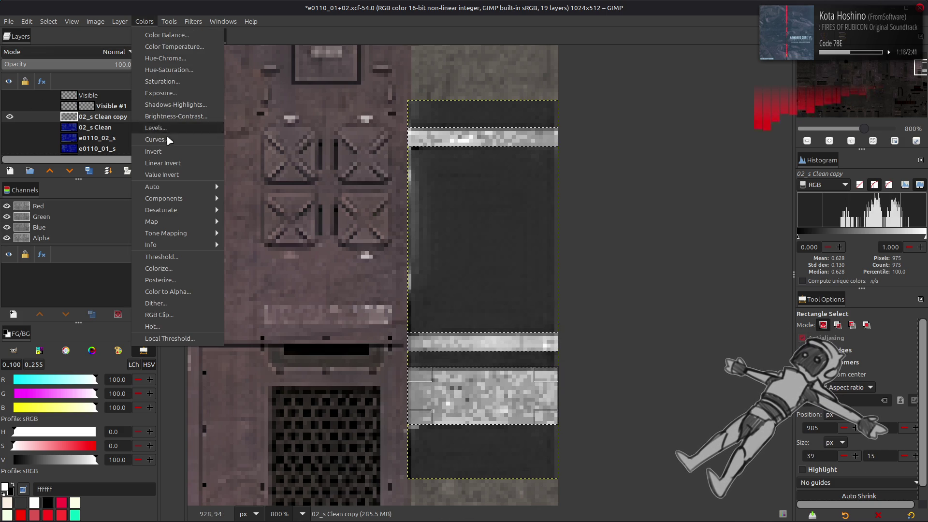
# Step: Apply Levels to the selected bands with a 50 output value, making them mid-grey
pyautogui.click(155, 130)
pyautogui.click(638, 406)
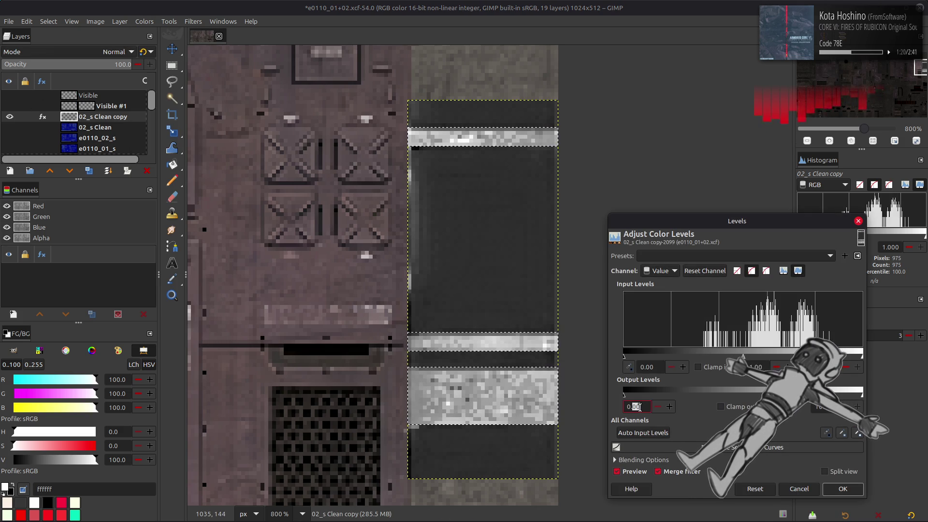
pyautogui.write('50')
pyautogui.click(820, 407)
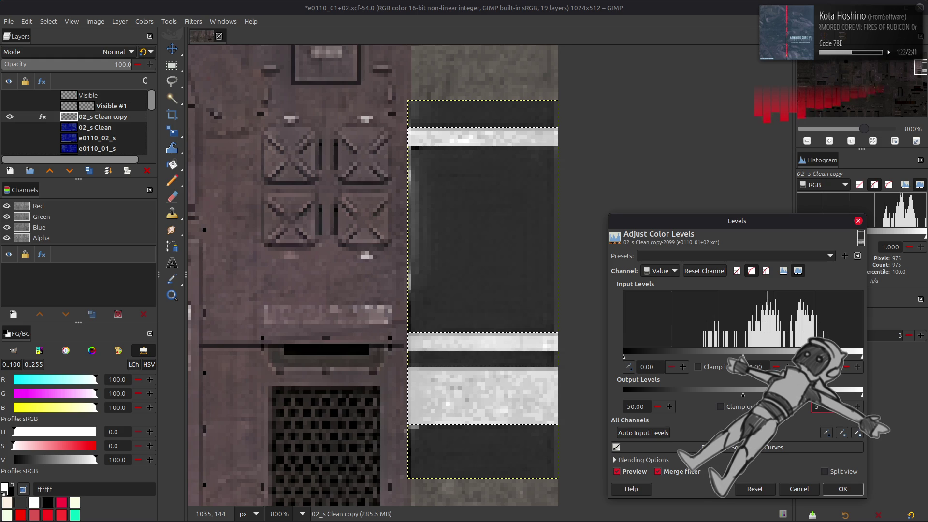
pyautogui.write('0')
pyautogui.press('Return')
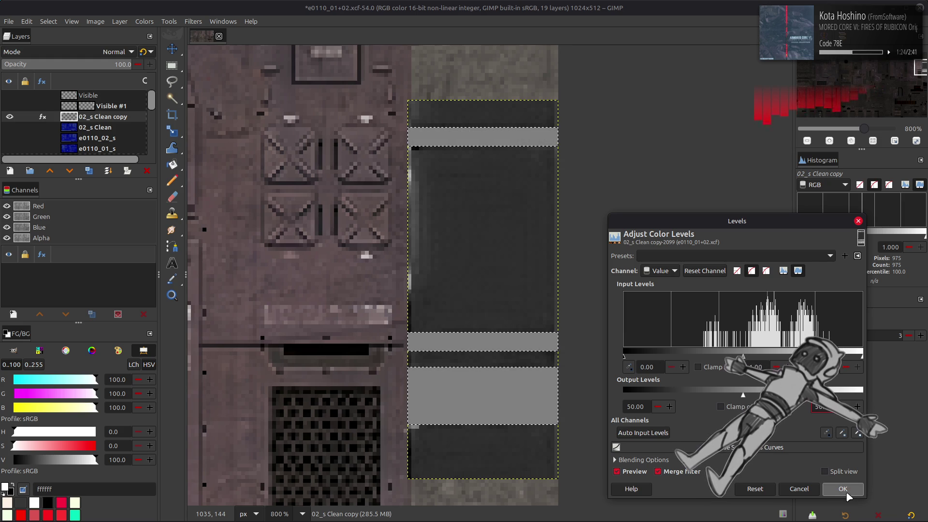
pyautogui.click(847, 496)
# Step: Invert the selection, use Levels to turn the dark areas black, then invert back
pyautogui.click(48, 21)
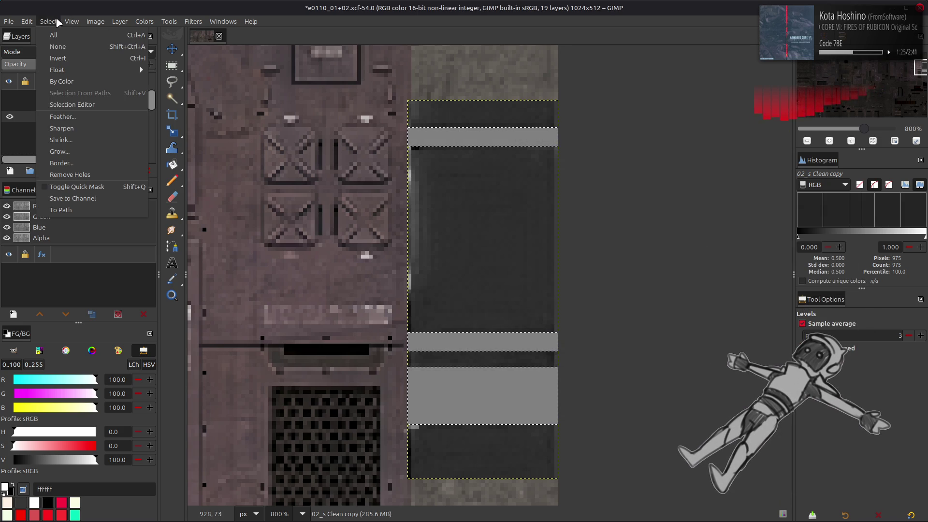
pyautogui.click(68, 58)
pyautogui.click(144, 21)
pyautogui.click(155, 135)
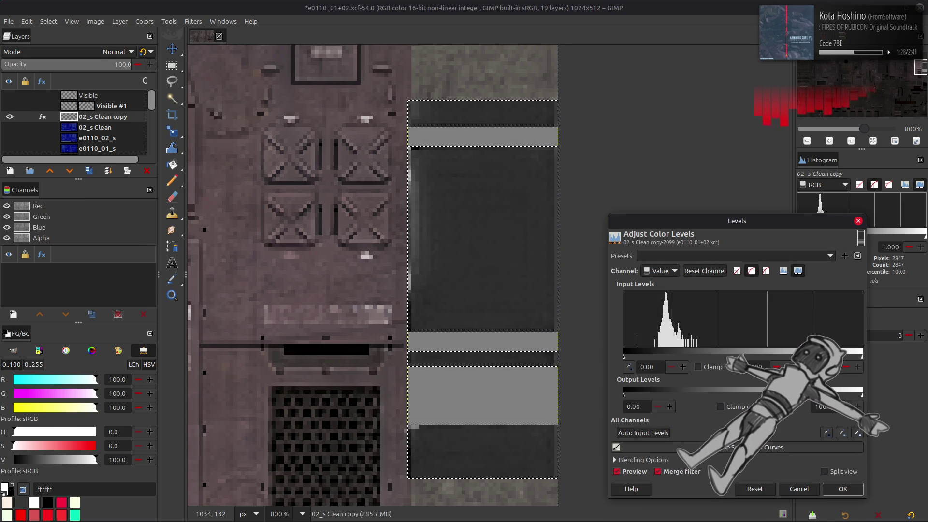
pyautogui.click(843, 489)
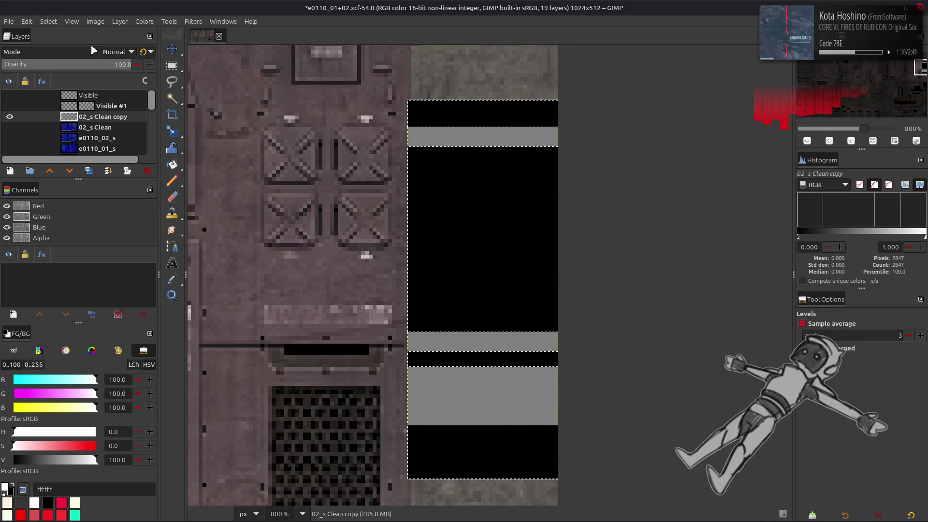
pyautogui.click(49, 21)
pyautogui.click(68, 58)
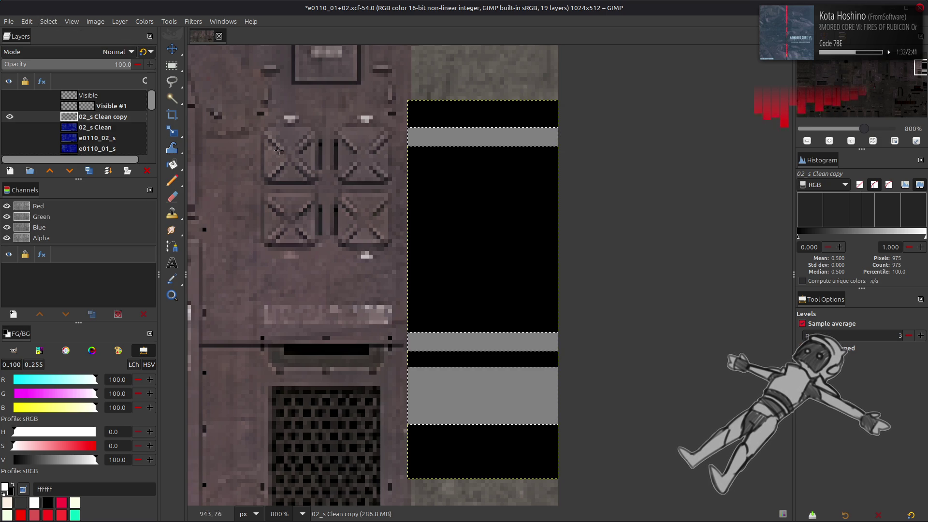
# Step: Reselect the bands and use Levels to turn them pure white
pyautogui.press('r')
pyautogui.moveTo(396, 113); pyautogui.dragTo(572, 134)
pyautogui.moveTo(396, 320); pyautogui.dragTo(510, 335)
pyautogui.moveTo(572, 337)
pyautogui.mouseDown()
pyautogui.moveTo(556, 366)
pyautogui.moveTo(387, 371)
pyautogui.mouseUp()
pyautogui.click(563, 365)
pyautogui.click(145, 22)
pyautogui.click(180, 130)
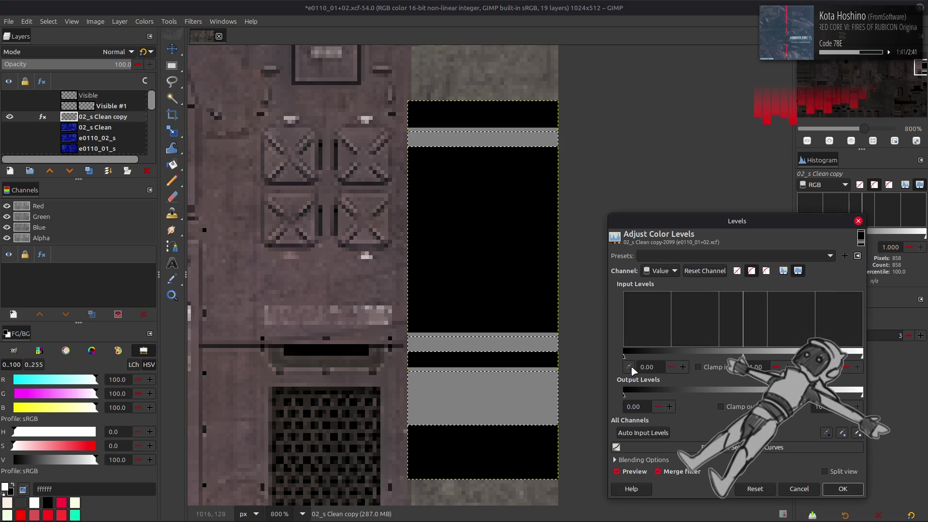
pyautogui.click(844, 489)
# Step: Select all and move the mask layer up beside 02 Stake Mask for renaming
pyautogui.click(48, 21)
pyautogui.click(131, 136)
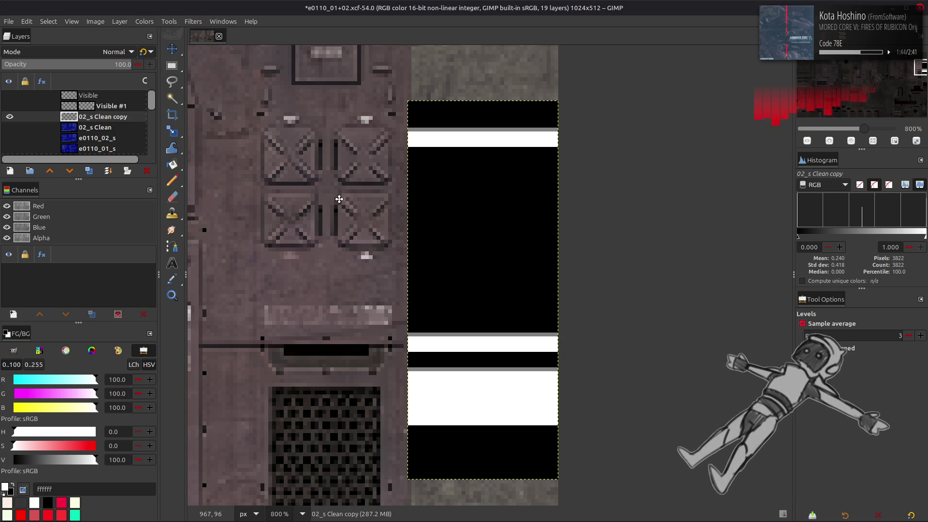
pyautogui.press('m')
pyautogui.moveTo(110, 117)
pyautogui.mouseDown()
pyautogui.moveTo(112, 150)
pyautogui.moveTo(106, 102)
pyautogui.mouseUp()
pyautogui.doubleClick(106, 102)
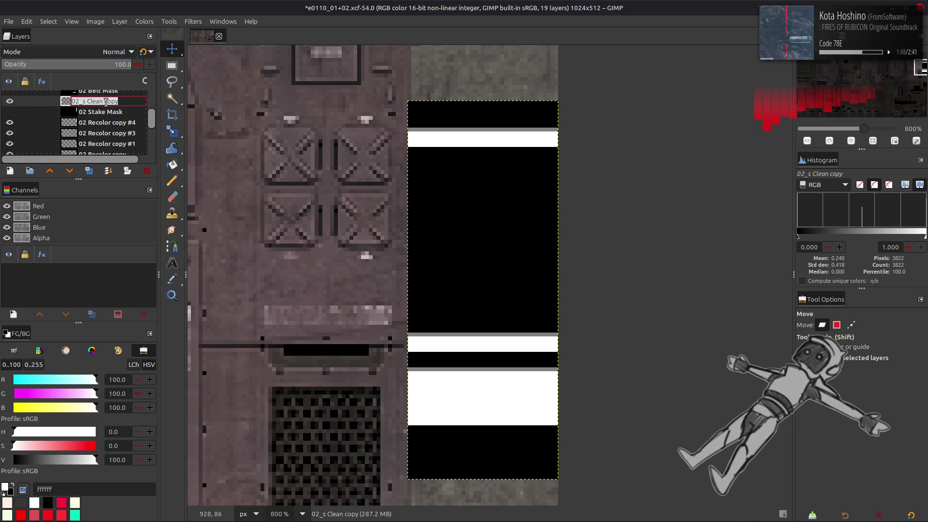
# Step: Name the layer '02 Stake Bands Mask' and hide it
pyautogui.write('02 Stake')
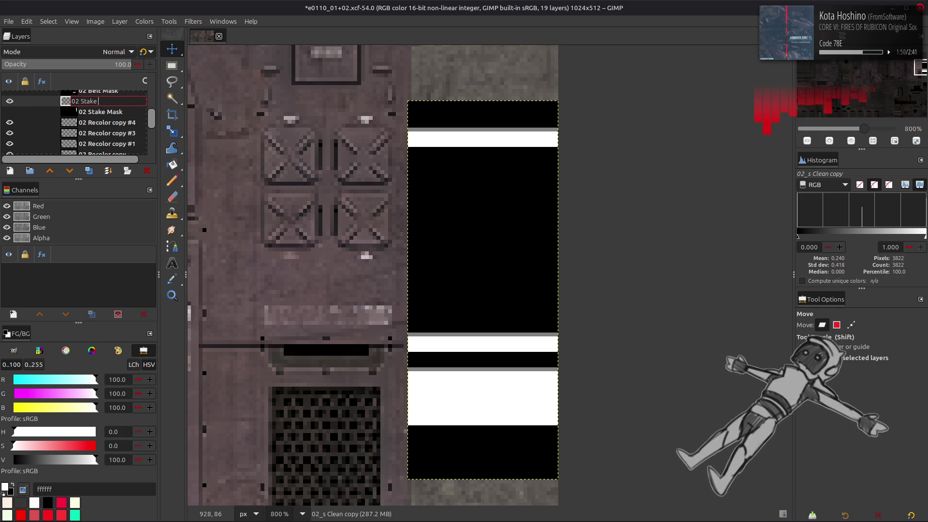
pyautogui.press('Return')
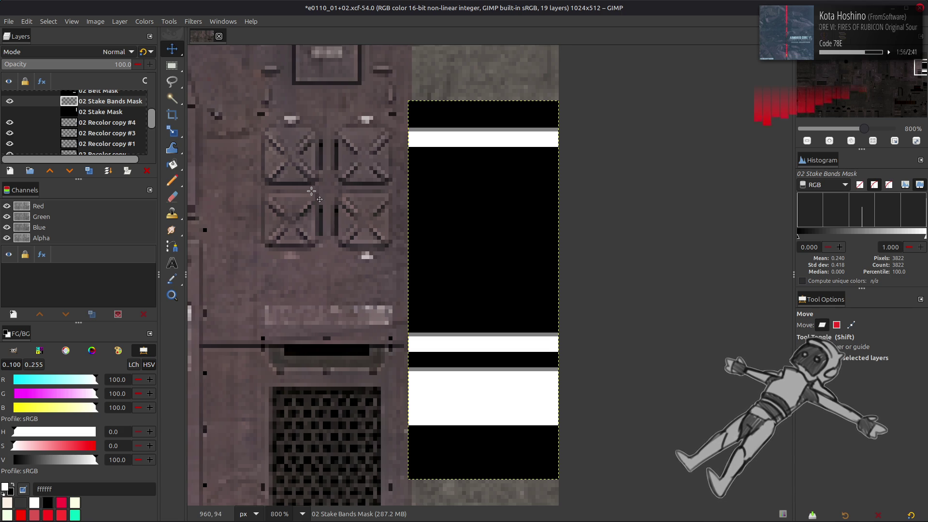
pyautogui.keyDown('ctrl'); pyautogui.scroll(-2, 340, 191); pyautogui.keyUp('ctrl')
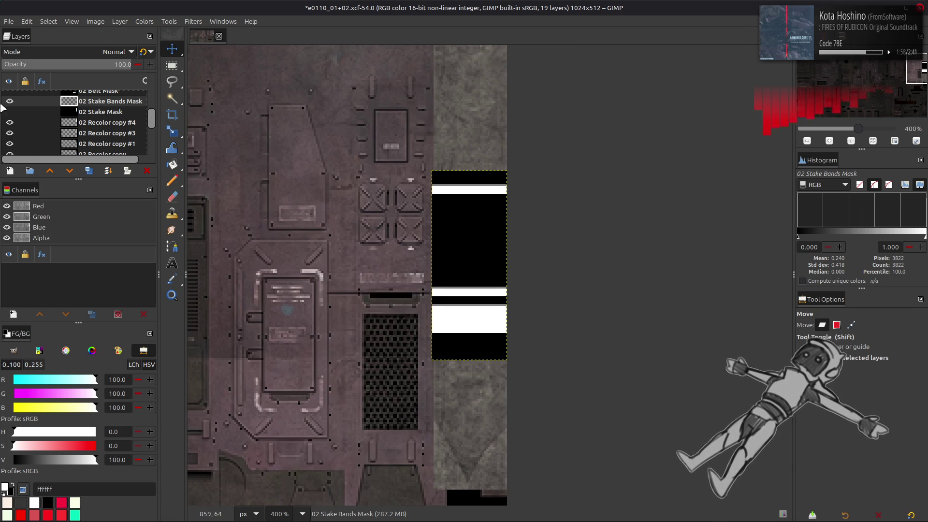
pyautogui.click(10, 101)
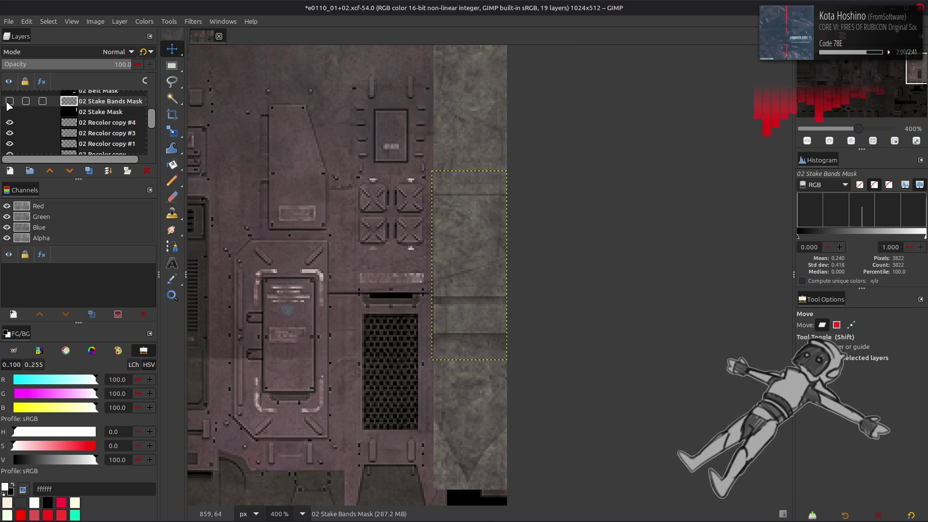
# Step: Compare the strip with 02 Recolor copy layers toggled, then select 02 Recolor copy #3
pyautogui.scroll(-2, 57, 120)
pyautogui.click(80, 130)
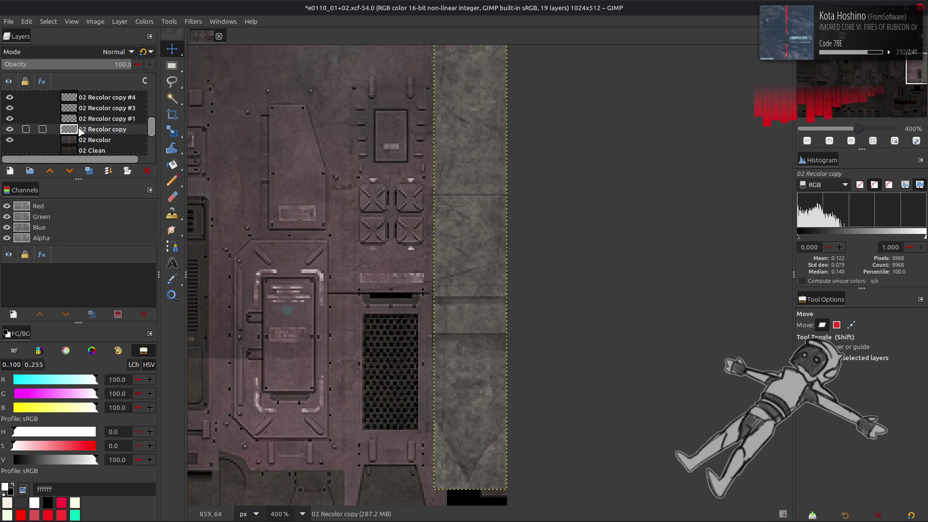
pyautogui.scroll(3, 7, 134)
pyautogui.scroll(-3, 7, 135)
pyautogui.click(9, 119)
pyautogui.click(9, 119)
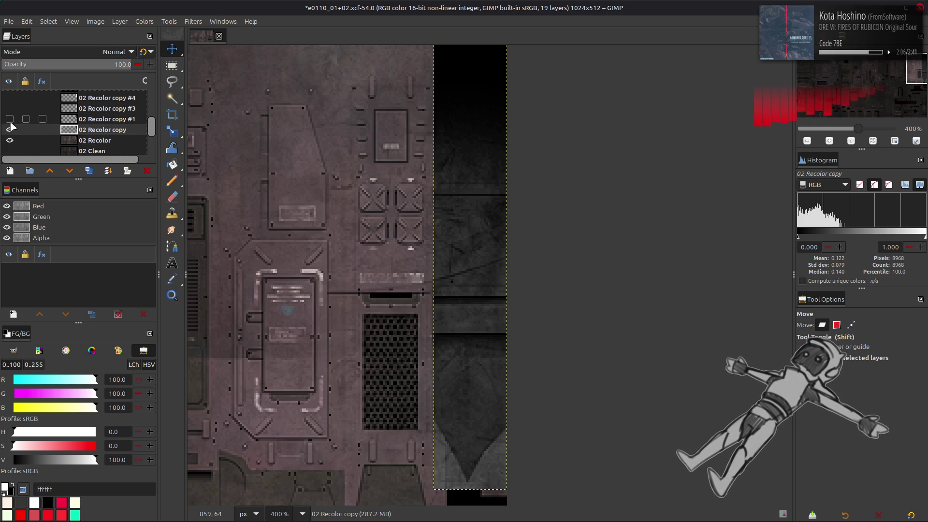
pyautogui.click(9, 119)
pyautogui.click(10, 108)
pyautogui.scroll(1, 12, 111)
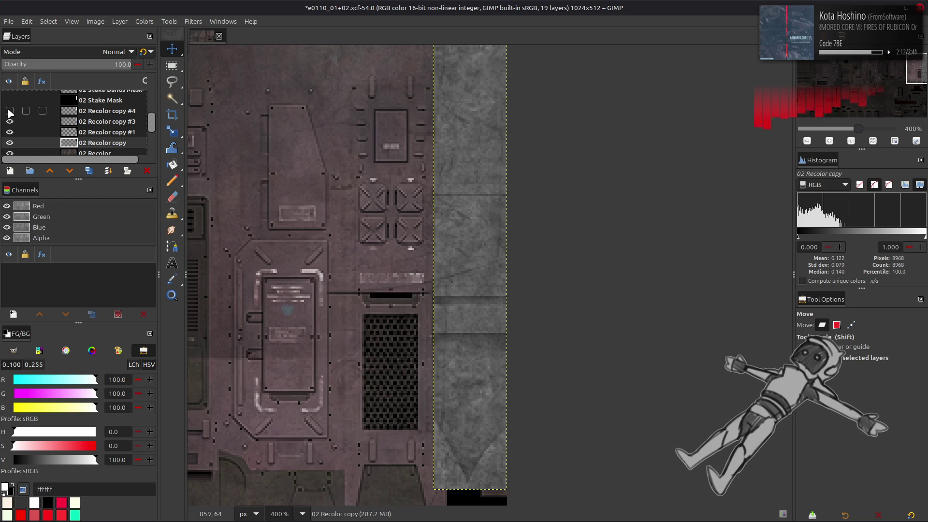
pyautogui.click(113, 124)
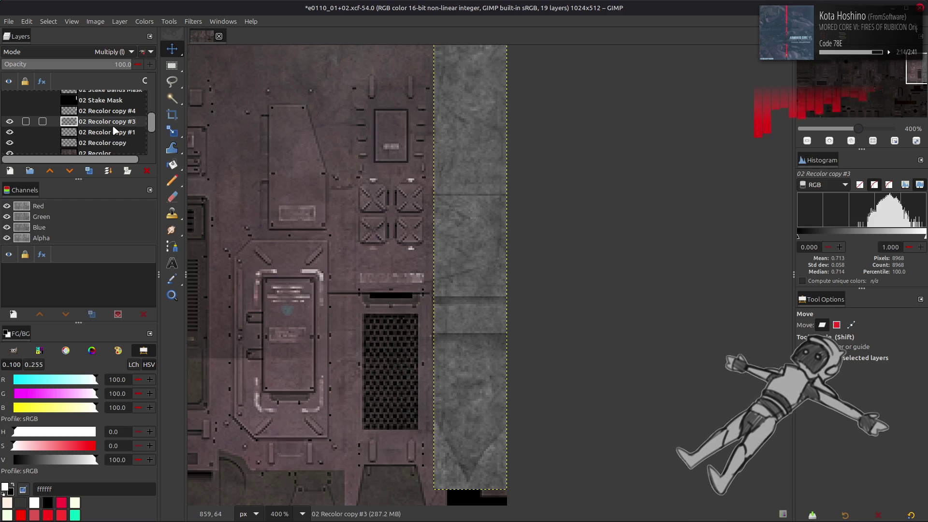
pyautogui.scroll(1, 304, 209)
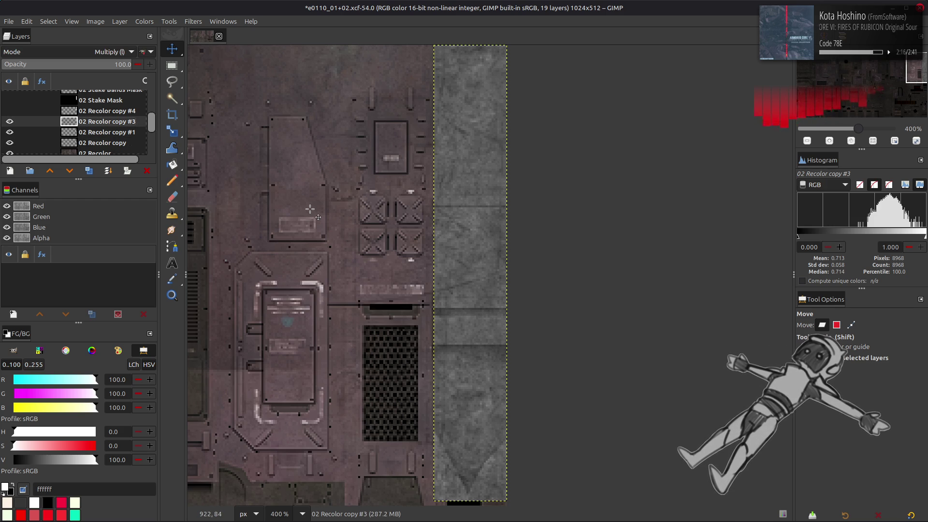
# Step: Duplicate 02 Recolor copy #3 as a Normal-mode test, then delete the duplicate
pyautogui.click(89, 171)
pyautogui.click(111, 52)
pyautogui.click(98, 56)
pyautogui.click(143, 52)
pyautogui.click(147, 171)
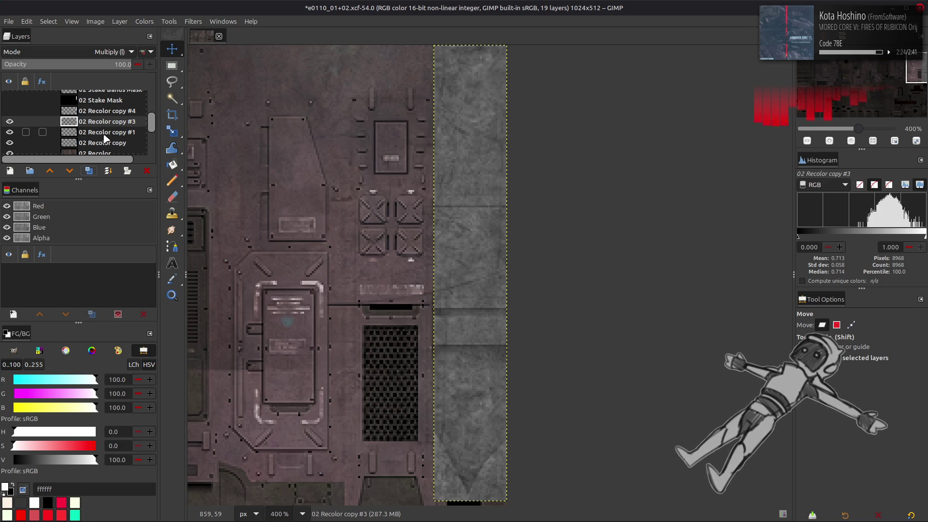
pyautogui.rightClick(97, 121)
# Step: Open the Layer Boundary Size dialog for copy #3, then cancel it
pyautogui.click(84, 123)
pyautogui.rightClick(94, 124)
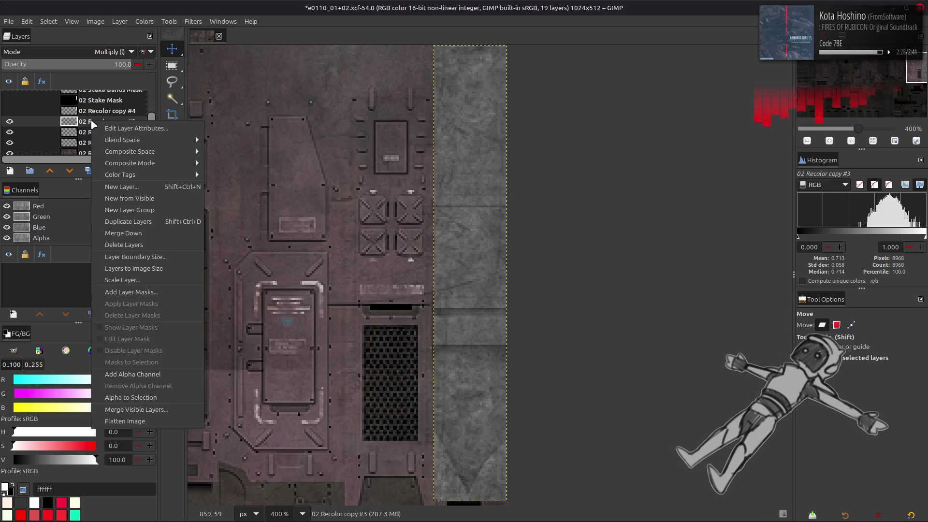
pyautogui.click(119, 21)
pyautogui.click(119, 21)
pyautogui.click(155, 149)
pyautogui.click(501, 384)
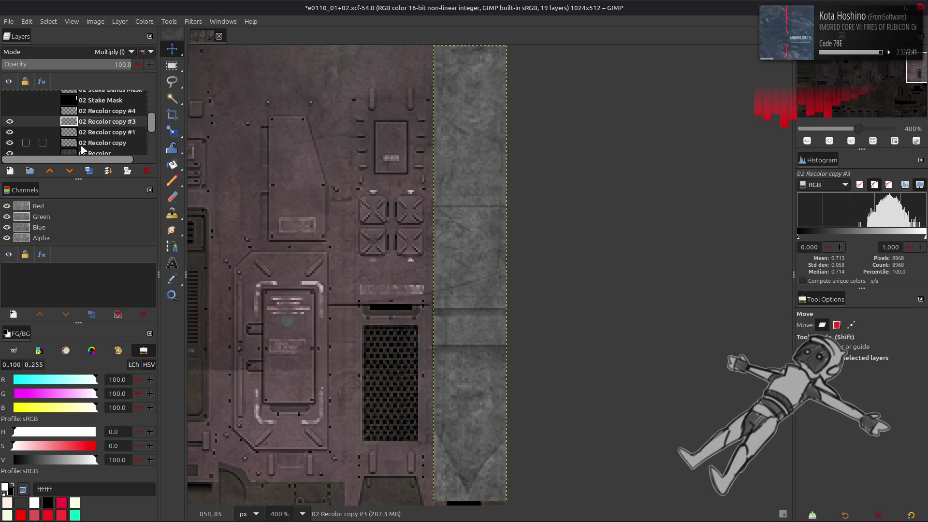
# Step: Create Visible #2 via New from Visible and begin editing its boundary width
pyautogui.rightClick(96, 119)
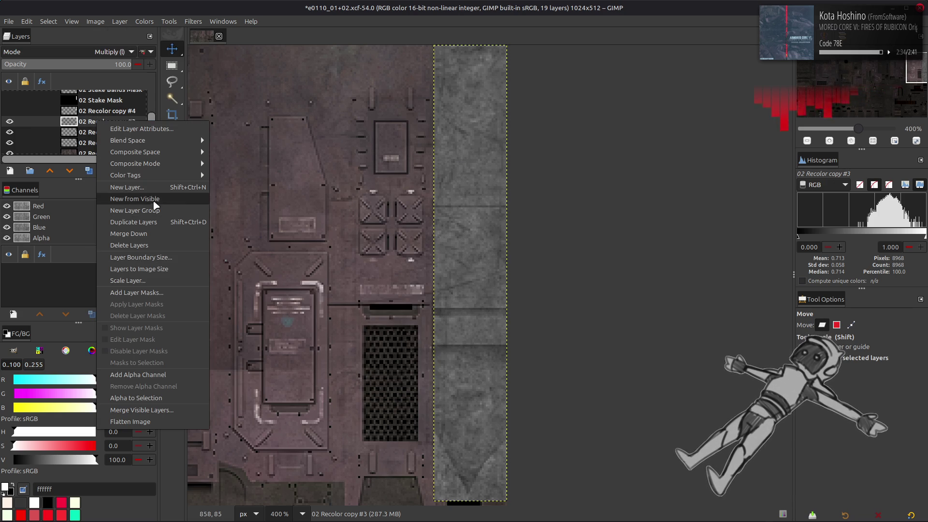
pyautogui.click(131, 199)
pyautogui.click(120, 21)
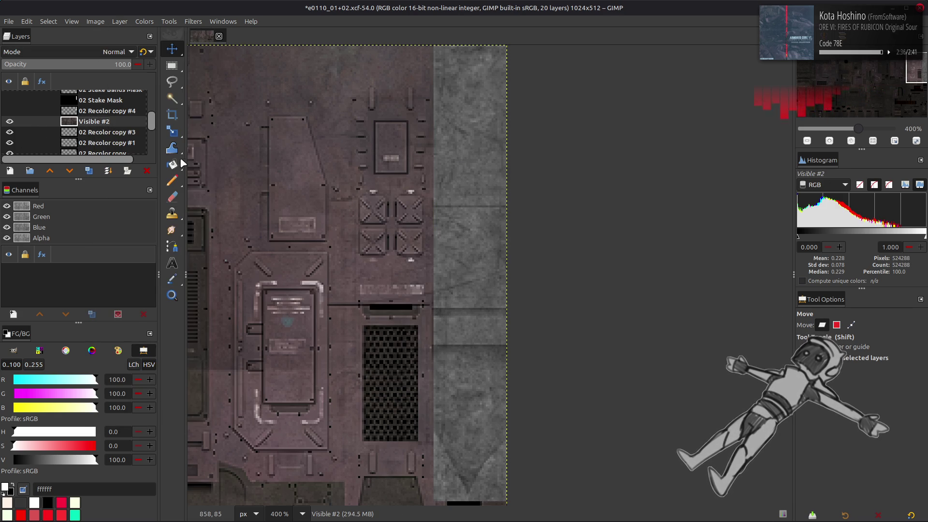
pyautogui.click(177, 152)
pyautogui.tripleClick(395, 241)
# Step: Resize the Visible #2 layer boundary to 38×236 px
pyautogui.write('38')
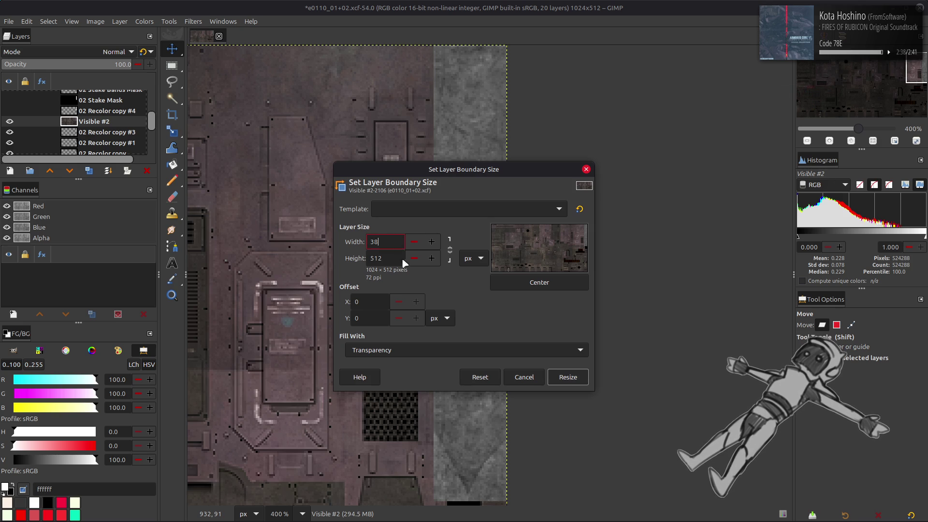
pyautogui.click(398, 258)
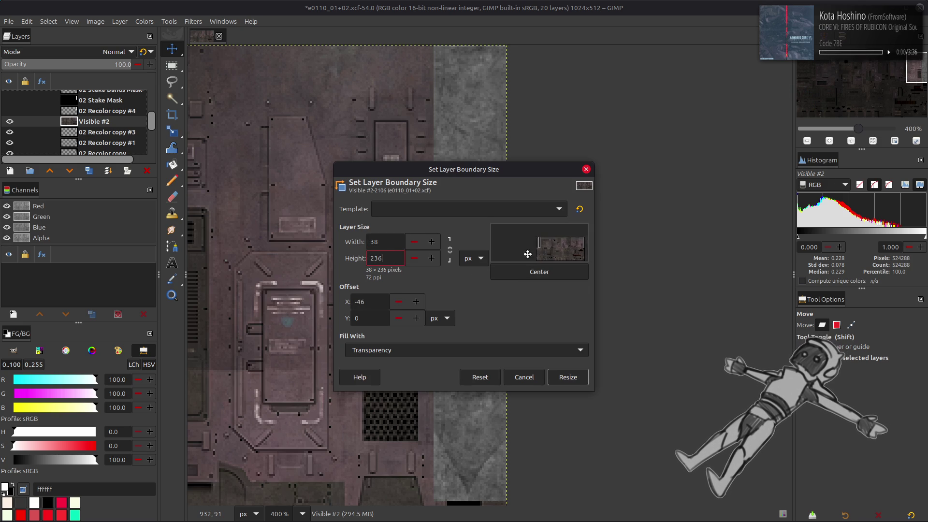
pyautogui.click(563, 377)
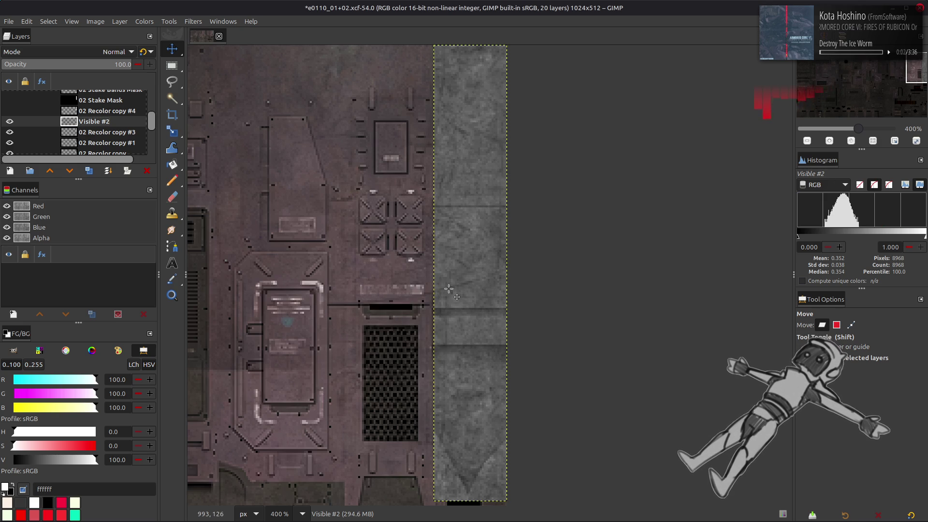
pyautogui.click(145, 22)
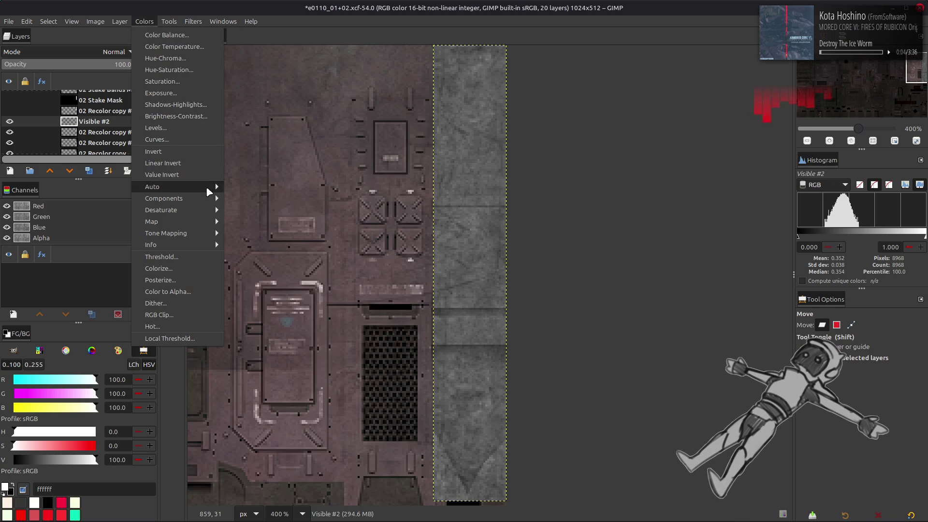
pyautogui.moveTo(207, 188)
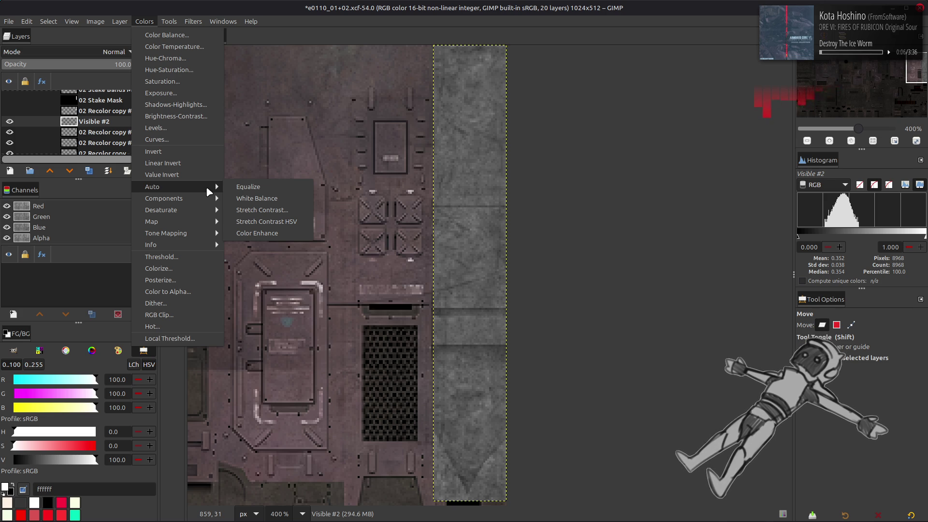
pyautogui.click(262, 210)
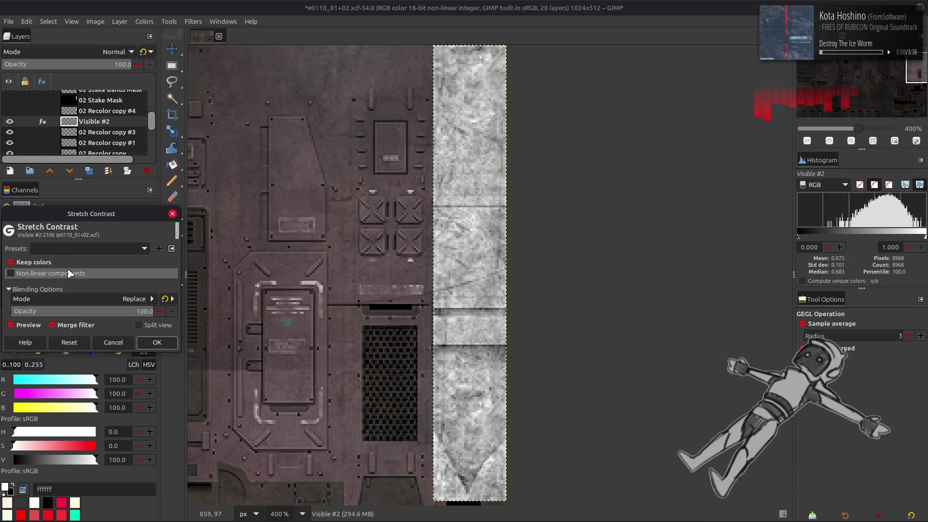
pyautogui.click(114, 343)
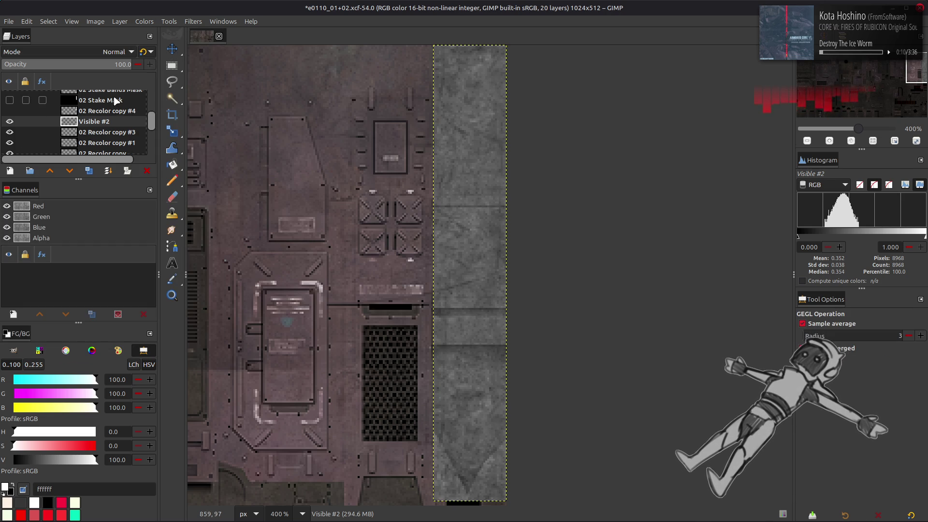
pyautogui.click(120, 21)
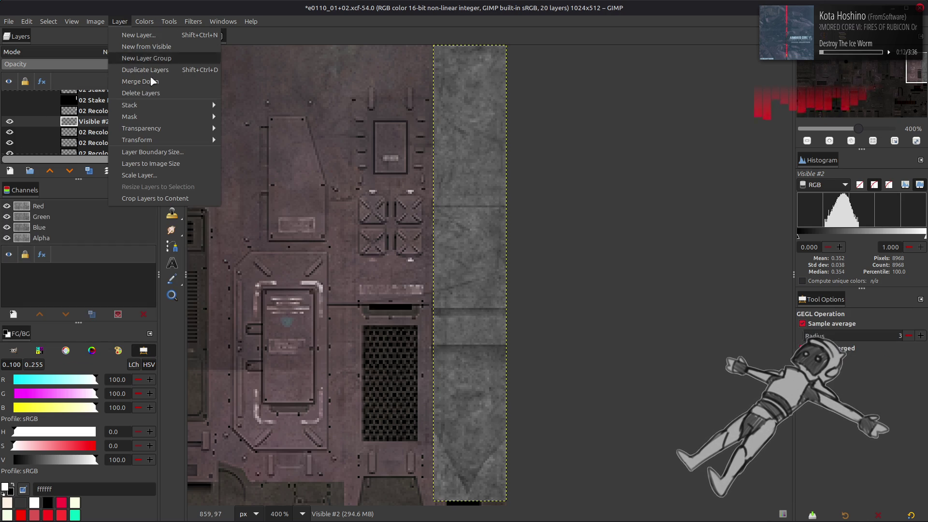
pyautogui.click(160, 152)
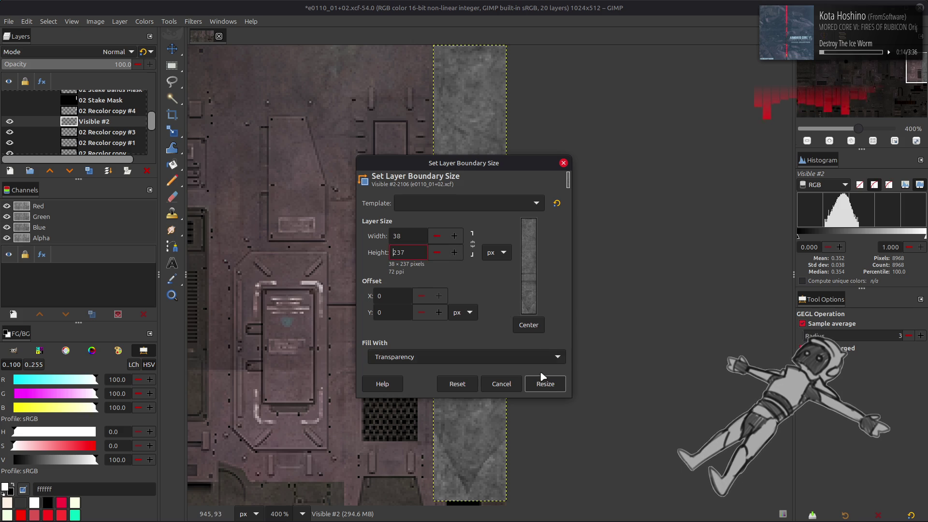
pyautogui.click(542, 383)
# Step: Stretch the strip's contrast with Non-linear components and reconfirm the 38×236 boundary
pyautogui.click(144, 21)
pyautogui.moveTo(213, 186)
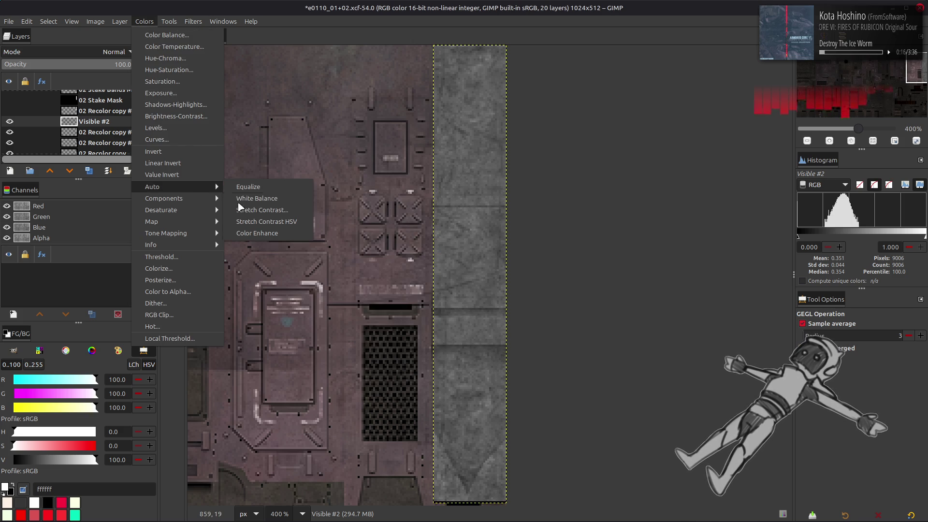
pyautogui.click(256, 210)
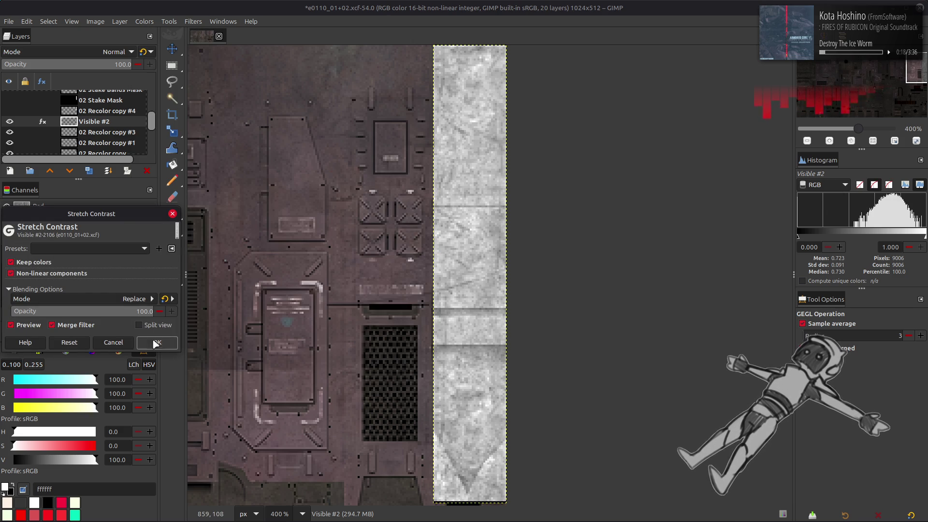
pyautogui.click(157, 343)
pyautogui.click(120, 22)
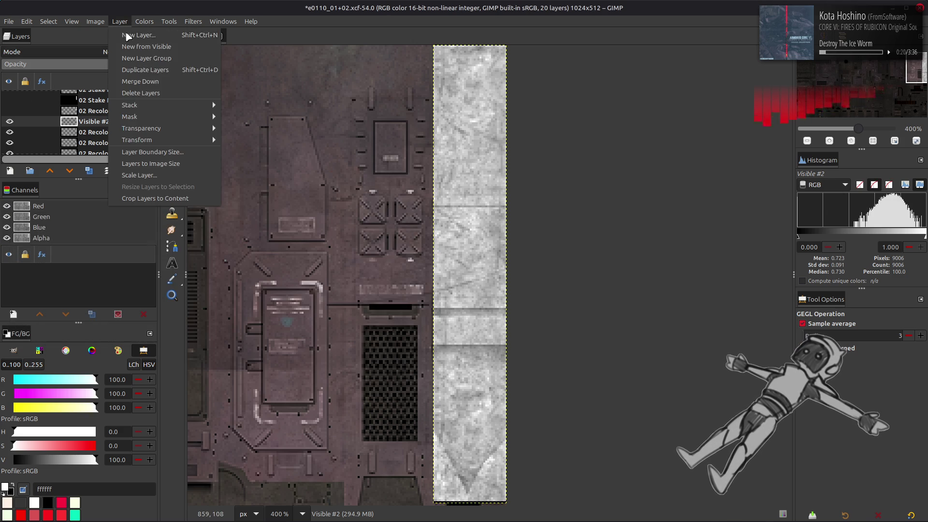
pyautogui.click(164, 155)
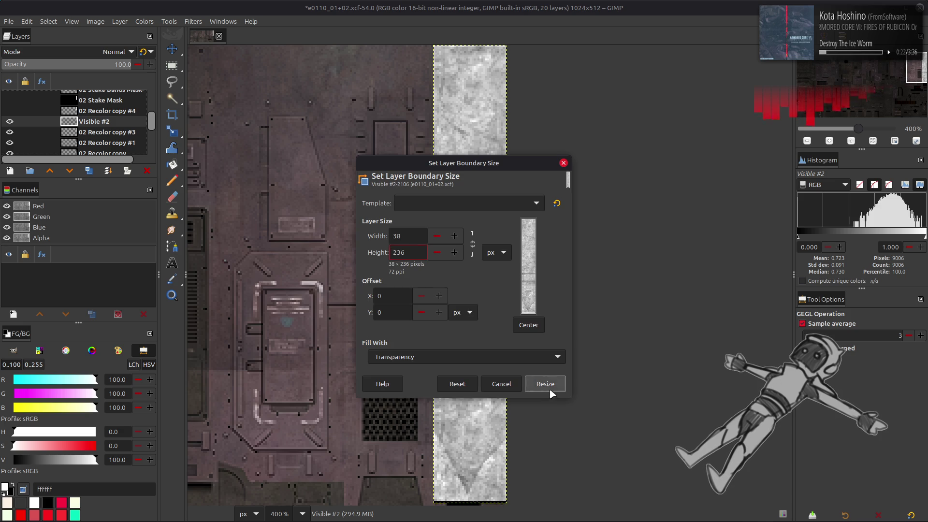
pyautogui.click(545, 384)
pyautogui.press('m')
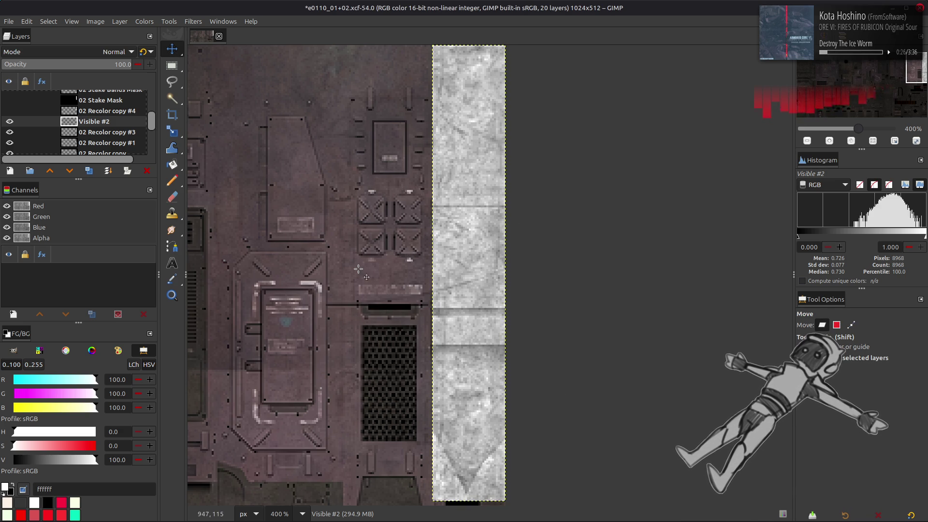
# Step: Bucket-fill the strip with 645355 on new layer Visible #3 in legacy Multiply mode
pyautogui.press('o')
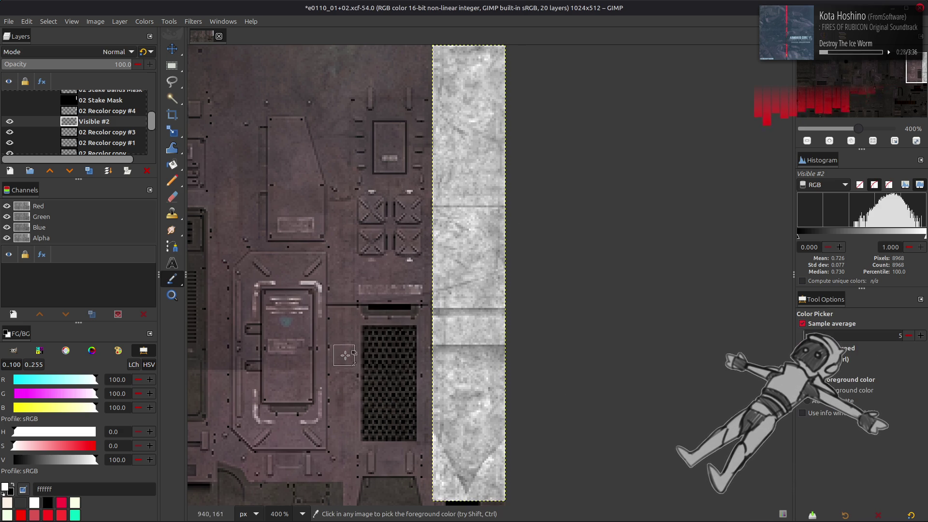
pyautogui.moveTo(352, 272); pyautogui.dragTo(466, 213, button='middle')
pyautogui.click(398, 331)
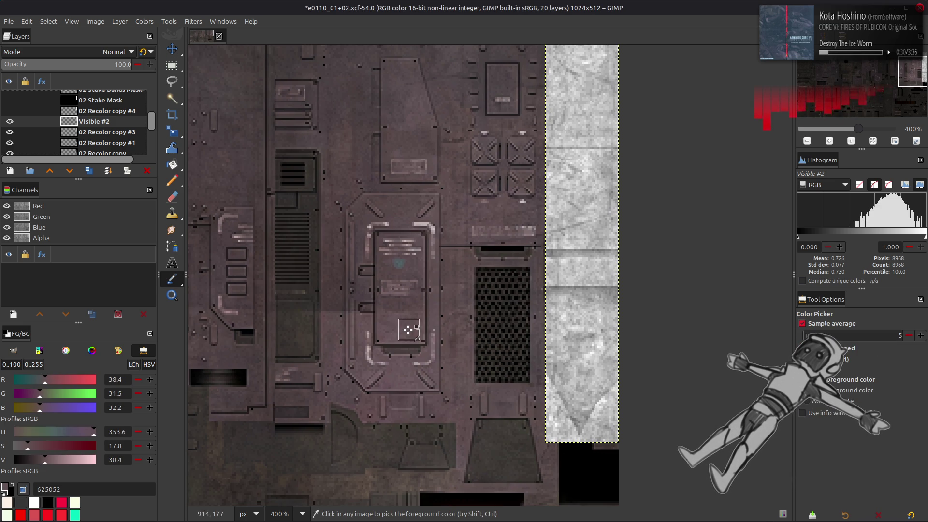
pyautogui.click(400, 329)
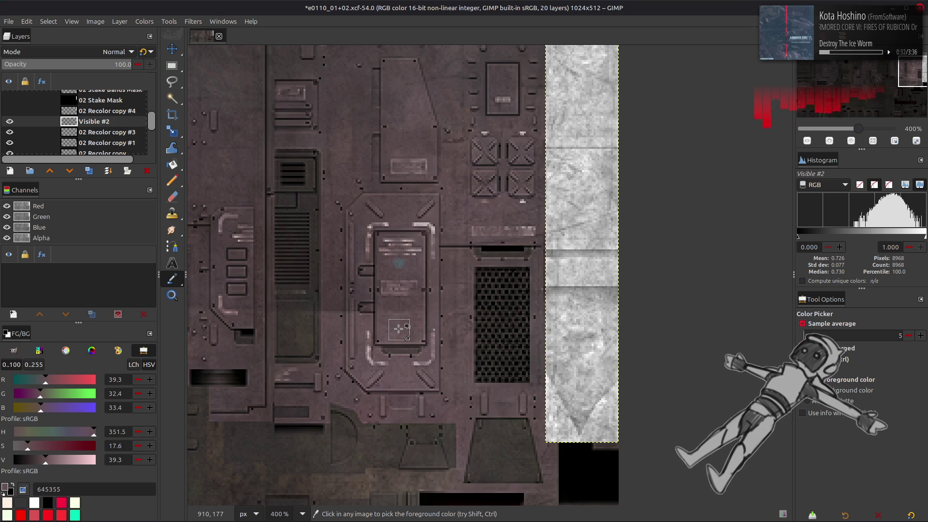
pyautogui.hotkey('shift', 'b')
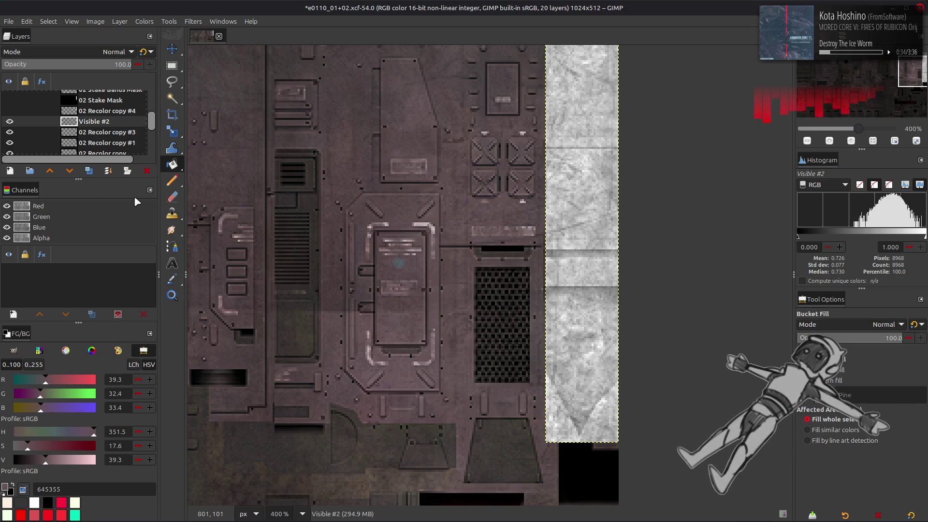
pyautogui.click(89, 171)
pyautogui.click(558, 280)
pyautogui.press('m')
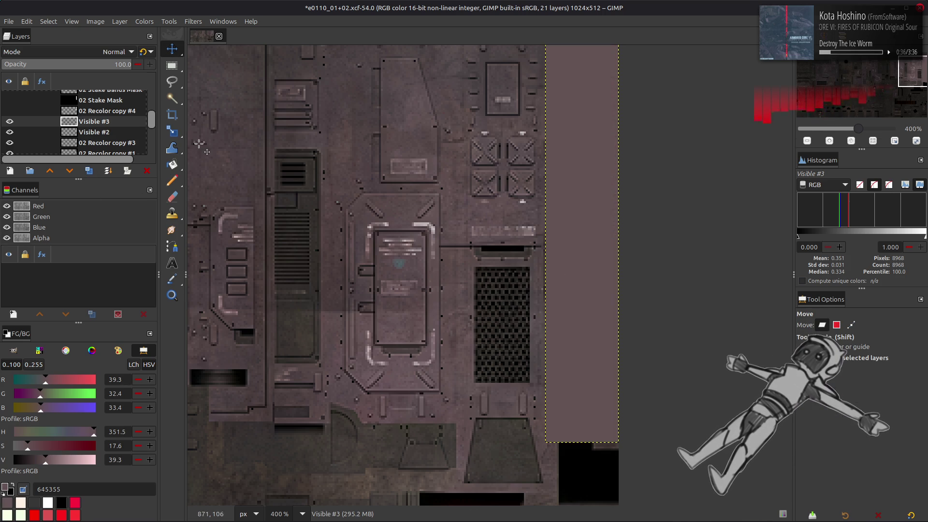
pyautogui.click(99, 52)
pyautogui.click(76, 244)
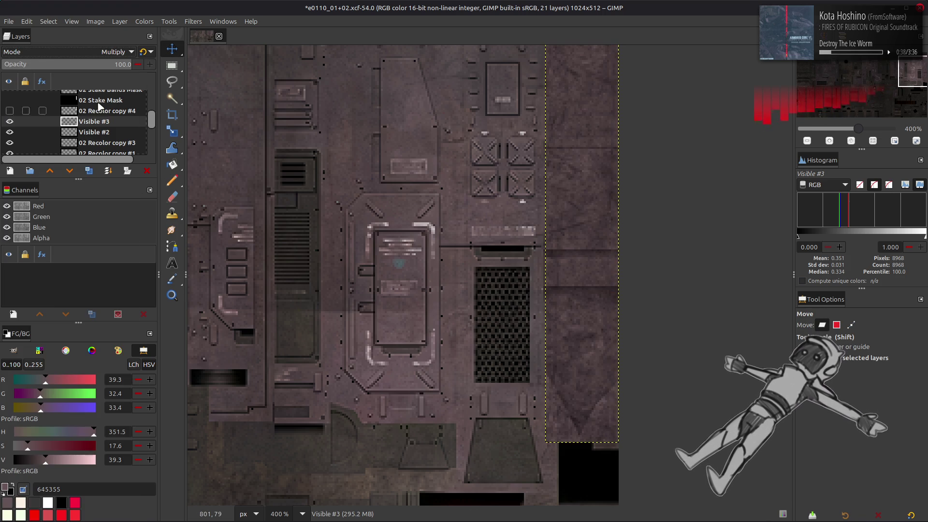
pyautogui.click(145, 52)
# Step: Sample the dark strip and lighter panel tones to compare the tint
pyautogui.press('o')
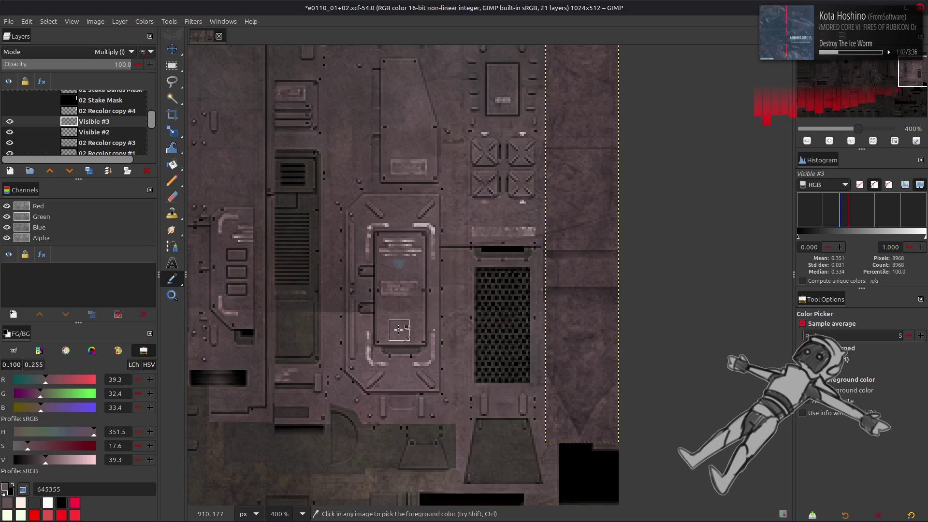
pyautogui.click(593, 265)
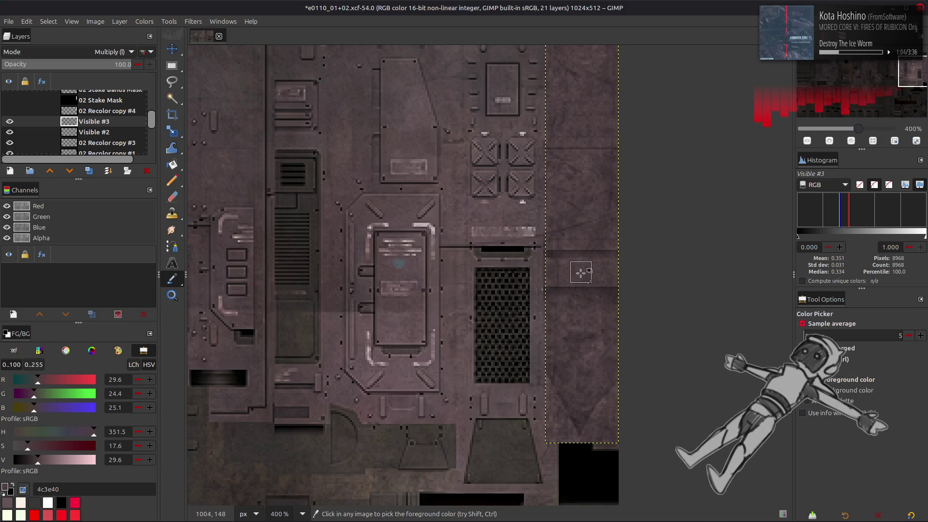
pyautogui.click(400, 331)
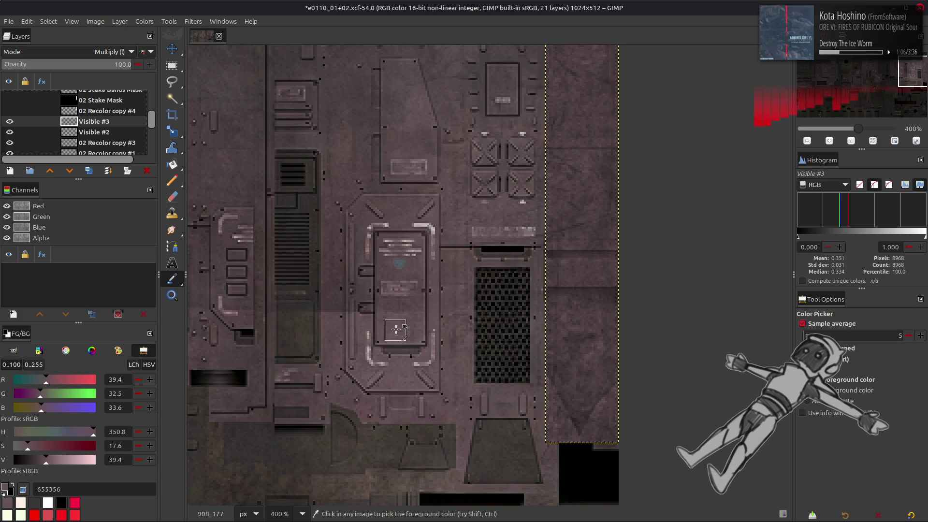
pyautogui.click(588, 270)
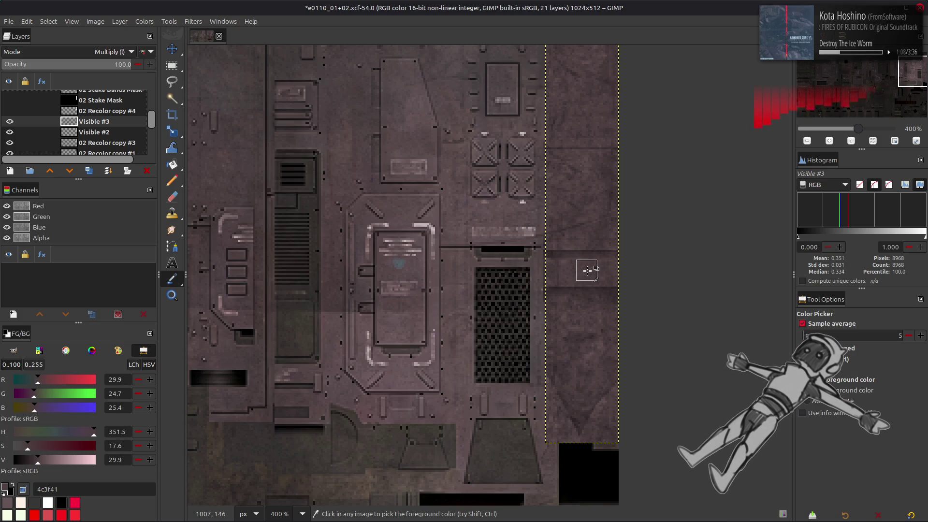
pyautogui.press('m')
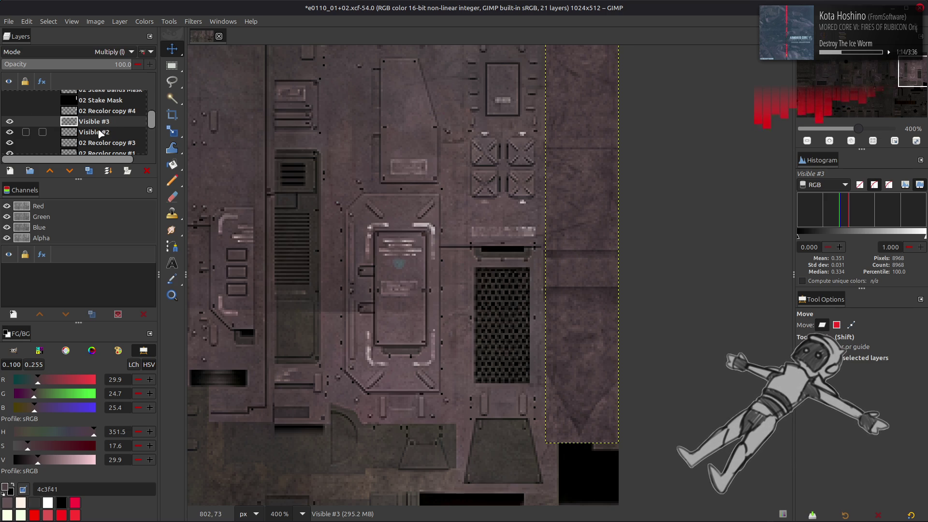
pyautogui.click(144, 22)
# Step: Apply Levels to Visible #3, lowering the white point and setting output white to 40
pyautogui.click(159, 130)
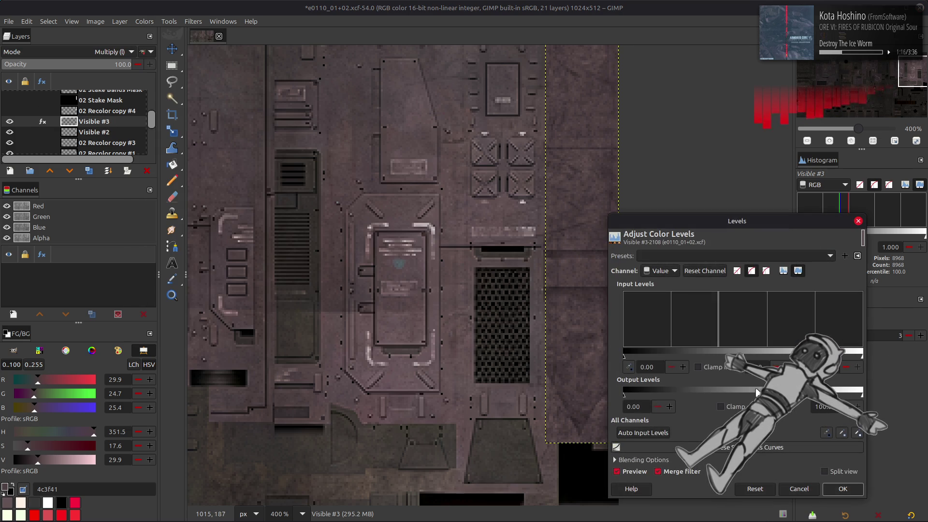
pyautogui.moveTo(862, 356); pyautogui.dragTo(695, 356)
pyautogui.write('40')
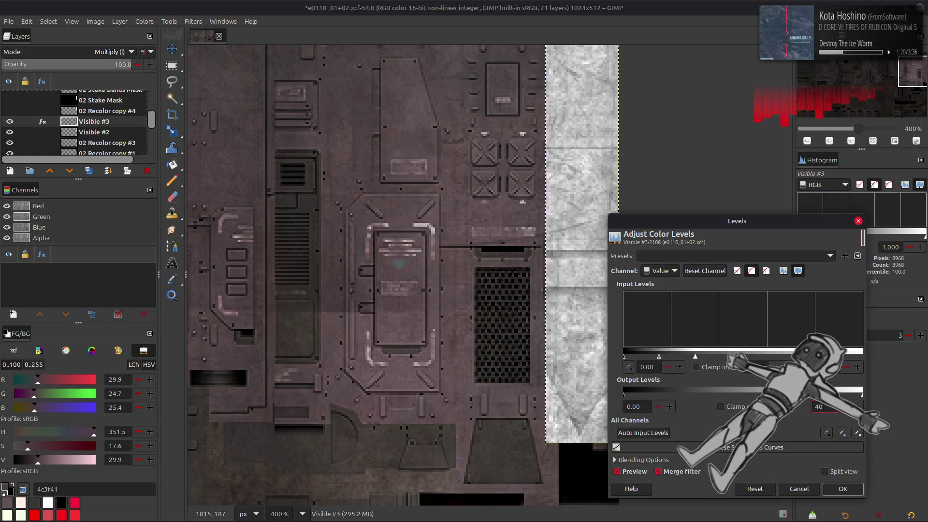
pyautogui.press('Return')
pyautogui.click(629, 473)
pyautogui.click(628, 473)
pyautogui.click(843, 489)
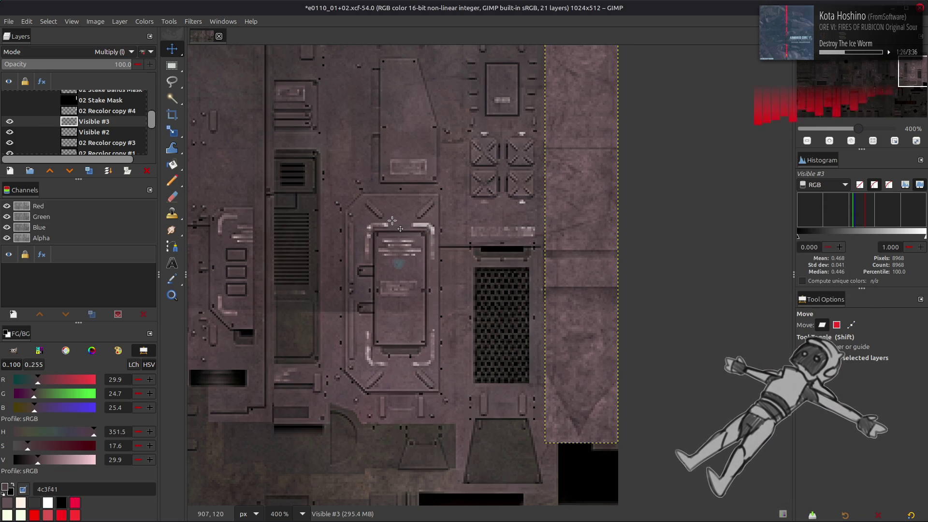
# Step: Compare the tint's Multiply modes and visibility, then delete the Visible #3 layer
pyautogui.click(144, 52)
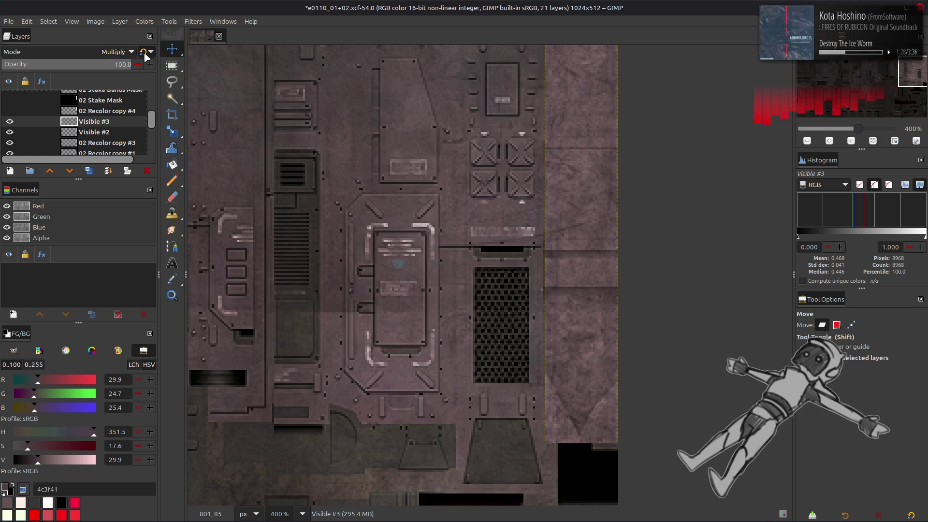
pyautogui.click(144, 53)
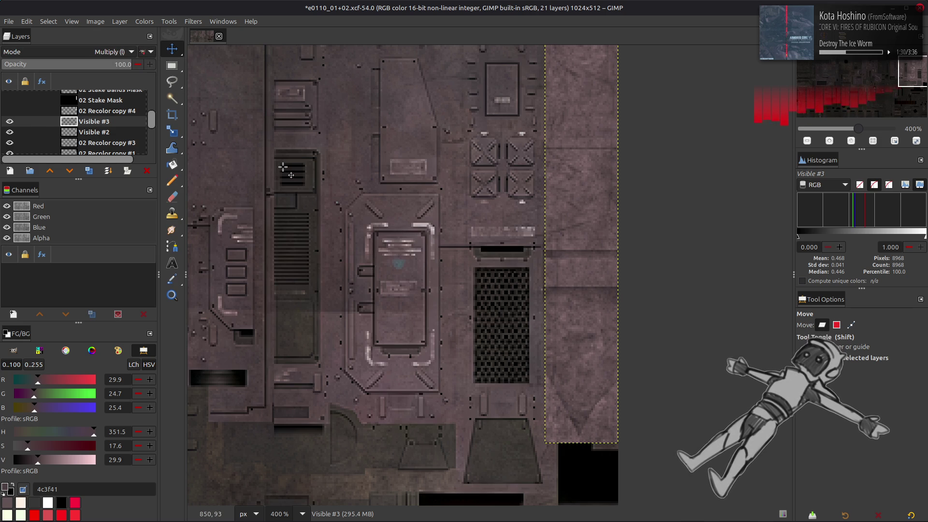
pyautogui.click(11, 122)
pyautogui.click(11, 122)
pyautogui.click(11, 121)
pyautogui.click(10, 122)
pyautogui.click(11, 122)
pyautogui.click(11, 122)
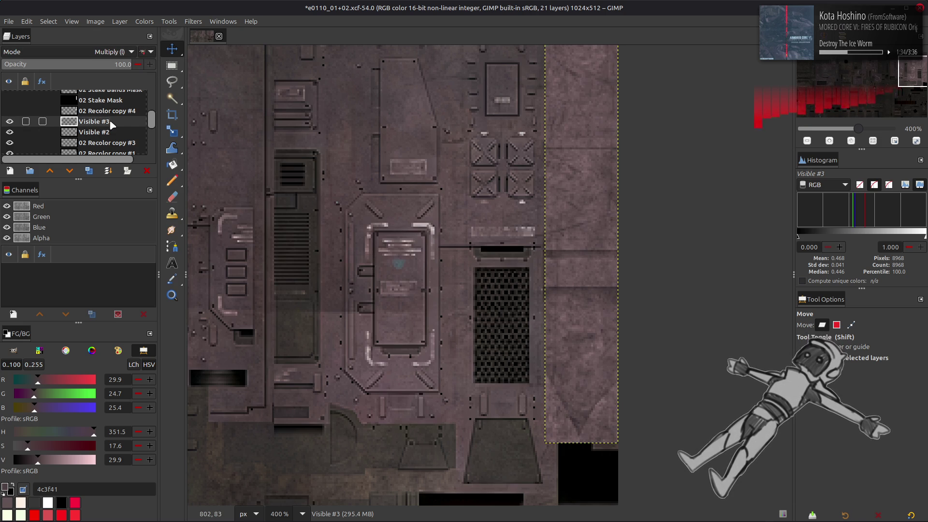
pyautogui.press('Delete')
pyautogui.moveTo(373, 199); pyautogui.dragTo(437, 246, button='middle')
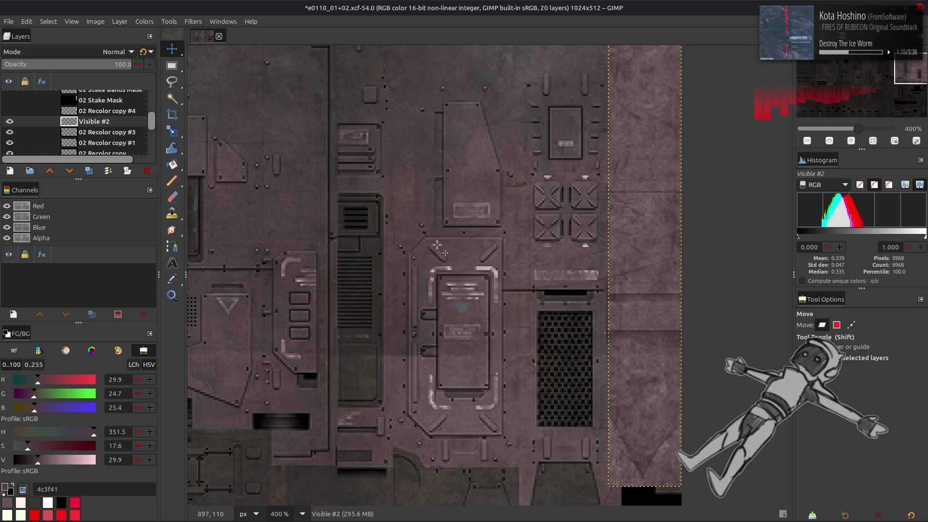
# Step: Show the 02 Stake Bands Mask layer, make white the foreground, and expand it to image size
pyautogui.scroll(1, 443, 243)
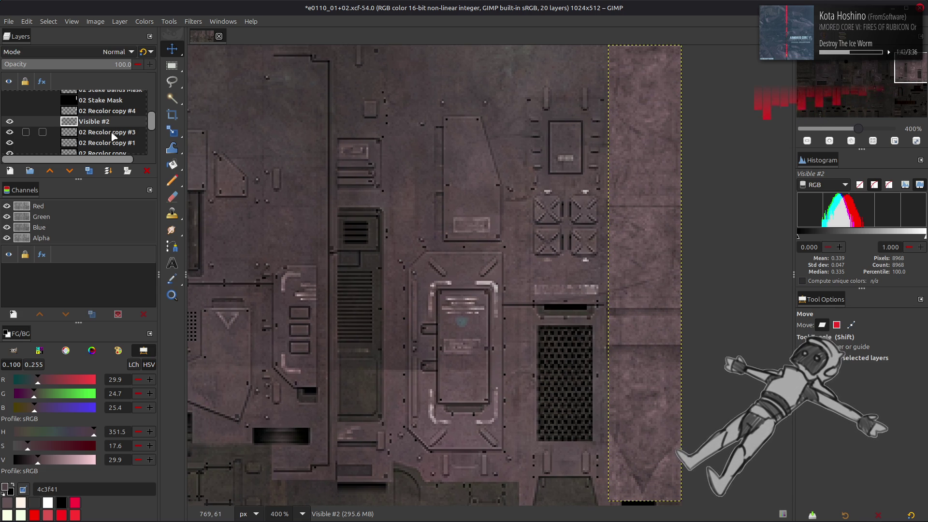
pyautogui.scroll(2, 110, 136)
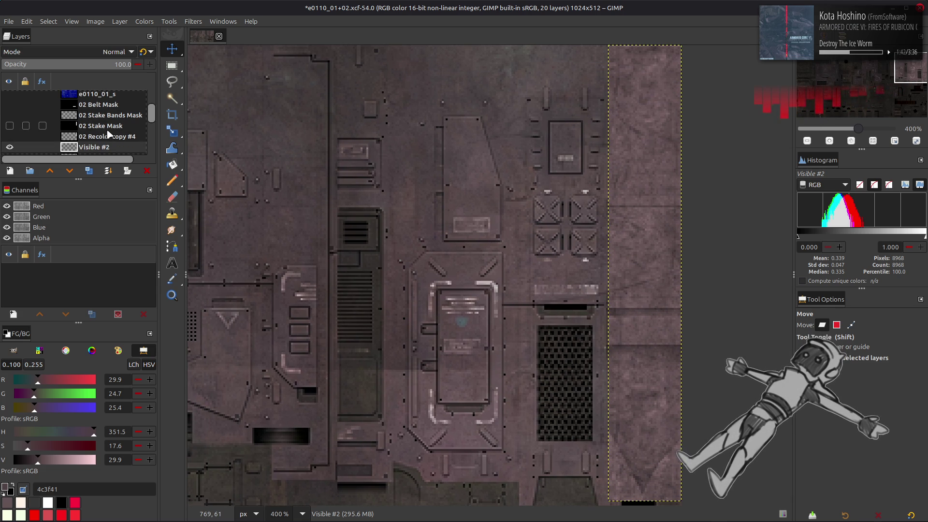
pyautogui.click(65, 116)
pyautogui.click(10, 115)
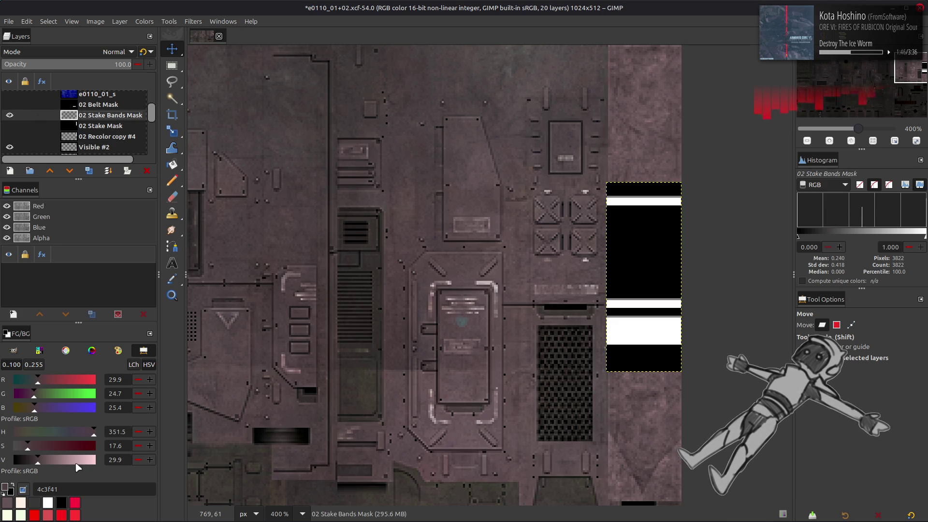
pyautogui.press('d')
pyautogui.press('x')
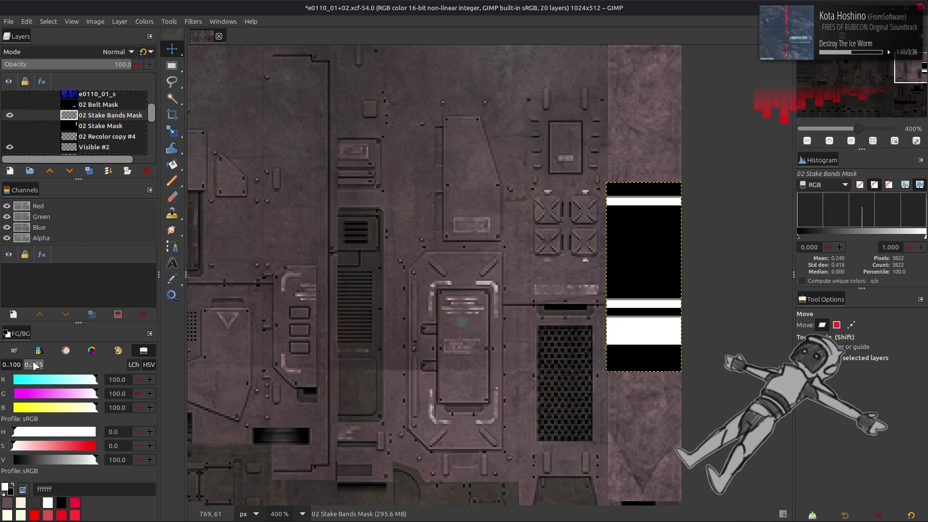
pyautogui.rightClick(90, 113)
pyautogui.click(145, 264)
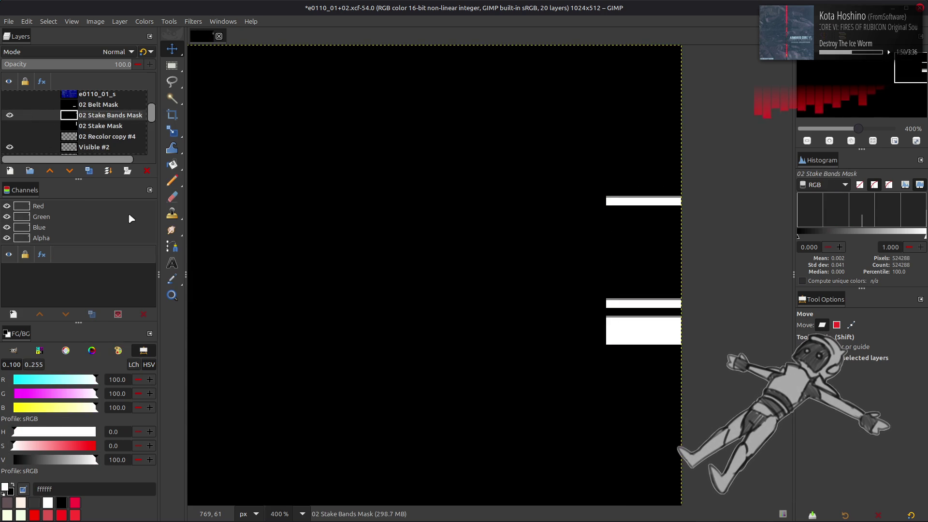
# Step: Load the mask's white bands as a selection, hide the mask, and select Visible #2
pyautogui.rightClick(30, 216)
pyautogui.click(53, 308)
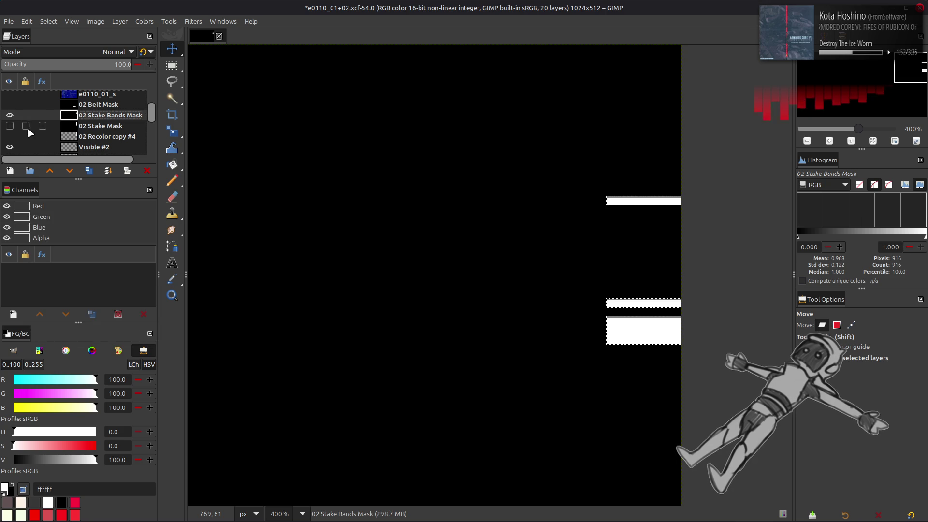
pyautogui.click(10, 115)
pyautogui.scroll(-1, 33, 116)
pyautogui.click(92, 140)
pyautogui.rightClick(92, 139)
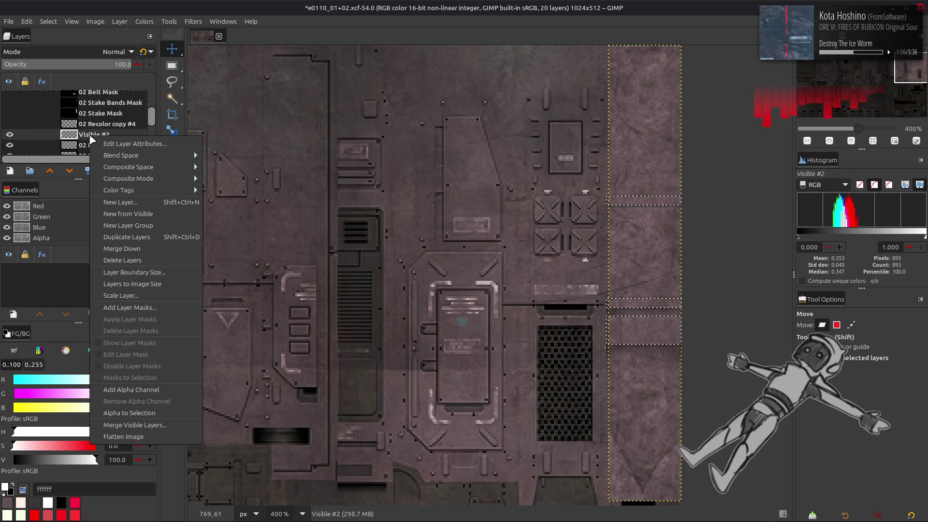
# Step: Clear the selection and hide Visible #2 to reveal the plain grey strip
pyautogui.click(92, 104)
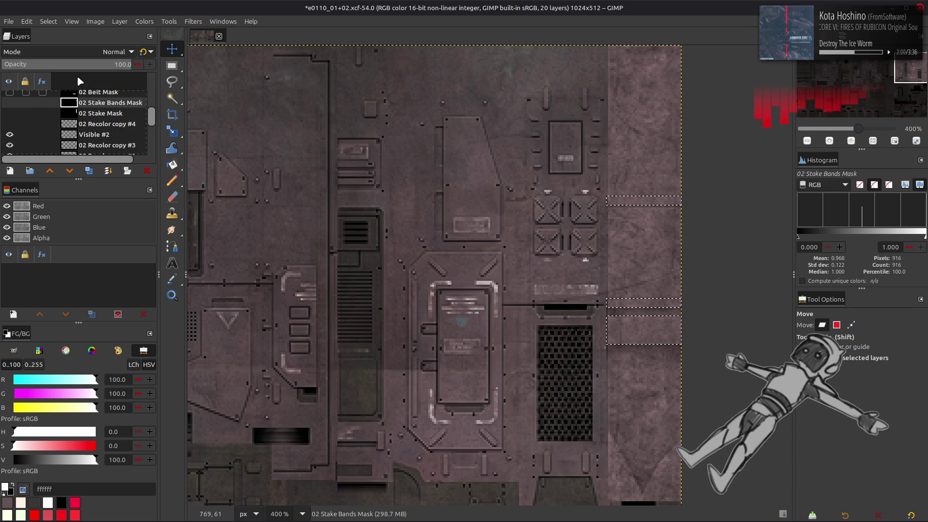
pyautogui.click(12, 102)
pyautogui.click(10, 103)
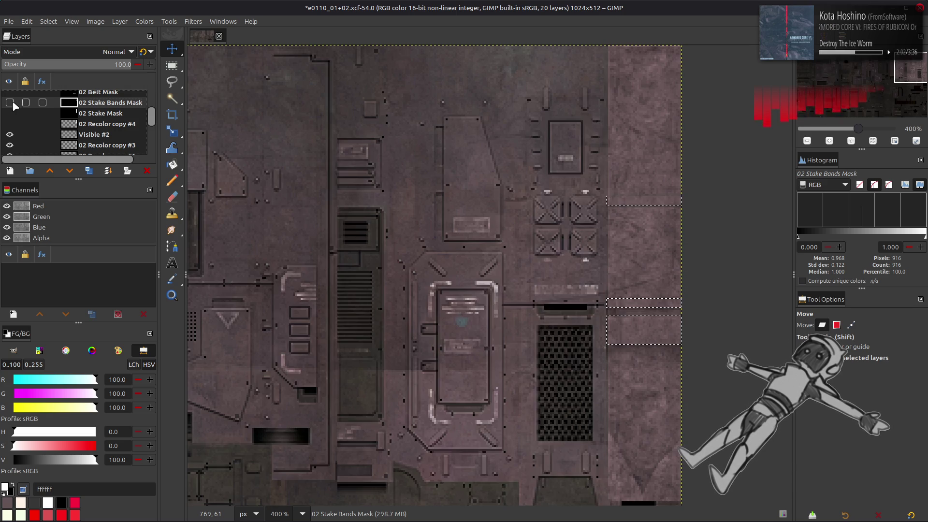
pyautogui.click(48, 21)
pyautogui.click(63, 42)
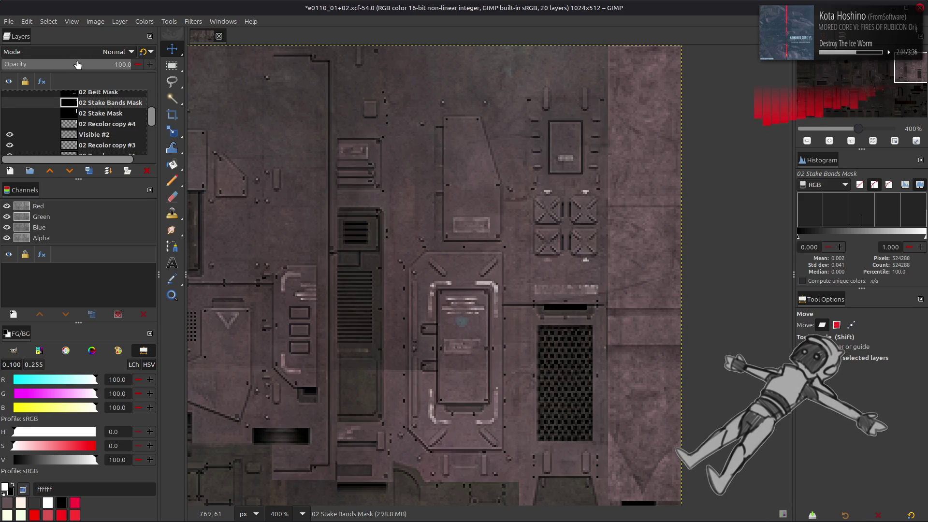
pyautogui.click(81, 135)
pyautogui.click(10, 135)
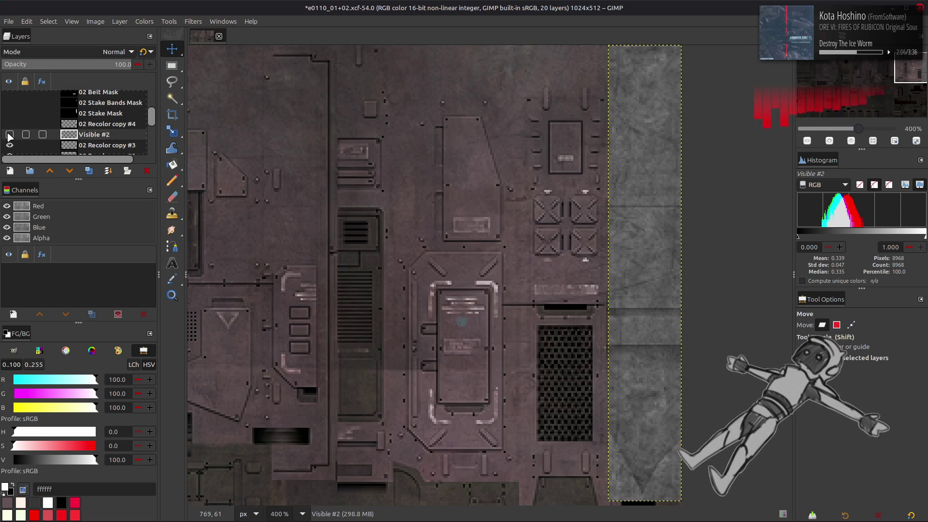
# Step: Show Visible #2, add a layer mask built from the band selection, then select none
pyautogui.click(10, 135)
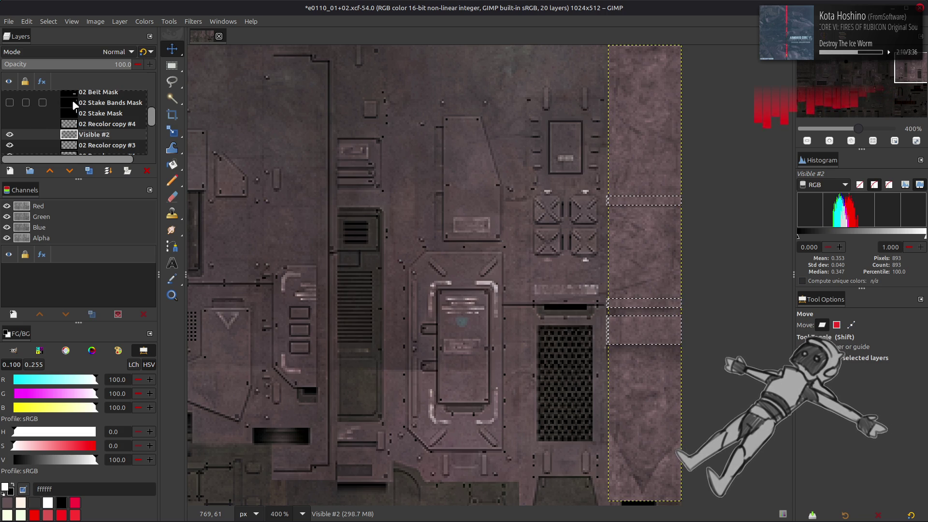
pyautogui.rightClick(87, 139)
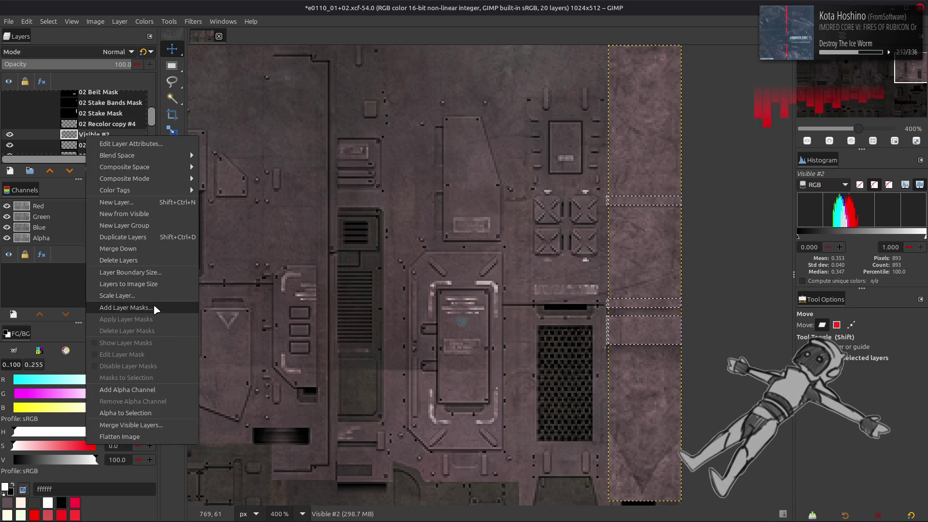
pyautogui.click(153, 304)
pyautogui.click(507, 357)
pyautogui.click(48, 21)
pyautogui.click(63, 43)
pyautogui.click(151, 51)
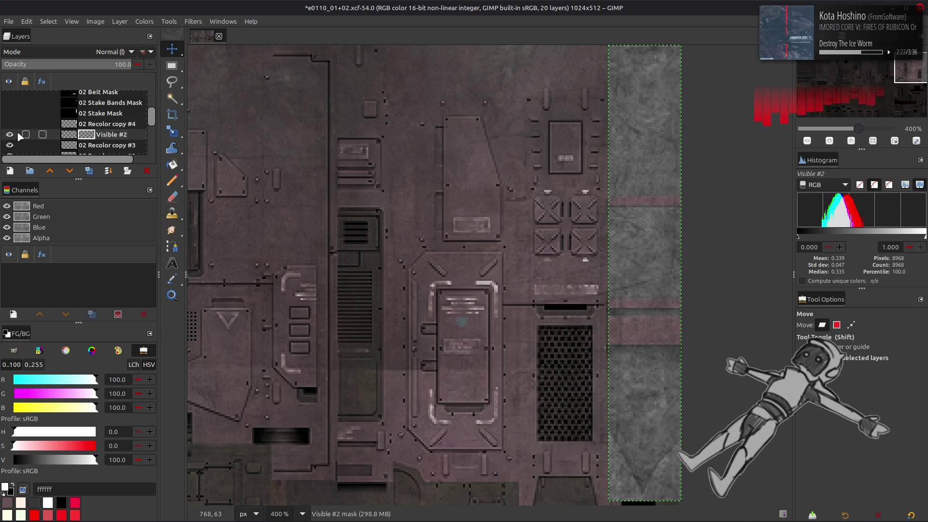
pyautogui.scroll(-5, 300, 198)
pyautogui.scroll(4, 339, 351)
pyautogui.hscroll(-1, 338, 351)
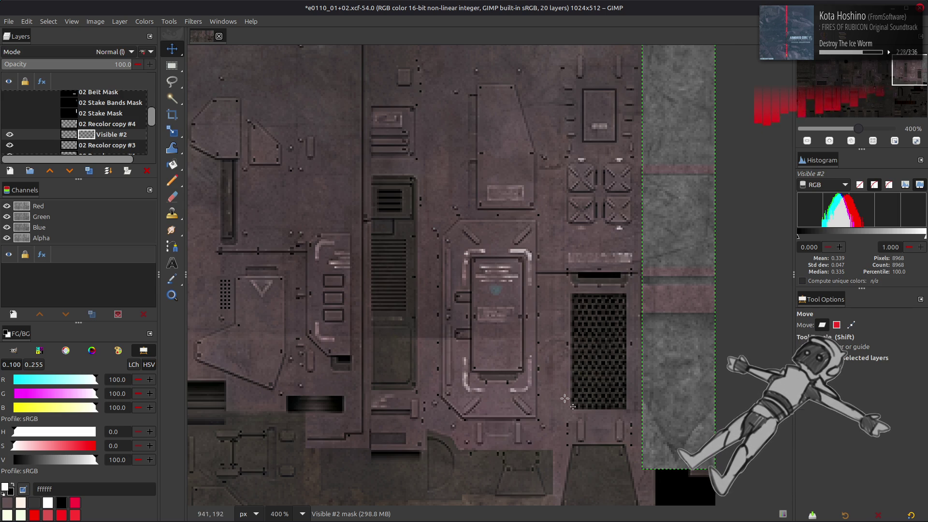
# Step: Sample a dark grey, create a hidden Visible #3 from visible, and duplicate Visible #2
pyautogui.press('o')
pyautogui.click(600, 481)
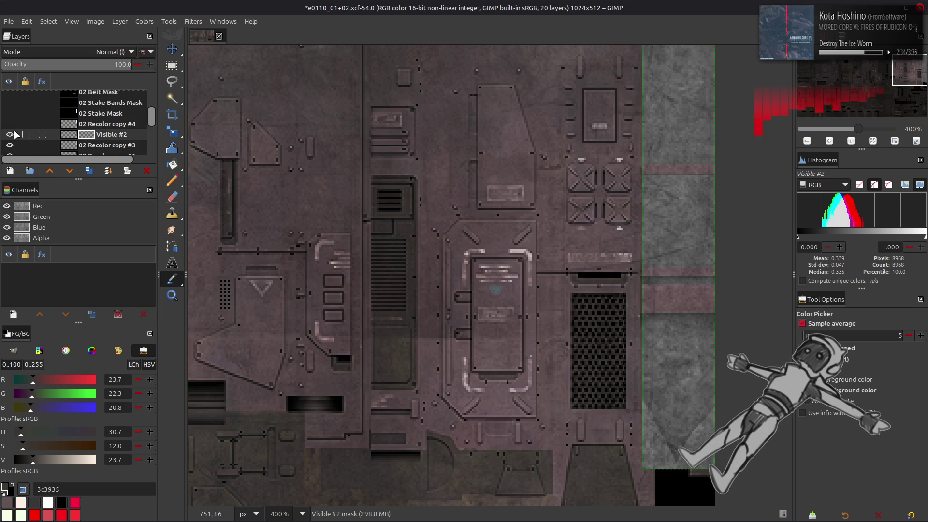
pyautogui.hotkey('shift', 'ctrl', 'v')
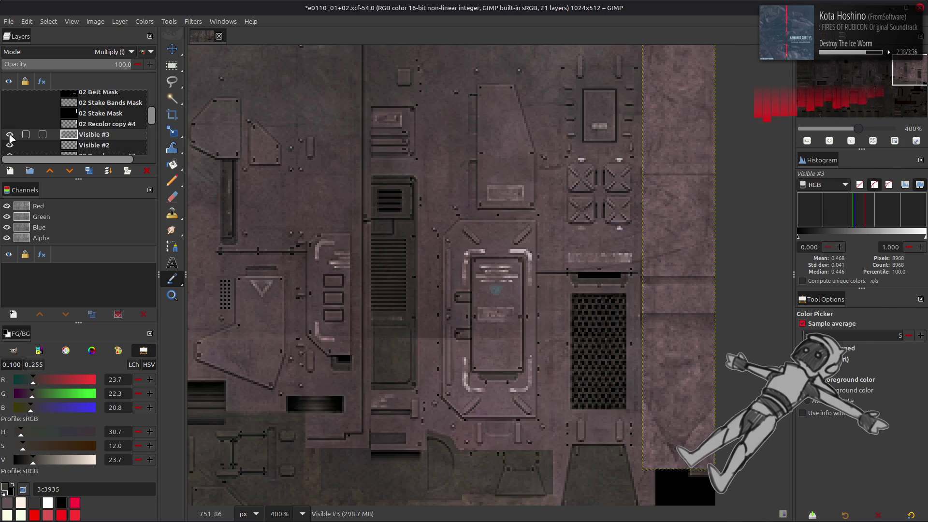
pyautogui.click(10, 134)
pyautogui.click(92, 145)
pyautogui.click(89, 170)
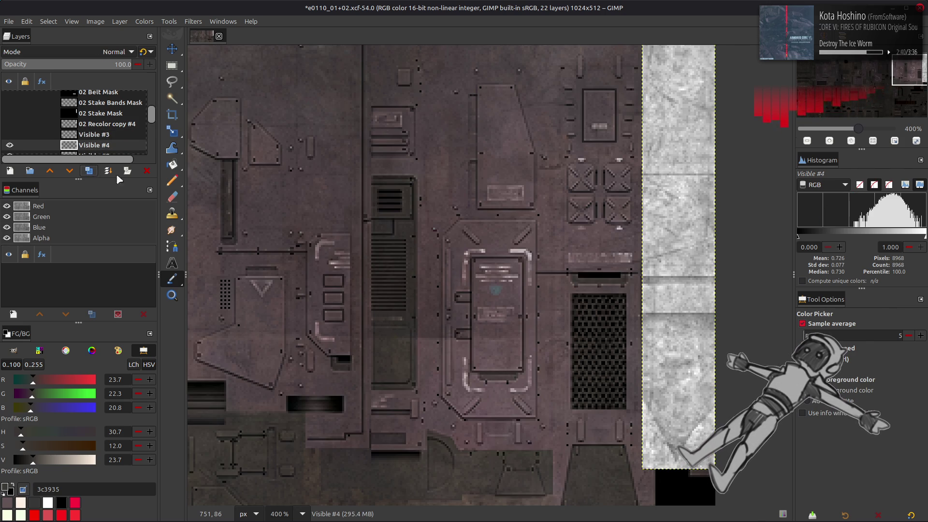
# Step: Bucket-fill the selected right strip dark and set Visible #4 to legacy Multiply mode
pyautogui.hotkey('shift', 'b')
pyautogui.click(423, 214)
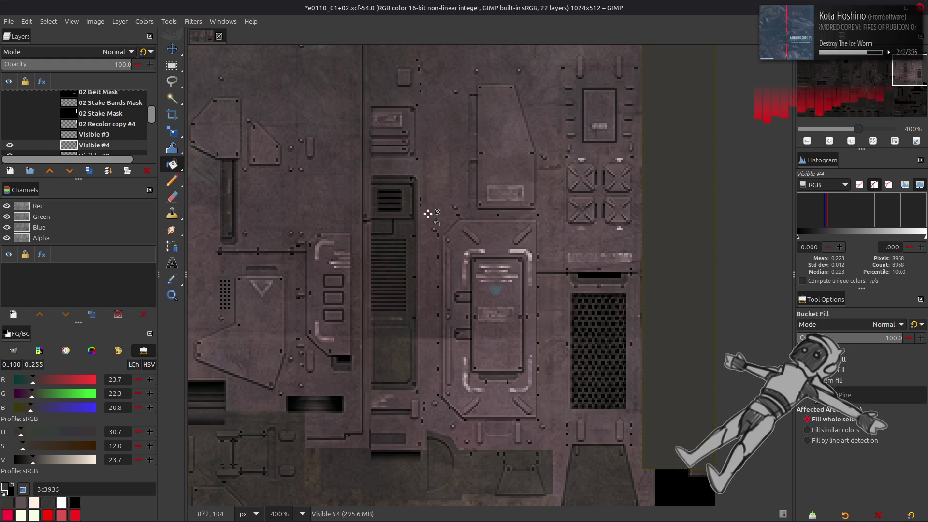
pyautogui.press('m')
pyautogui.click(116, 52)
pyautogui.click(68, 237)
pyautogui.click(144, 51)
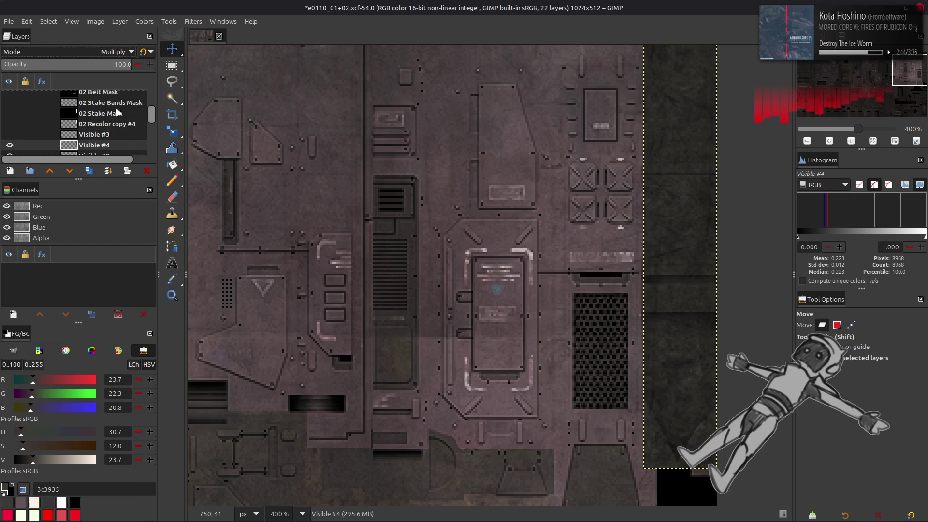
# Step: Sample the dark strip's colour at several spots on the texture
pyautogui.moveTo(691, 290); pyautogui.dragTo(668, 254, button='middle')
pyautogui.press('o')
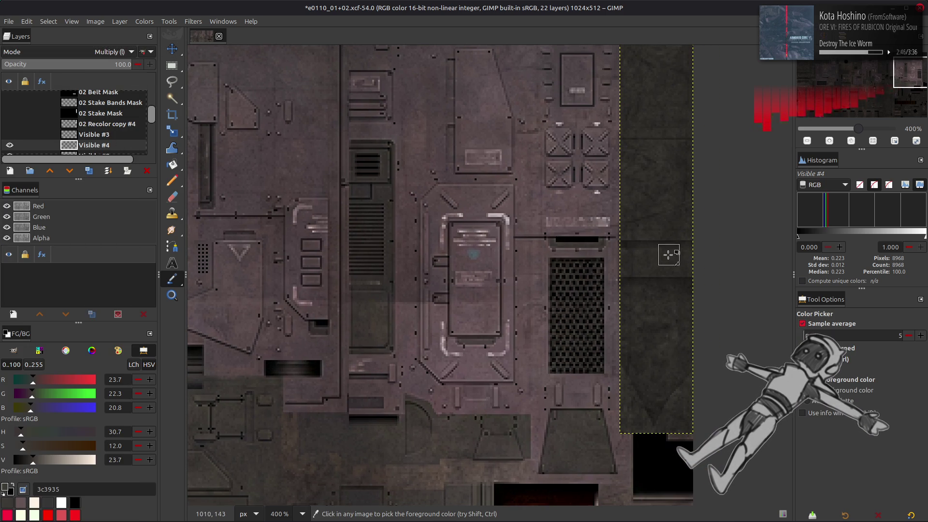
pyautogui.click(668, 254)
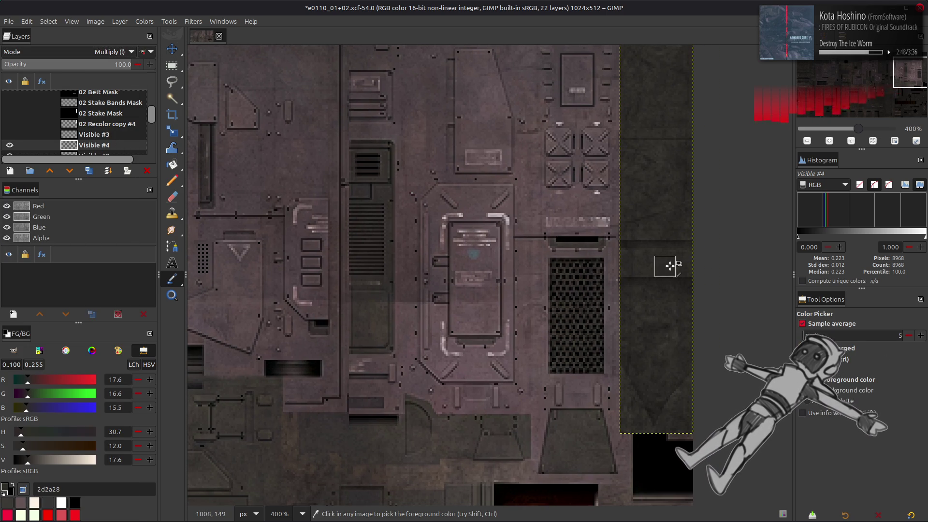
pyautogui.click(574, 443)
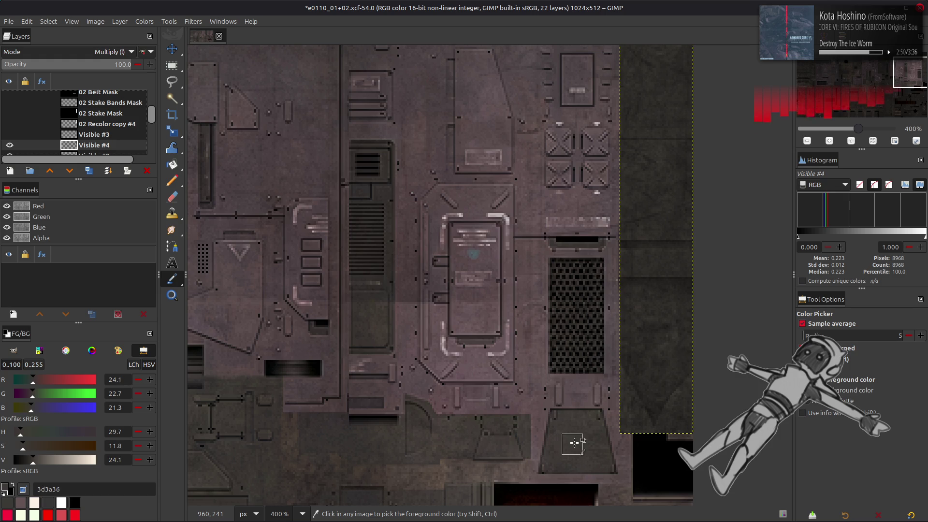
pyautogui.click(654, 264)
pyautogui.click(649, 262)
pyautogui.press('m')
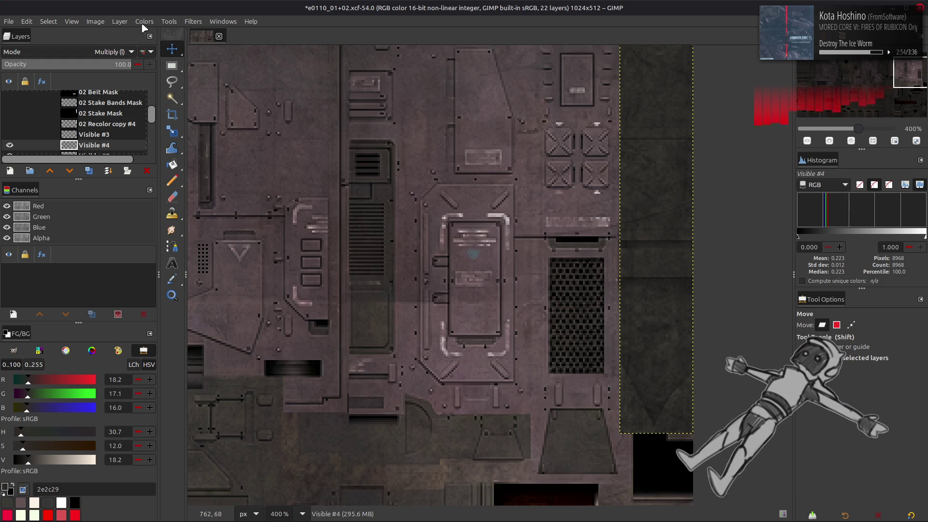
# Step: Apply a Colors > Levels adjustment to Visible #4, then hide it and show Visible #3
pyautogui.click(144, 21)
pyautogui.click(160, 121)
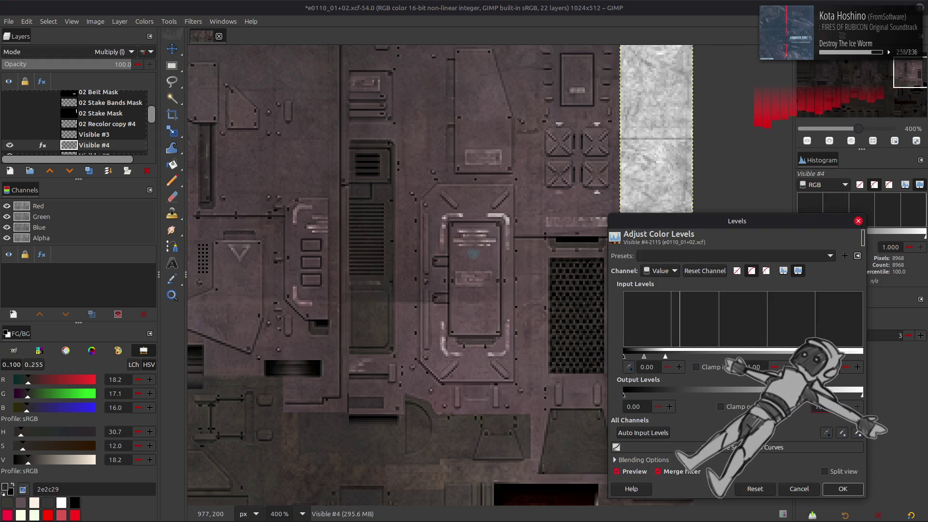
pyautogui.click(843, 489)
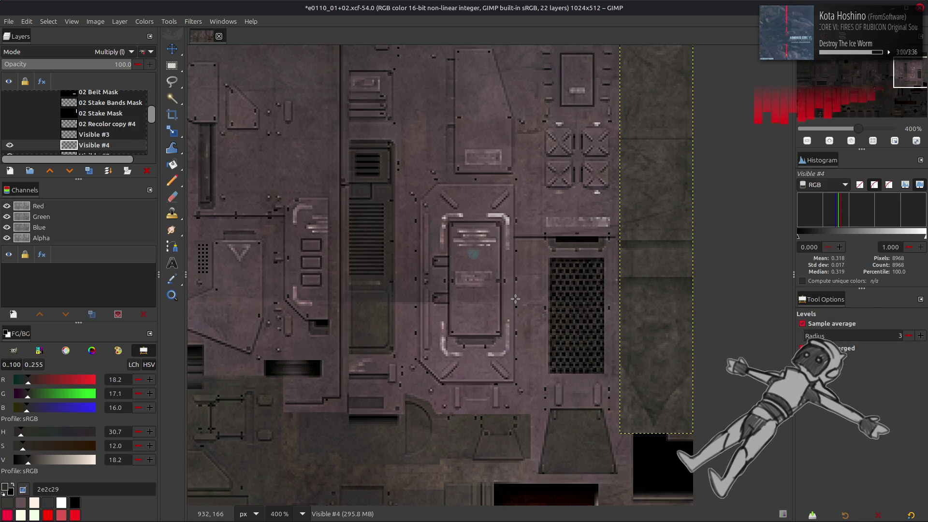
pyautogui.click(9, 145)
pyautogui.scroll(-1, 9, 143)
pyautogui.click(9, 122)
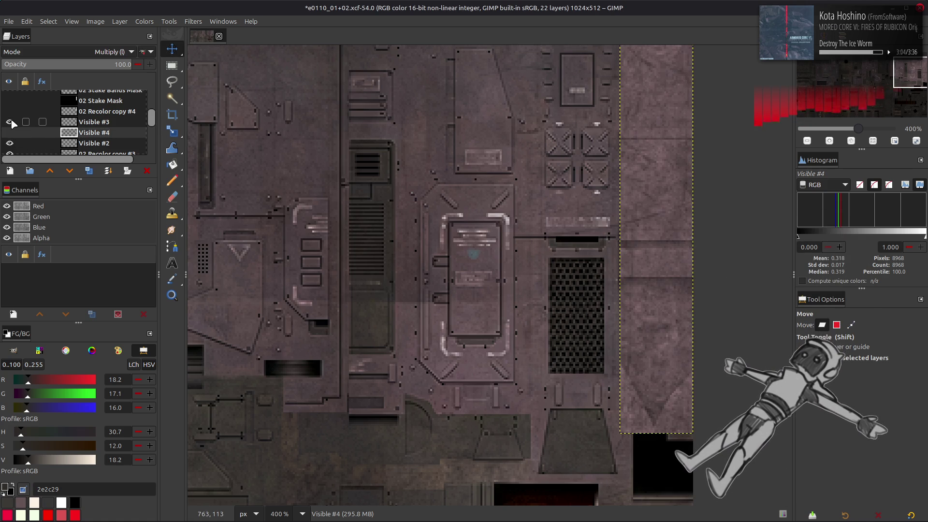
# Step: Create Visible #5 from visible, delete Visible #3 and #4, and hide Visible #5
pyautogui.hotkey('shift', 'ctrl', 'v')
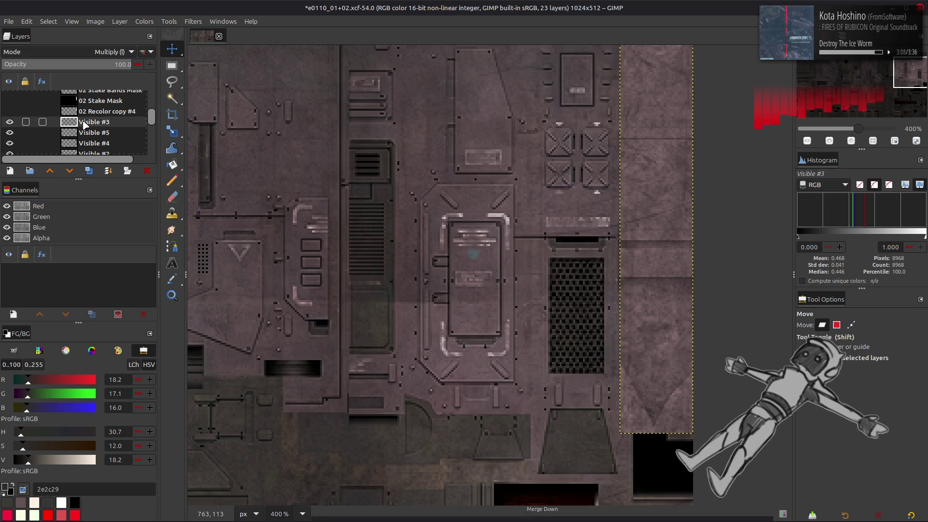
pyautogui.click(84, 133)
pyautogui.press('Delete')
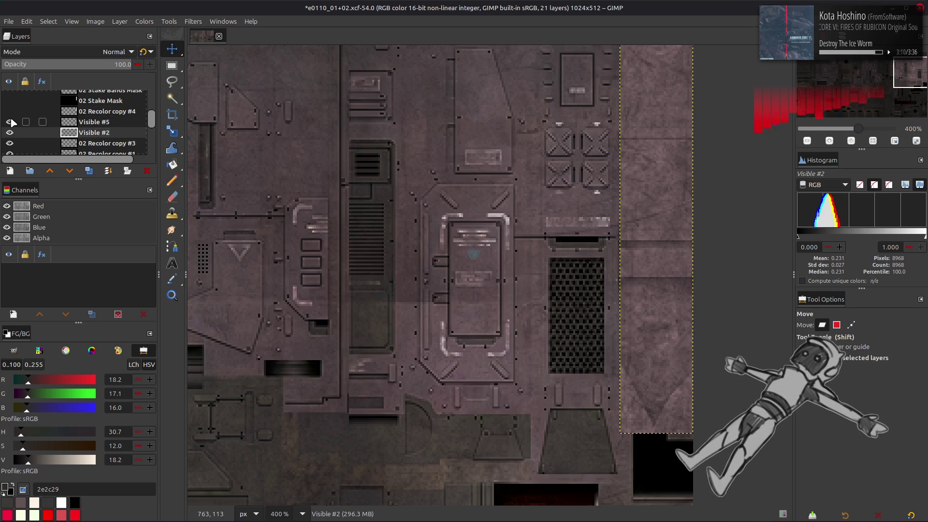
pyautogui.click(10, 122)
# Step: Check the 02 Belt Mask and Stake masks, settling on the visible 02 Stake Bands Mask layer
pyautogui.scroll(3, 12, 123)
pyautogui.click(10, 130)
pyautogui.click(65, 132)
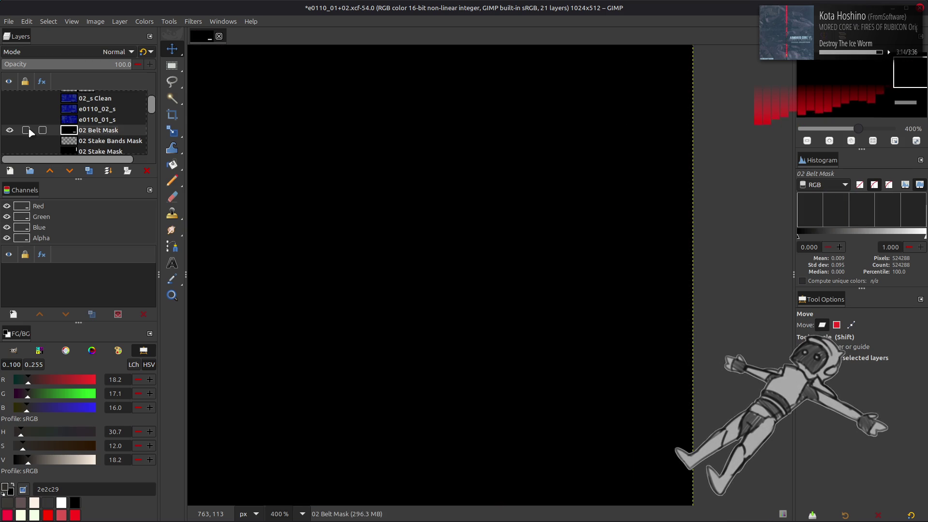
pyautogui.click(10, 130)
pyautogui.click(10, 140)
pyautogui.click(76, 144)
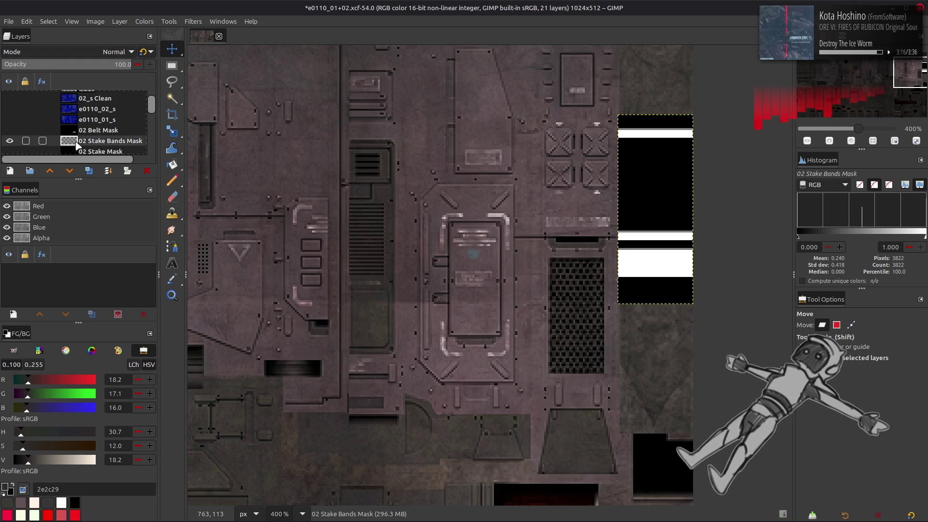
pyautogui.scroll(-1, 77, 145)
pyautogui.click(92, 140)
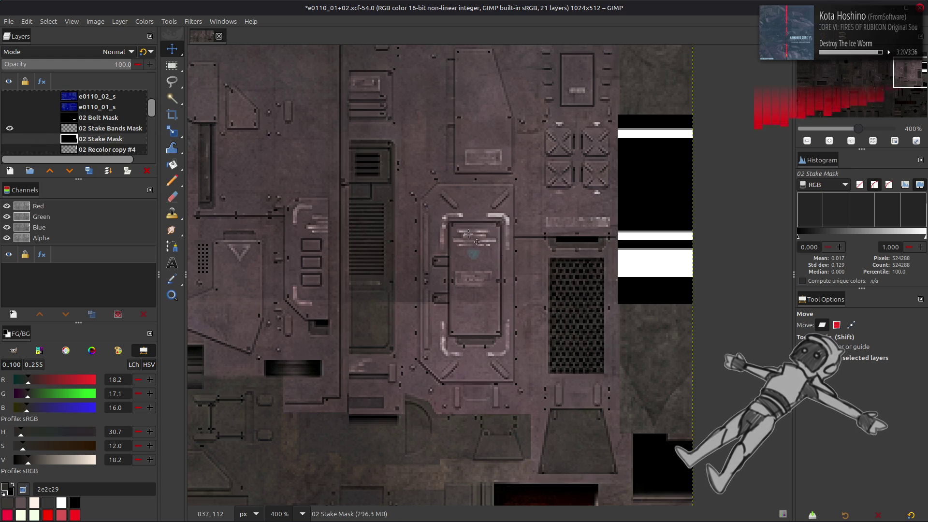
pyautogui.click(114, 129)
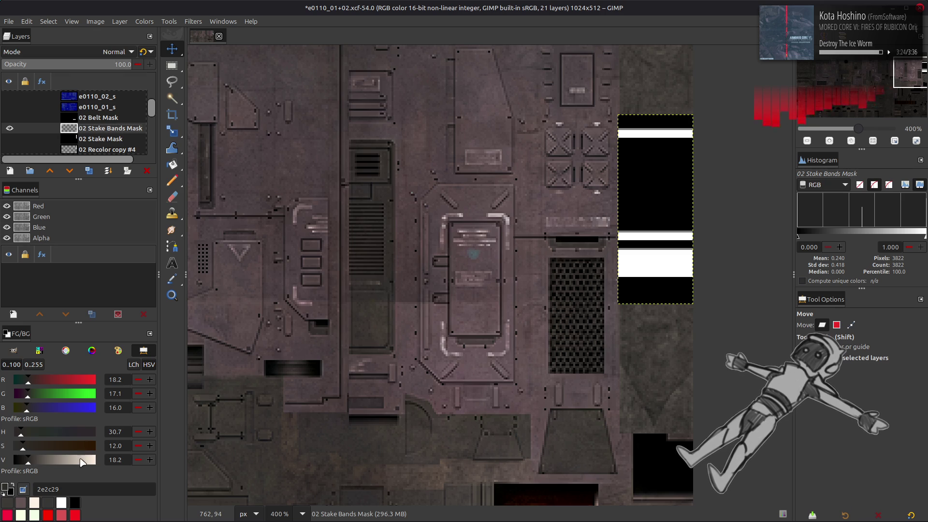
# Step: Set white foreground and shrink the Stake Bands Mask layer boundary width from 39 to 38
pyautogui.press('x')
pyautogui.click(119, 22)
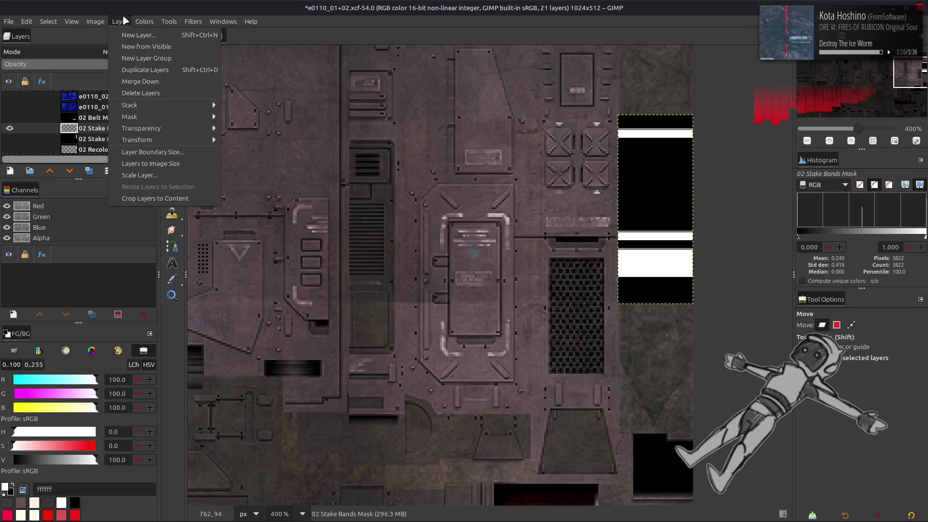
pyautogui.click(145, 151)
pyautogui.click(437, 241)
pyautogui.click(545, 384)
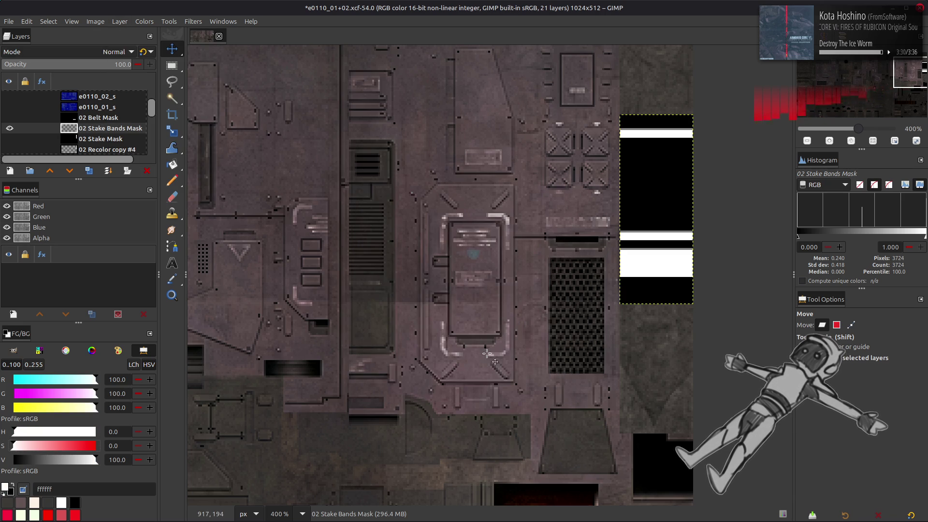
# Step: Expand 02 Stake Bands Mask to image size, load its bands as a selection, and hide it
pyautogui.click(111, 107)
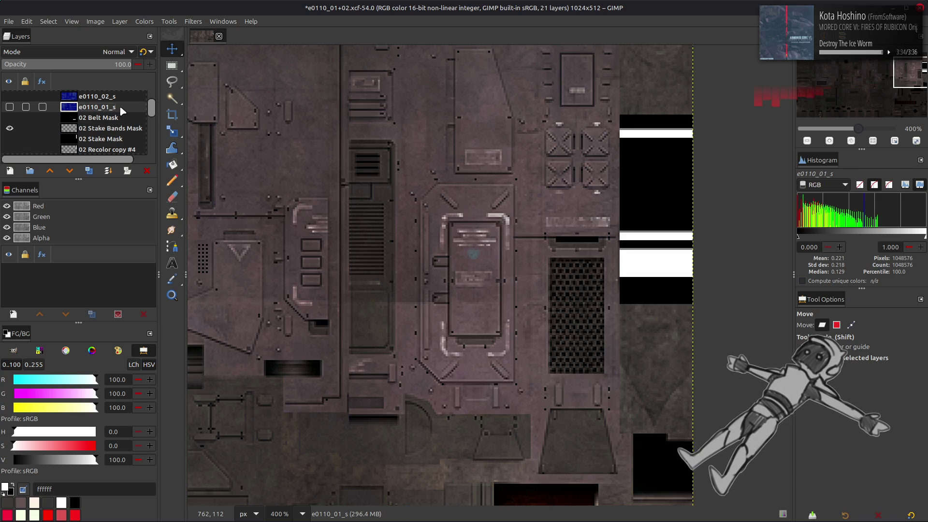
pyautogui.rightClick(100, 125)
pyautogui.click(145, 272)
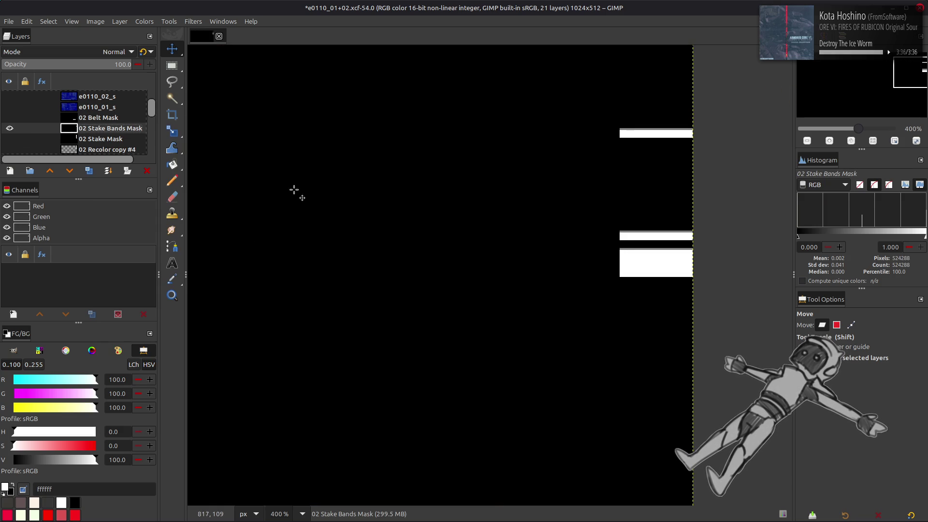
pyautogui.rightClick(36, 219)
pyautogui.press('Escape')
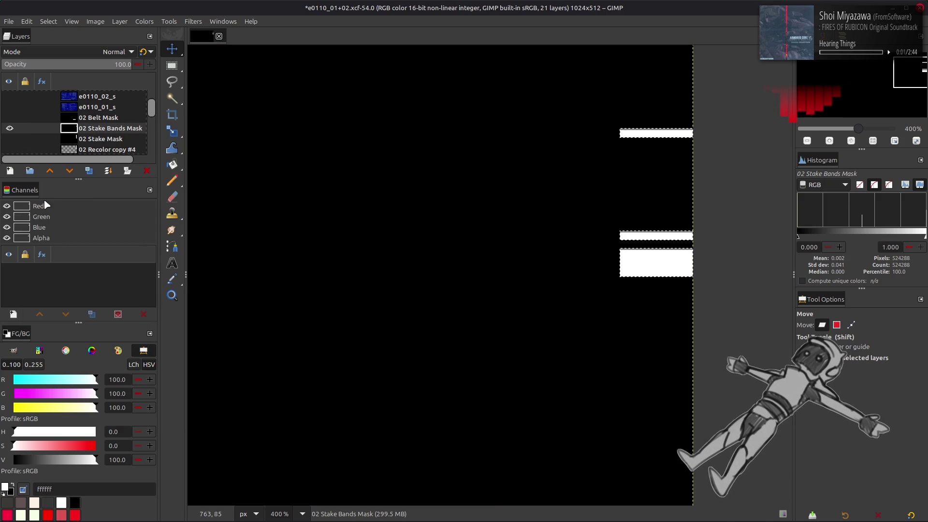
pyautogui.click(9, 128)
pyautogui.scroll(-1, 12, 128)
pyautogui.scroll(-1, 12, 129)
pyautogui.click(88, 133)
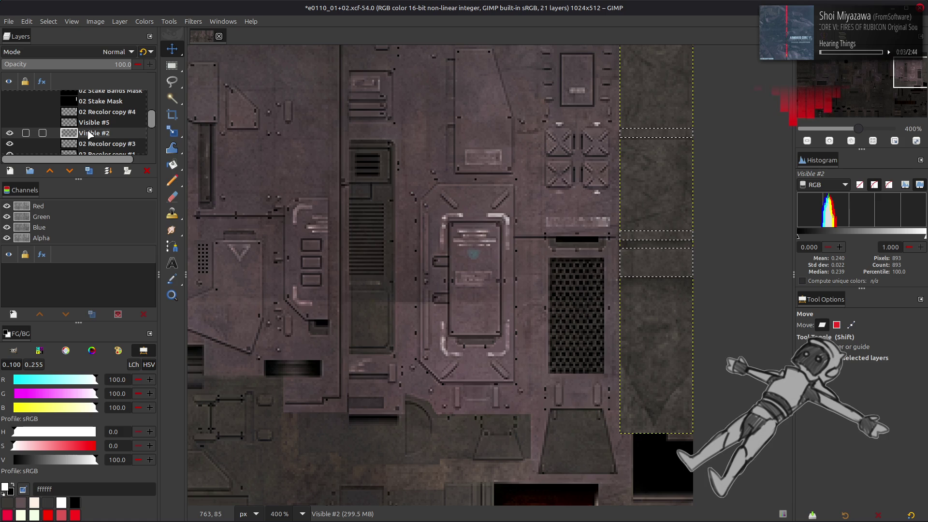
# Step: Add selection-based layer masks to Visible #2 and Visible #5, then clear the selection
pyautogui.rightClick(88, 133)
pyautogui.click(130, 308)
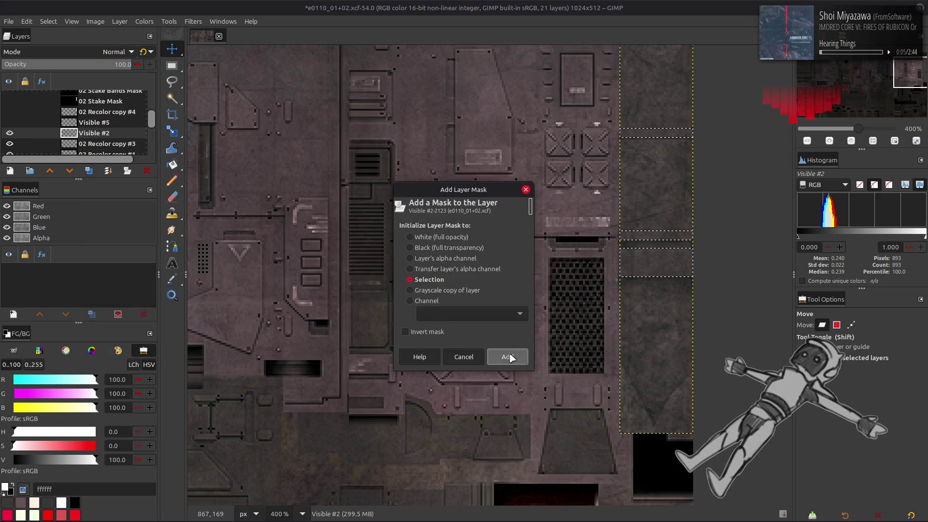
pyautogui.click(507, 357)
pyautogui.click(10, 122)
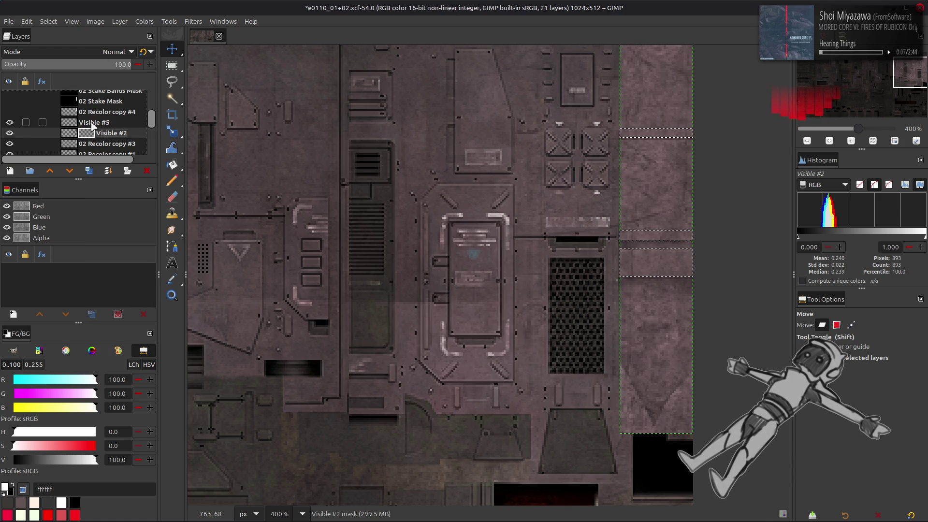
pyautogui.click(89, 122)
pyautogui.rightClick(98, 123)
pyautogui.click(179, 299)
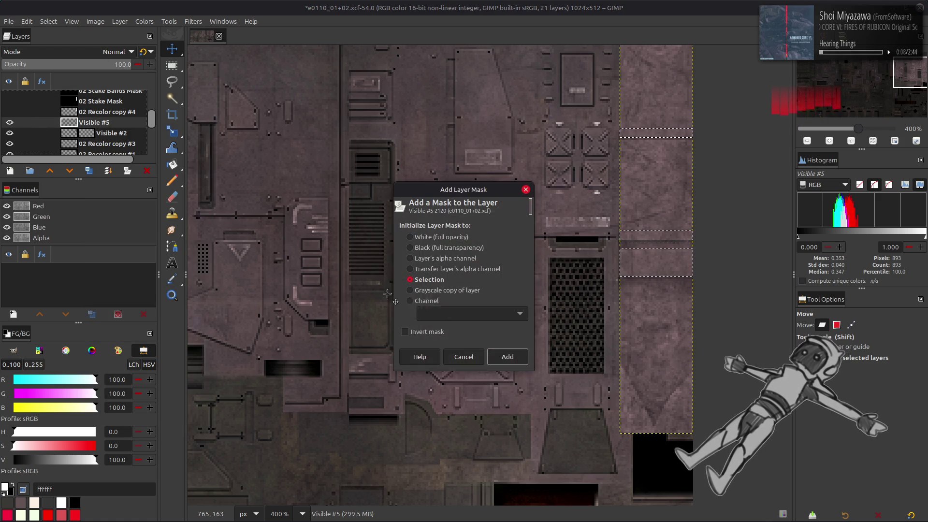
pyautogui.click(518, 357)
pyautogui.click(48, 21)
pyautogui.click(55, 45)
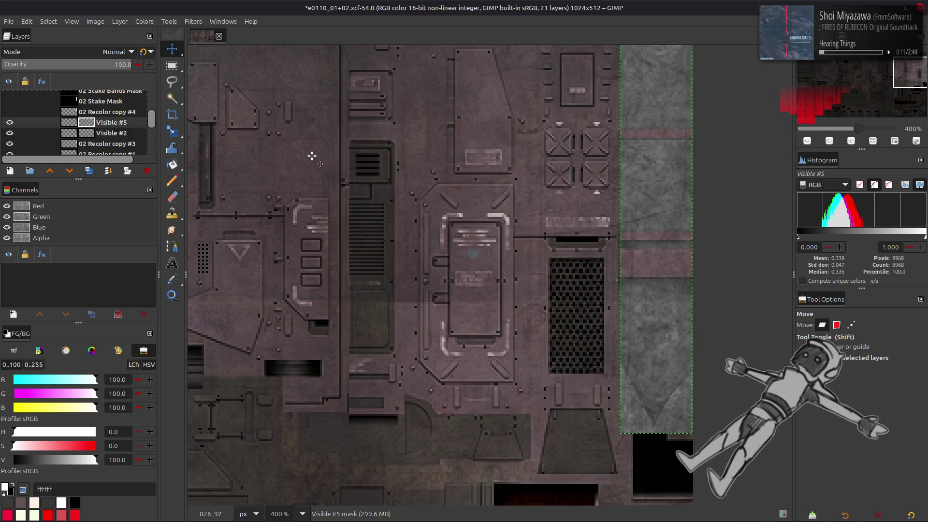
# Step: Toggle Visible #2 to compare the bands and cycle its blend-mode groups back to default
pyautogui.click(10, 134)
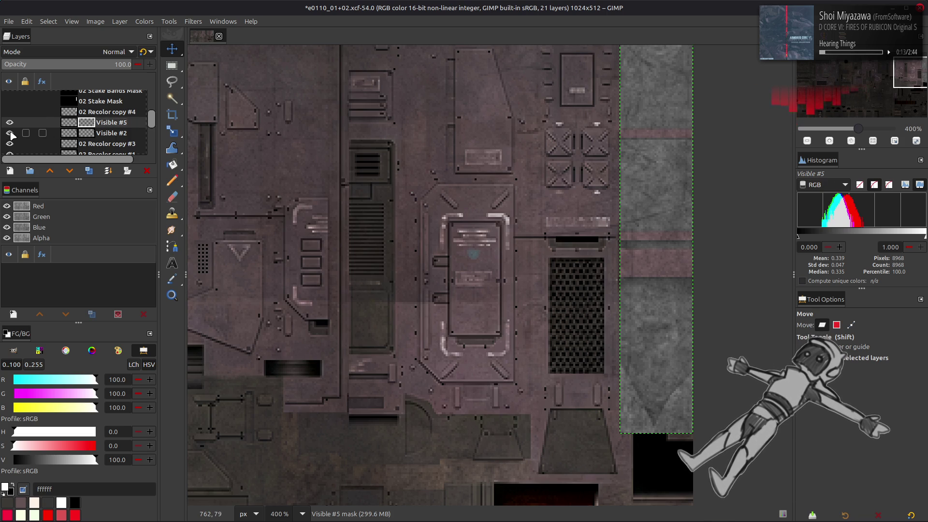
pyautogui.click(87, 133)
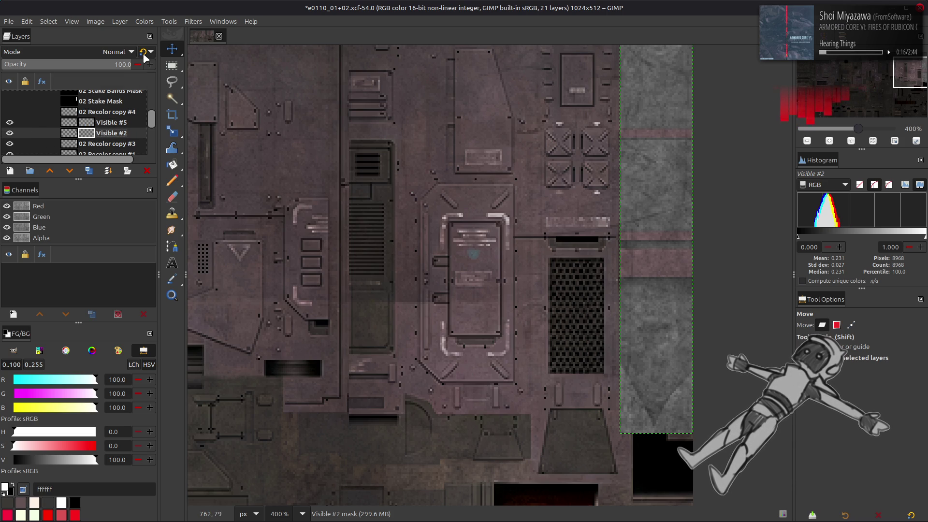
pyautogui.click(9, 133)
pyautogui.click(9, 133)
pyautogui.click(9, 133)
pyautogui.click(9, 133)
pyautogui.click(9, 133)
pyautogui.scroll(3, 434, 184)
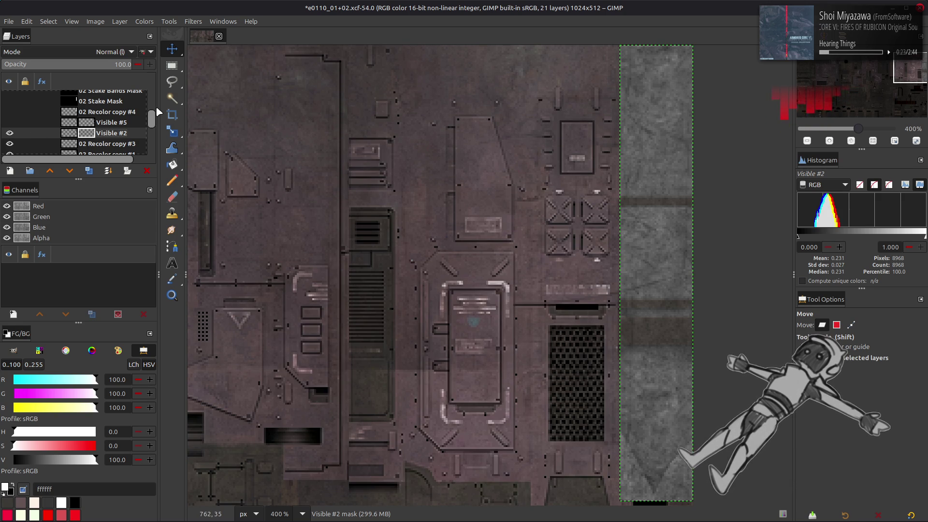
pyautogui.click(147, 52)
pyautogui.click(147, 51)
pyautogui.click(147, 52)
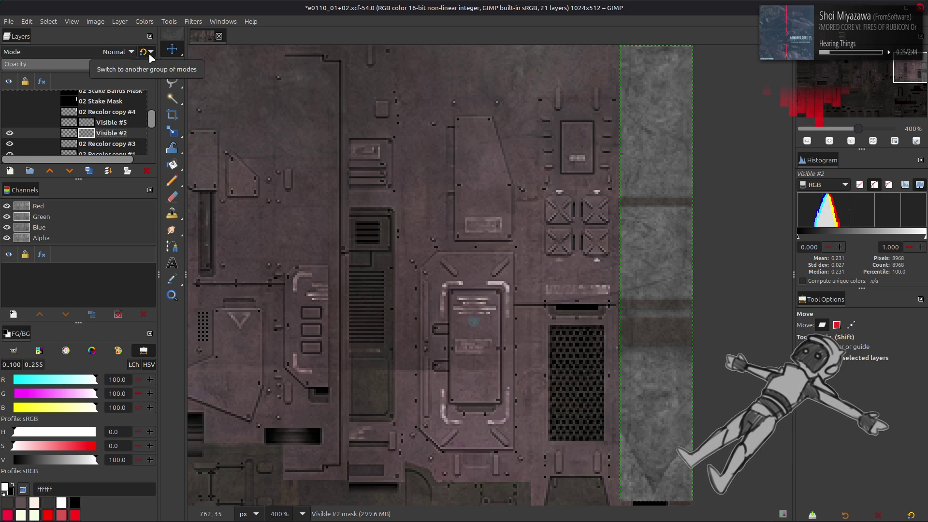
pyautogui.click(144, 52)
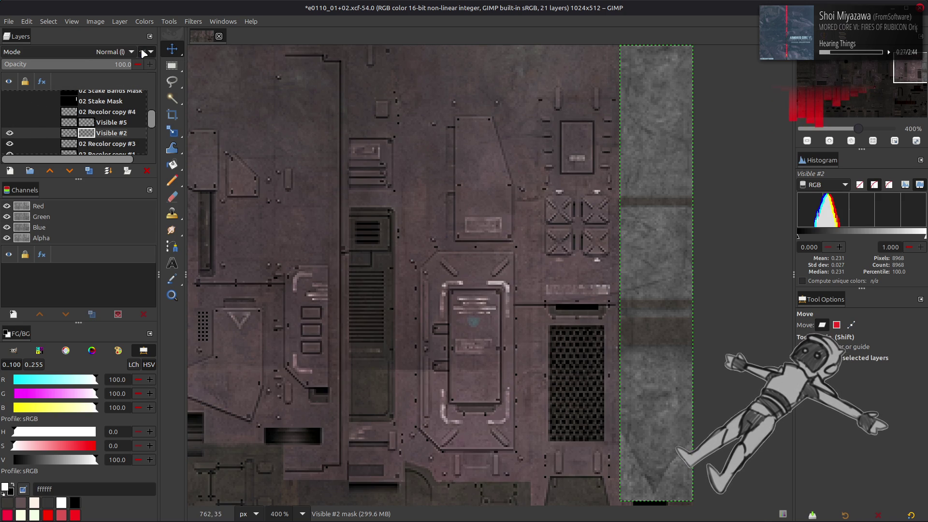
# Step: Compare Visible #2 against Visible #5, then save the project as e0110_01+02.xcf
pyautogui.click(9, 133)
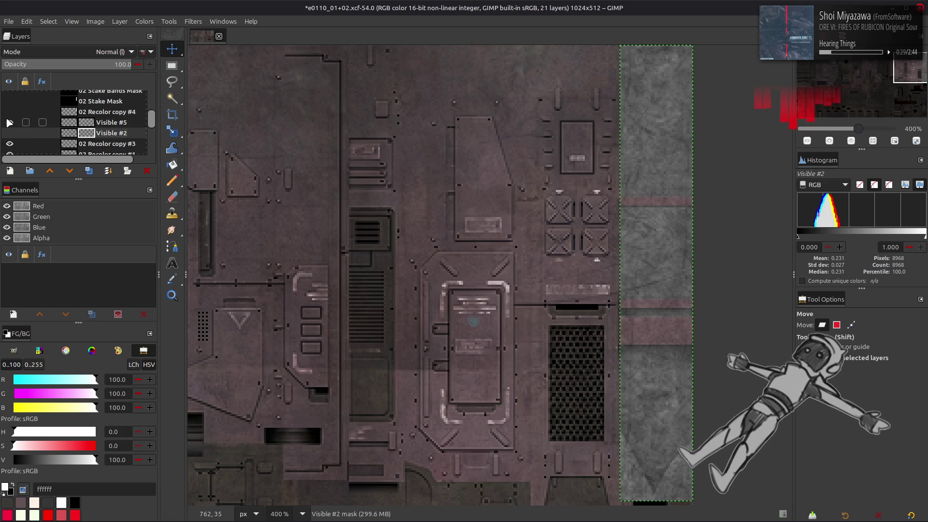
pyautogui.click(9, 122)
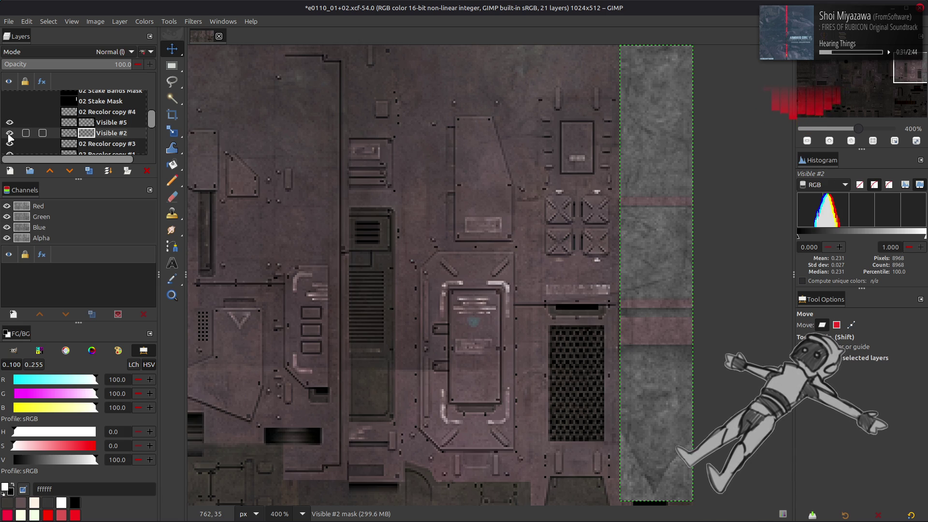
pyautogui.click(10, 133)
pyautogui.click(9, 122)
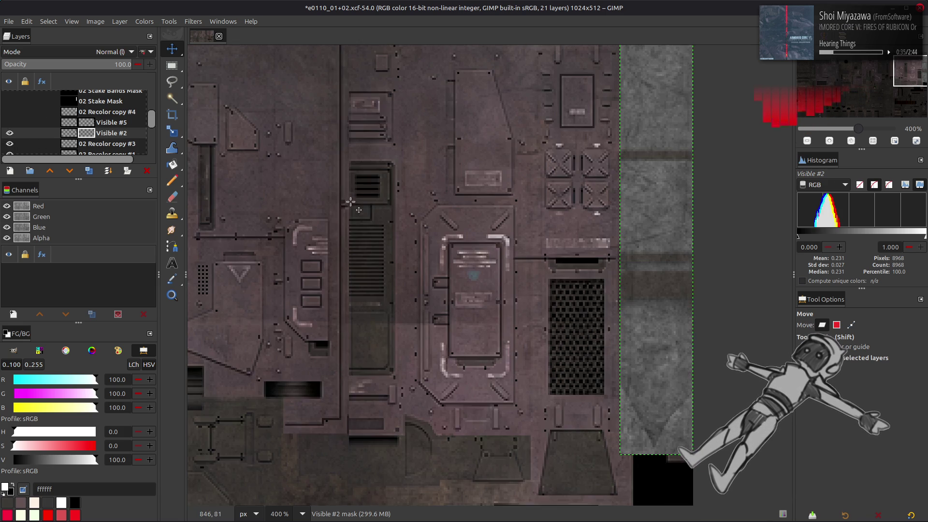
pyautogui.scroll(-10, 367, 208)
pyautogui.scroll(5, 368, 208)
pyautogui.scroll(2, 368, 207)
pyautogui.hotkey('ctrl', 's')
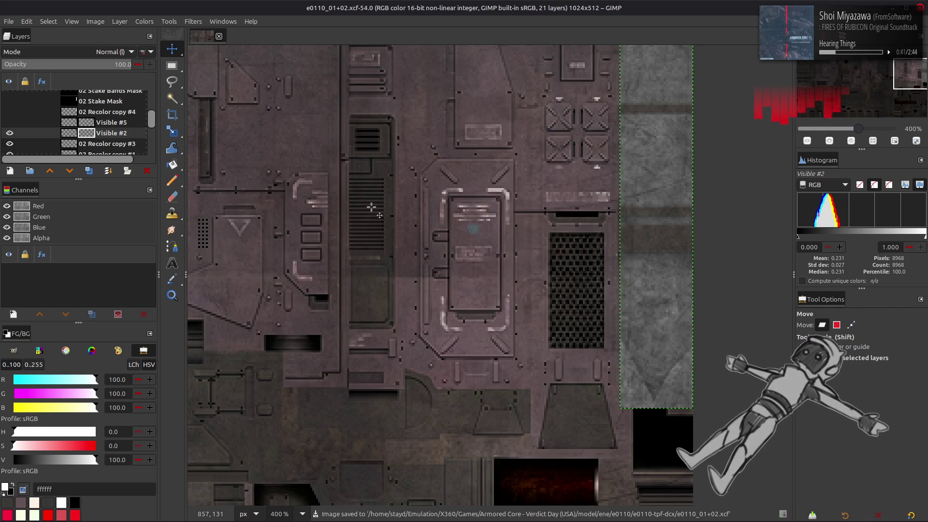
pyautogui.scroll(4, 377, 211)
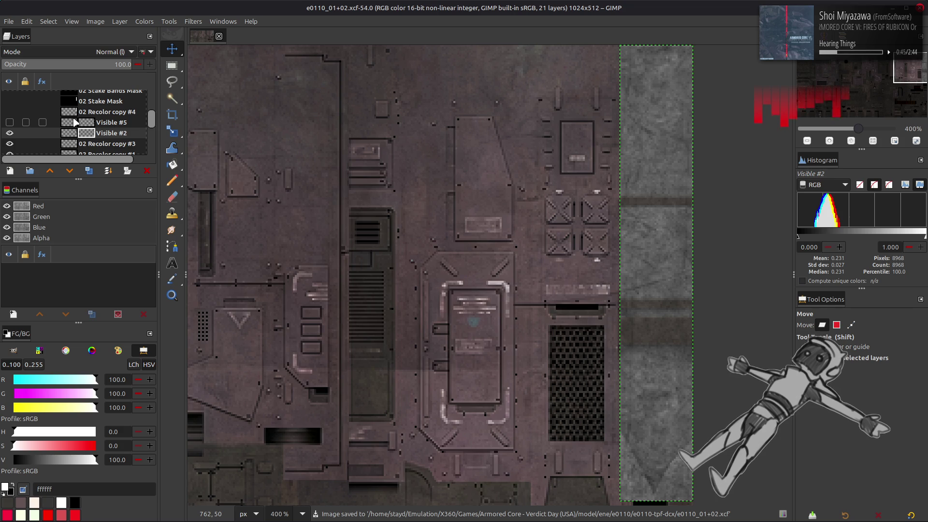
# Step: Toggle Visible #1 on and off to compare the strip, leaving it hidden
pyautogui.scroll(5, 76, 122)
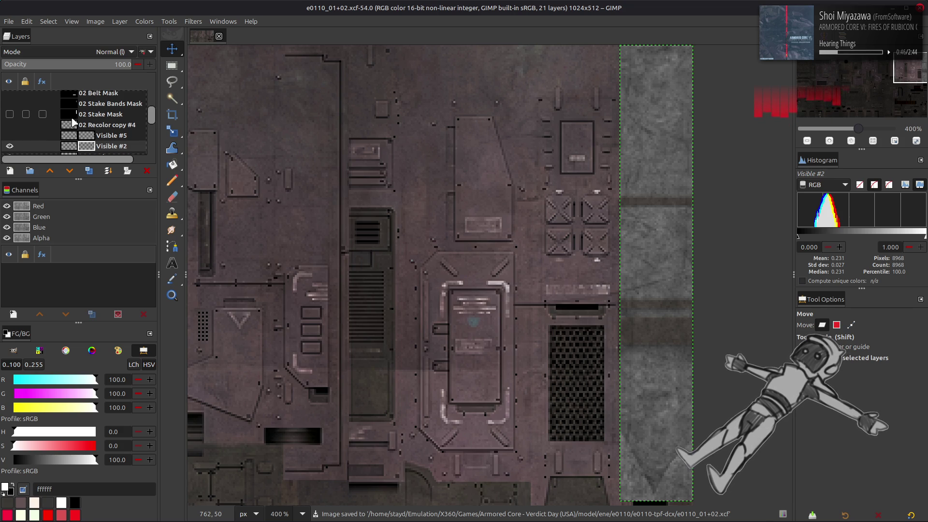
pyautogui.click(14, 106)
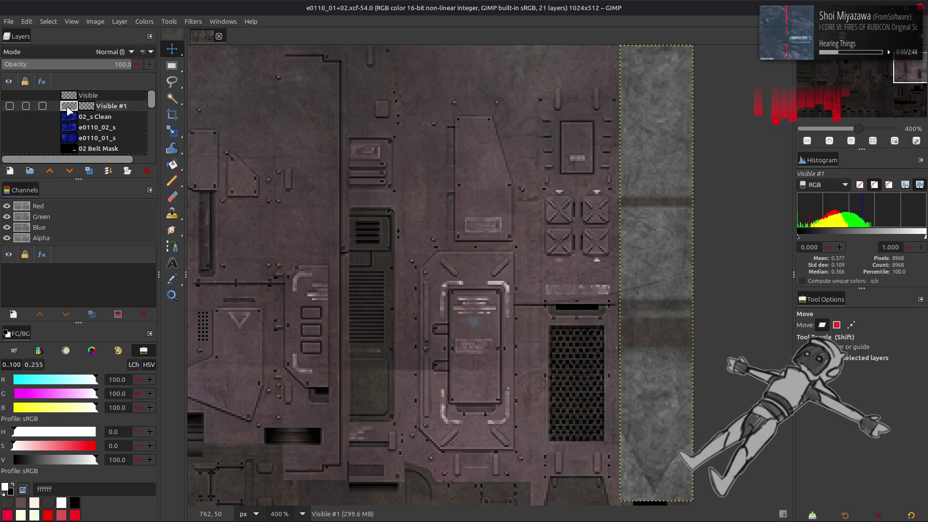
pyautogui.click(10, 107)
pyautogui.click(10, 107)
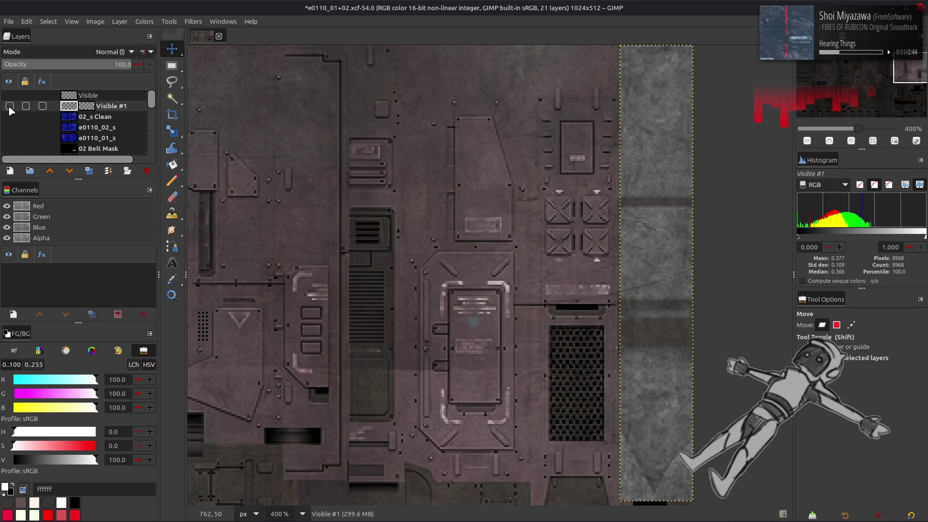
pyautogui.click(10, 107)
pyautogui.click(9, 106)
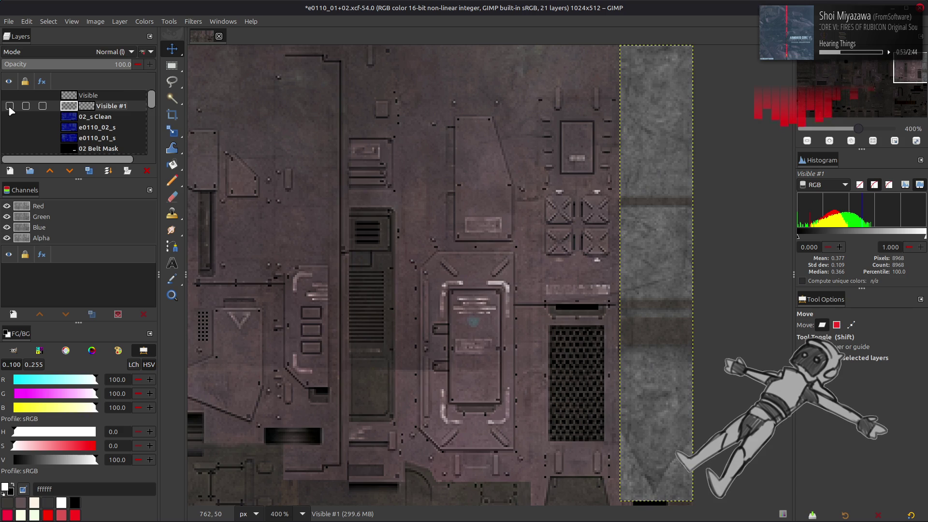
pyautogui.scroll(-5, 11, 110)
pyautogui.scroll(-2, 13, 111)
# Step: Hide Visible #2 and create a new Visible #3 layer from 02 Recolor copy #3's New from Visible
pyautogui.click(10, 113)
pyautogui.click(9, 124)
pyautogui.click(9, 124)
pyautogui.rightClick(99, 128)
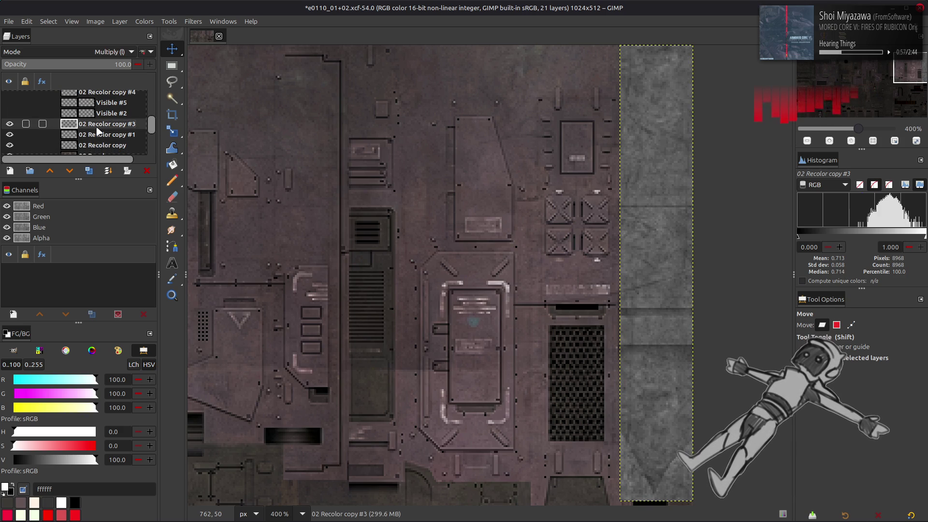
pyautogui.click(151, 207)
# Step: Resize the Visible #3 layer boundary to a centred 38 × 236 px strip
pyautogui.click(120, 21)
pyautogui.click(160, 142)
pyautogui.doubleClick(392, 243)
pyautogui.write('38')
pyautogui.press('Tab')
pyautogui.write('236')
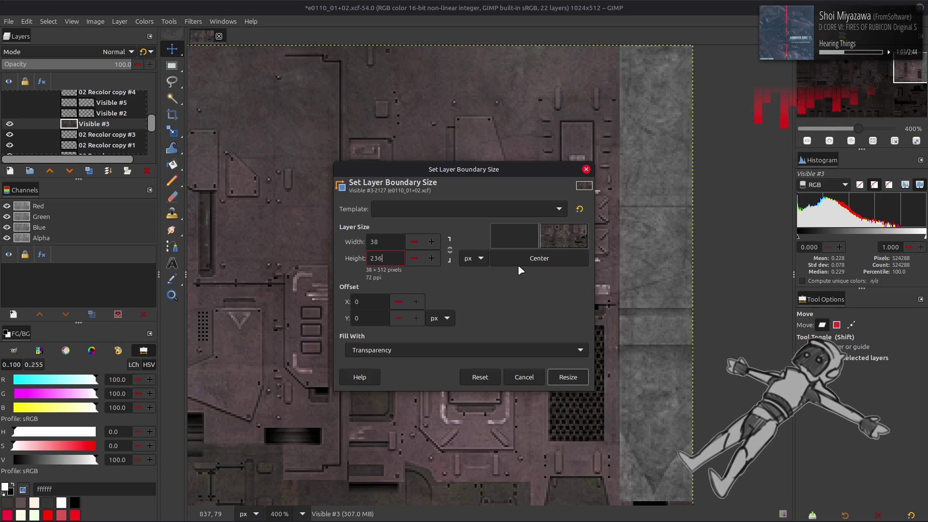
pyautogui.click(518, 261)
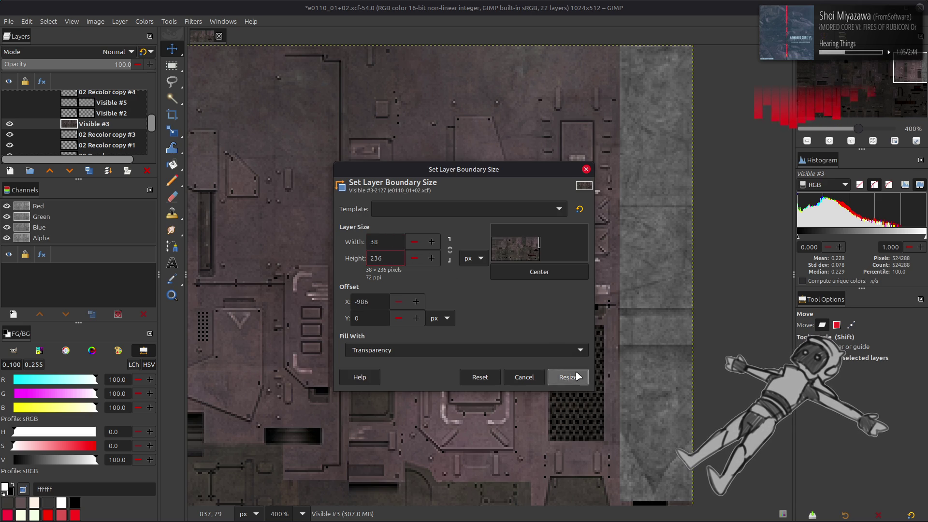
pyautogui.click(568, 377)
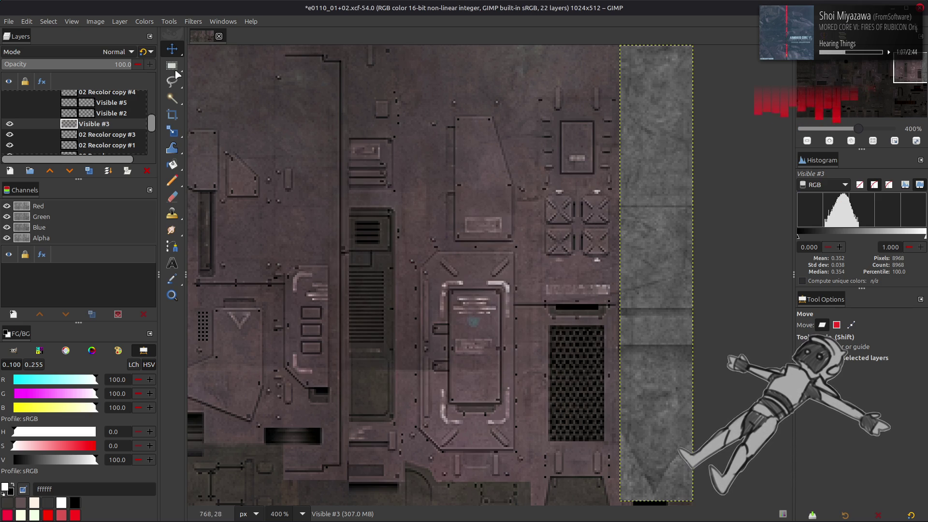
pyautogui.click(125, 22)
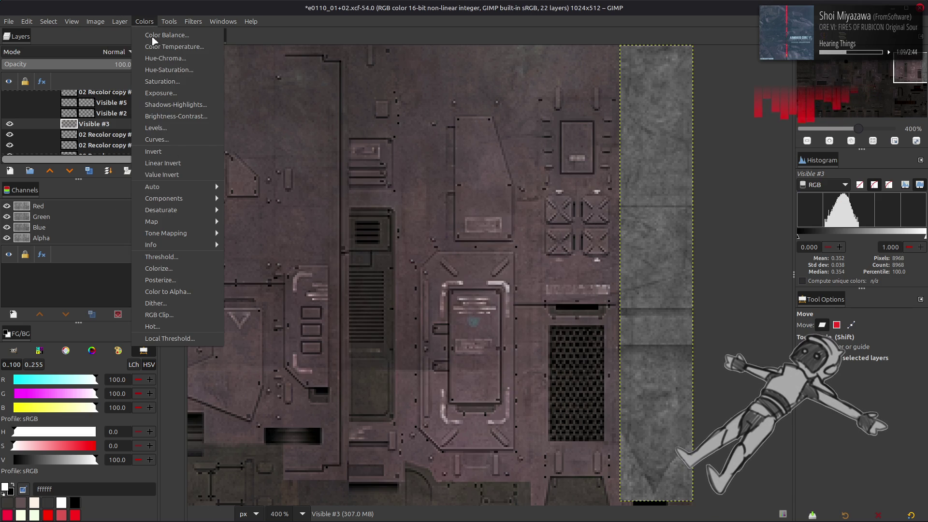
# Step: Apply Stretch Contrast to the Visible #3 layer
pyautogui.moveTo(179, 187)
pyautogui.click(262, 209)
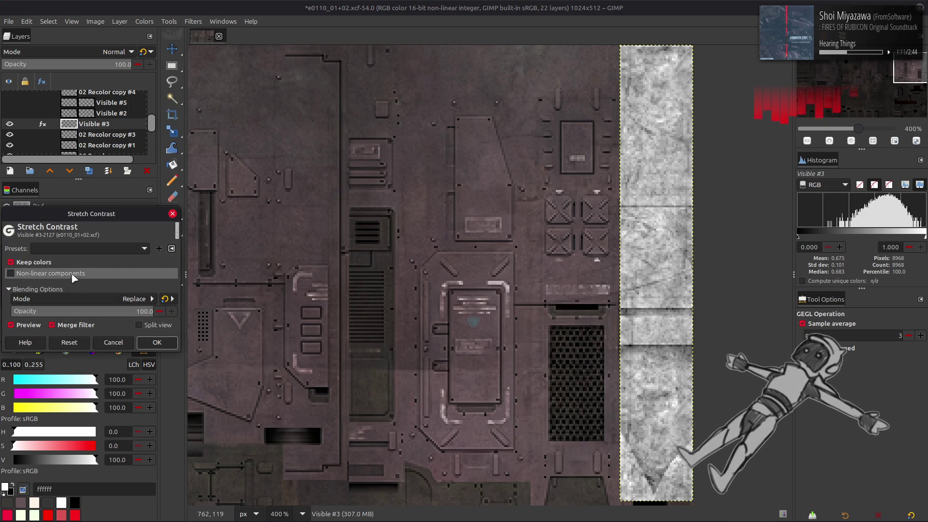
pyautogui.click(10, 276)
pyautogui.click(157, 345)
# Step: Move Visible #3 to the top of the stack, delete the old Visible layer, and hide Visible #3 and Visible #1
pyautogui.press('m')
pyautogui.moveTo(125, 129)
pyautogui.mouseDown()
pyautogui.moveTo(114, 83)
pyautogui.moveTo(116, 103)
pyautogui.mouseUp()
pyautogui.click(10, 105)
pyautogui.click(100, 95)
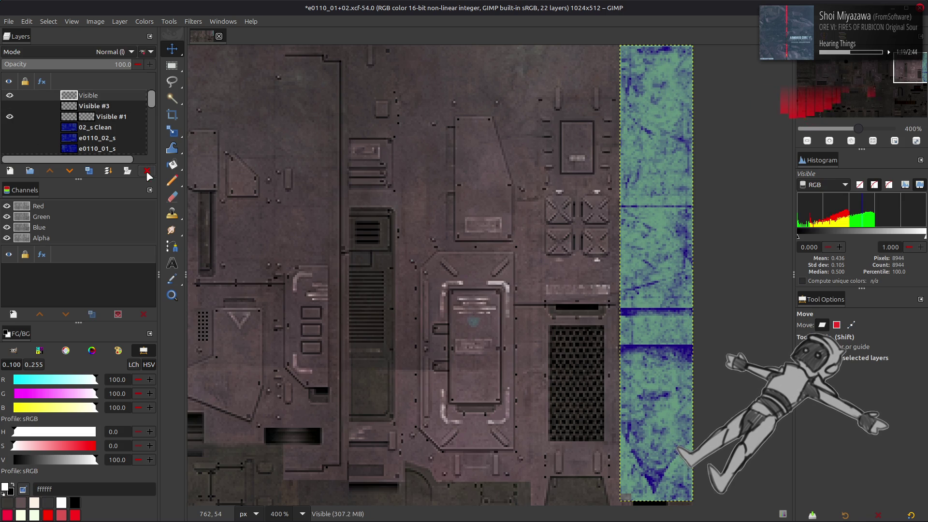
pyautogui.click(147, 171)
pyautogui.click(98, 107)
pyautogui.click(9, 107)
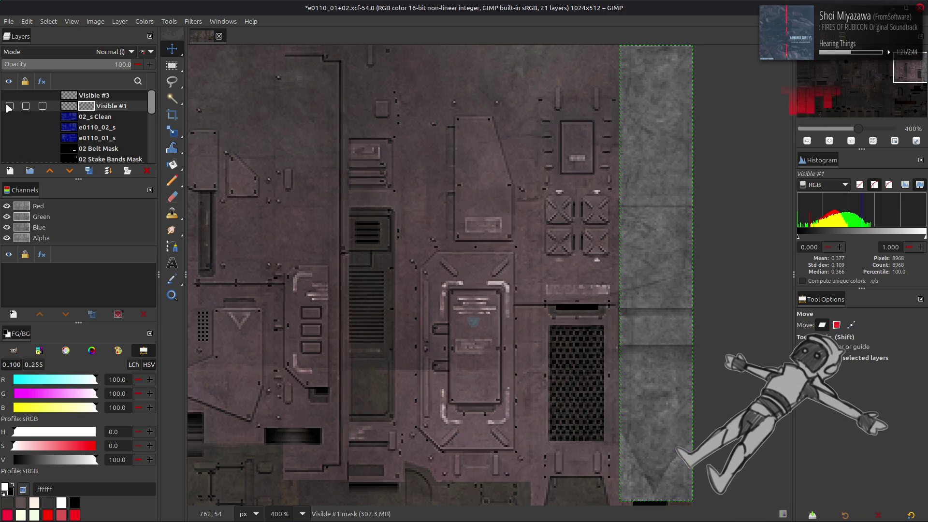
# Step: Turn the white stake bands of 02 Stake Bands Mask's red channel into a selection, then hide that layer
pyautogui.scroll(-1, 18, 133)
pyautogui.click(9, 133)
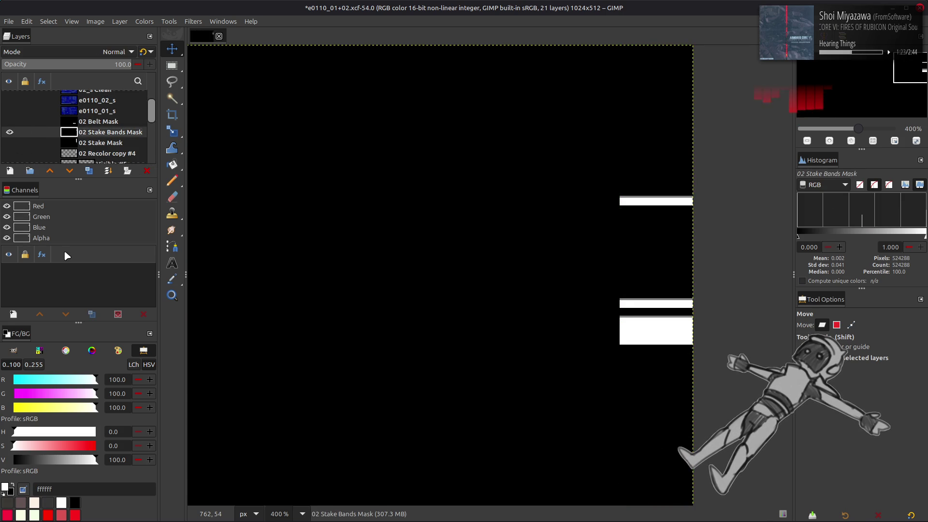
pyautogui.rightClick(33, 205)
pyautogui.click(82, 306)
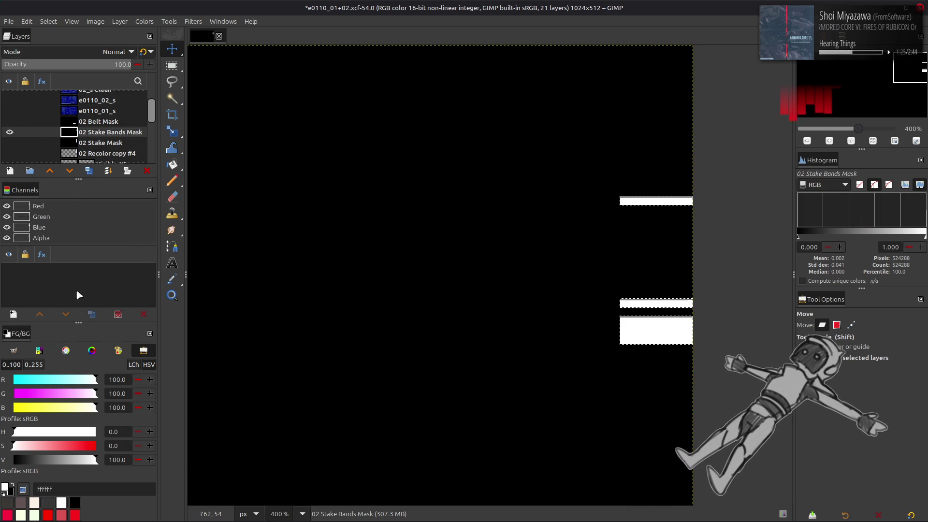
pyautogui.click(9, 132)
pyautogui.scroll(1, 18, 134)
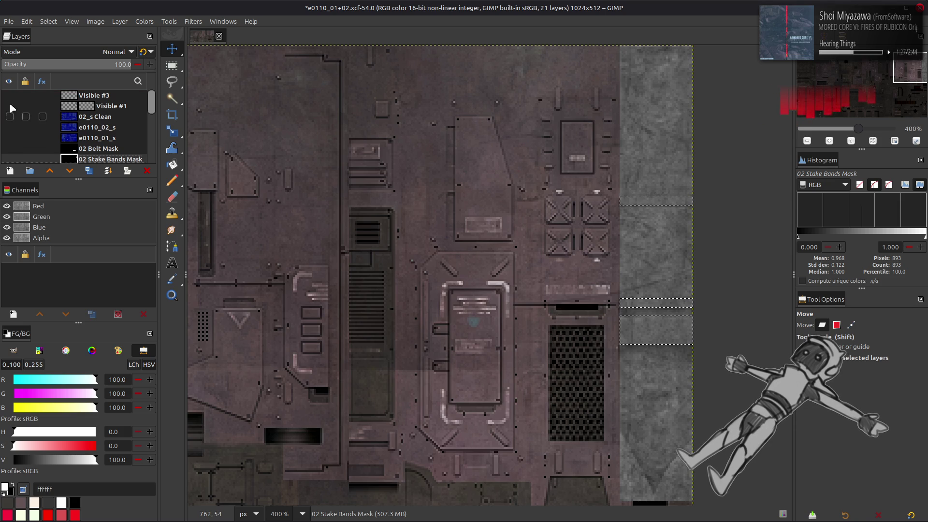
# Step: Add a selection-based layer mask to Visible #3, clear the selection, and show 02_s Clean and Visible #1
pyautogui.click(9, 96)
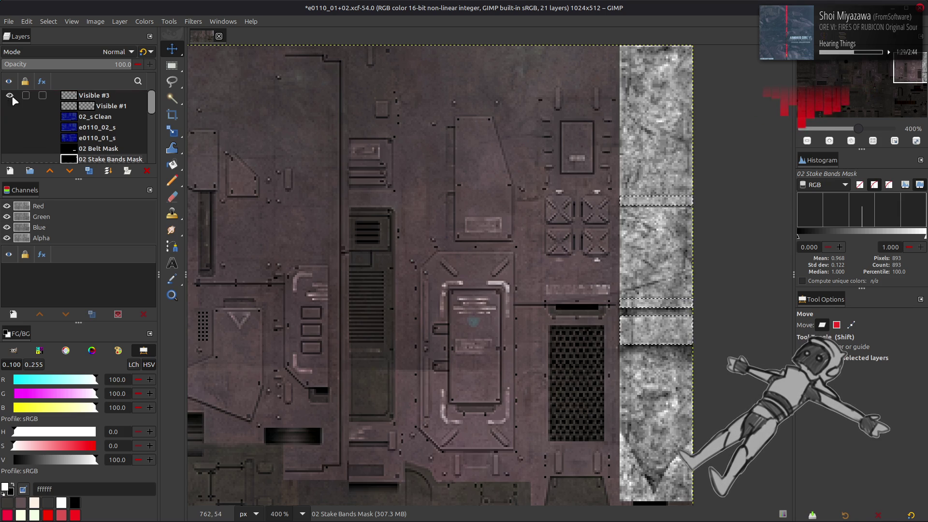
pyautogui.click(82, 96)
pyautogui.rightClick(79, 97)
pyautogui.click(139, 274)
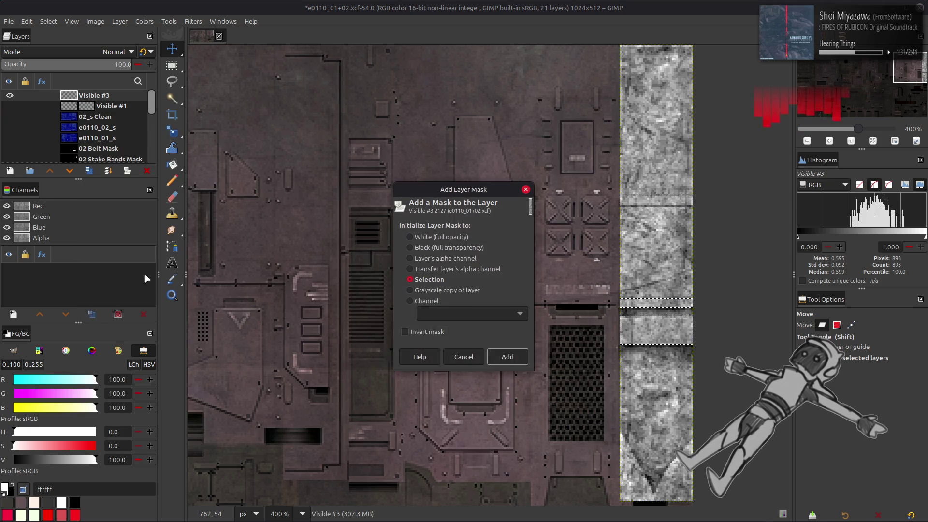
pyautogui.click(508, 356)
pyautogui.click(55, 24)
pyautogui.click(57, 46)
pyautogui.moveTo(10, 117); pyautogui.dragTo(13, 108)
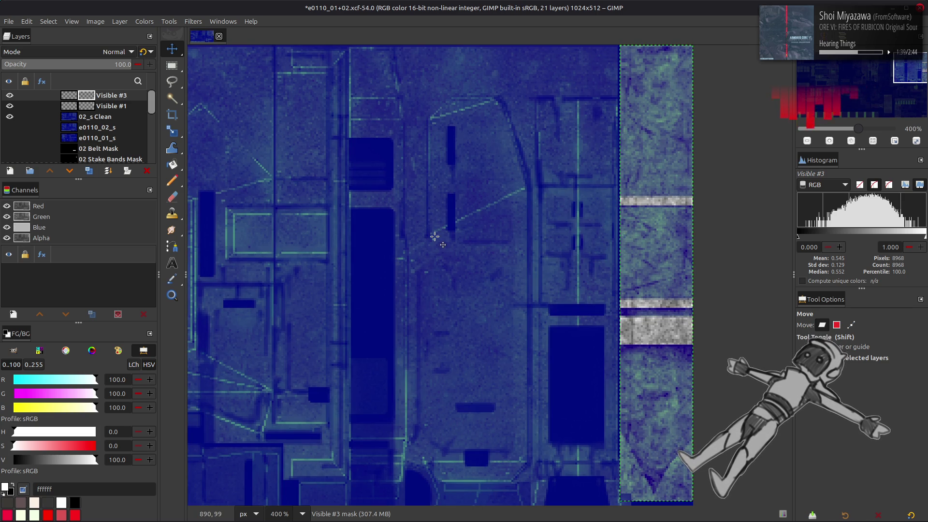
# Step: Hide Visible #3, Visible #1 and 02_s Clean, then toggle 02_s Clean to compare it with the brown texture
pyautogui.scroll(-5, 435, 237)
pyautogui.moveTo(10, 95); pyautogui.dragTo(10, 119)
pyautogui.click(10, 118)
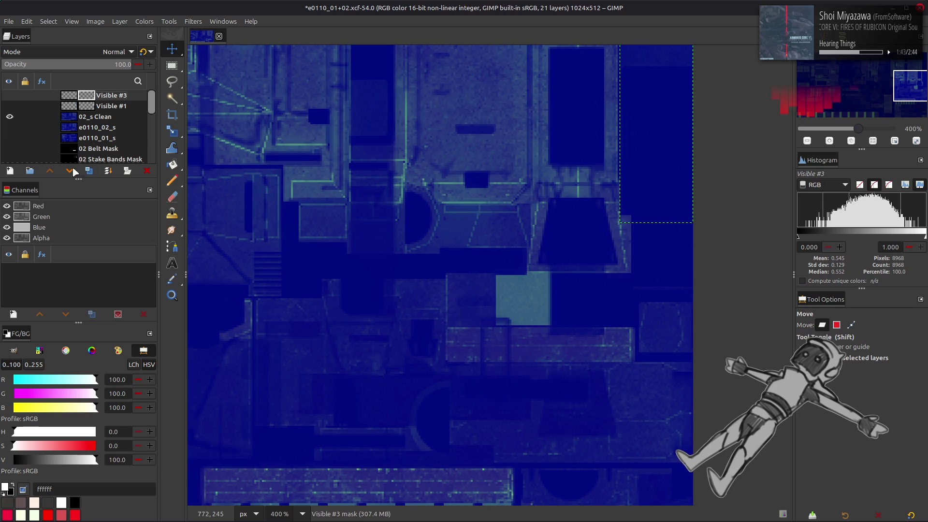
pyautogui.click(10, 118)
pyautogui.click(10, 117)
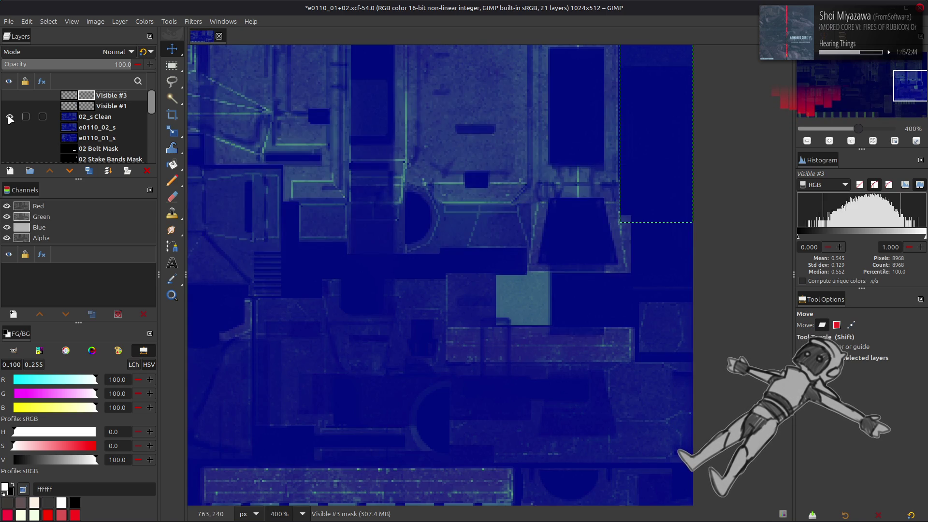
pyautogui.click(10, 117)
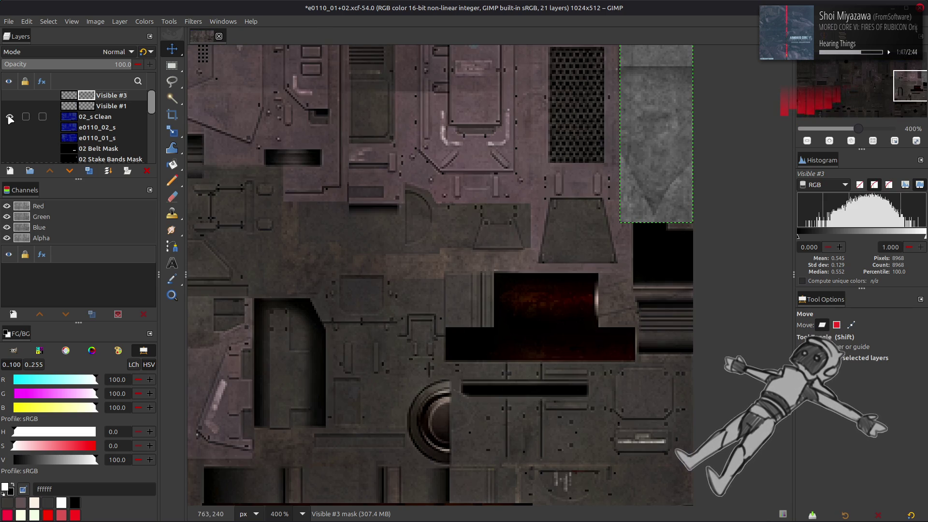
pyautogui.click(9, 118)
pyautogui.hscroll(-10, 616, 253)
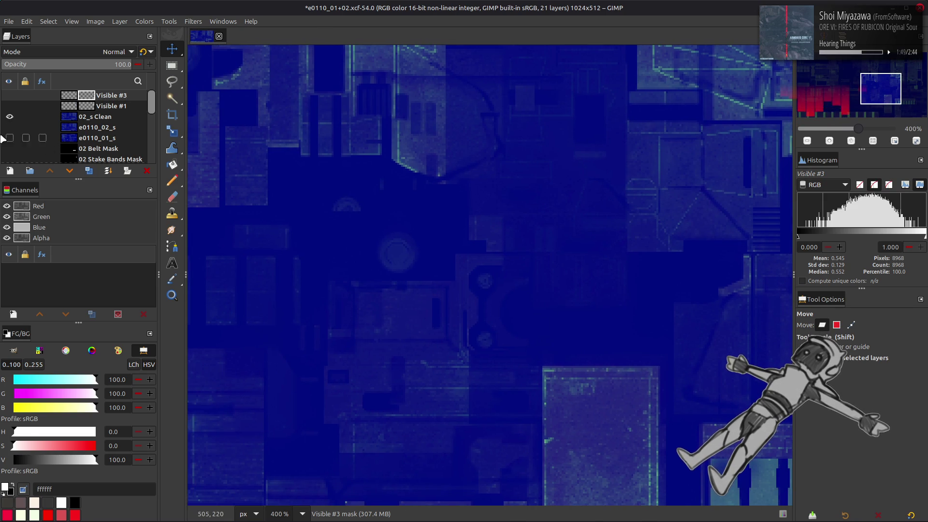
pyautogui.click(10, 117)
pyautogui.click(10, 118)
pyautogui.moveTo(460, 346); pyautogui.dragTo(373, 179, button='middle')
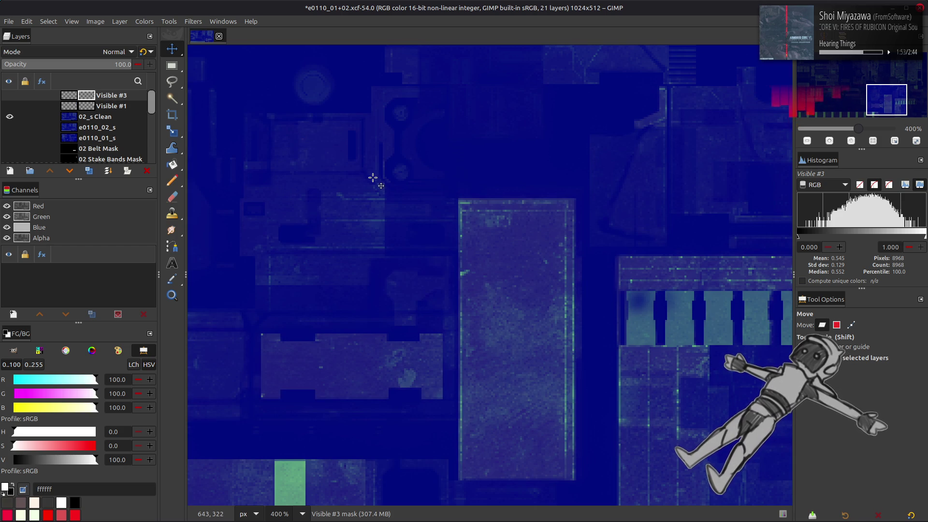
pyautogui.scroll(-2, 373, 178)
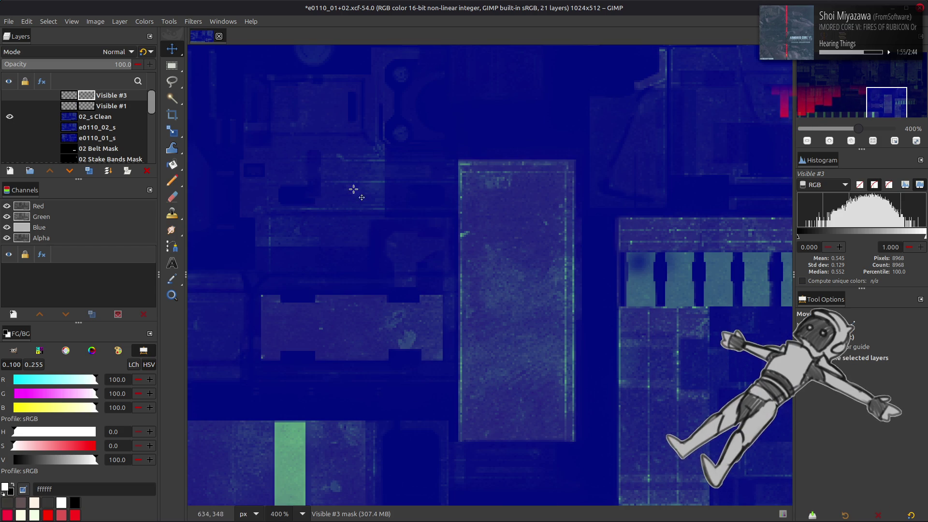
pyautogui.click(10, 117)
pyautogui.click(10, 117)
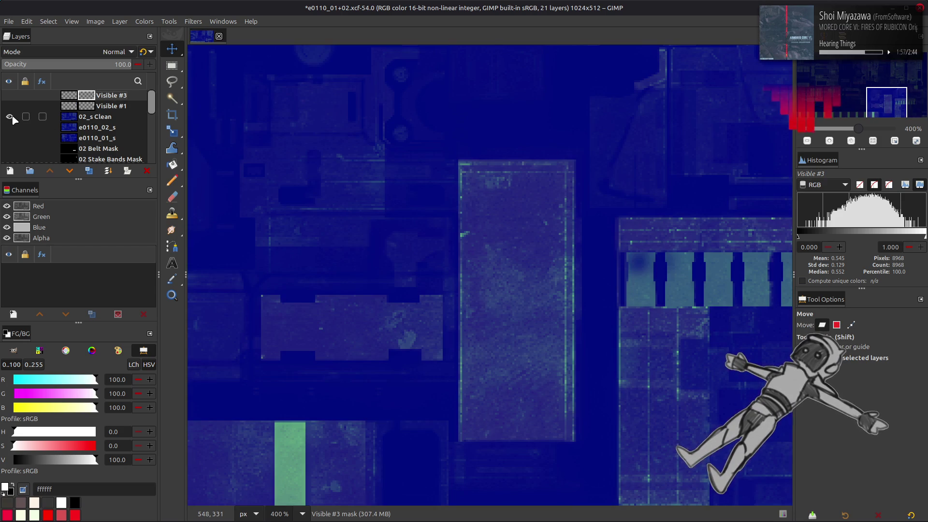
pyautogui.click(10, 117)
pyautogui.click(10, 117)
pyautogui.click(10, 117)
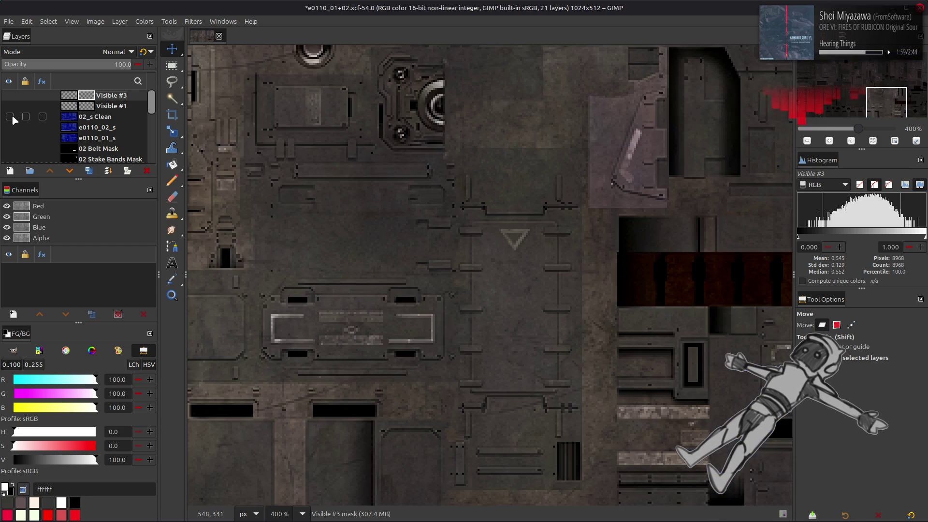
pyautogui.click(10, 117)
pyautogui.click(10, 117)
pyautogui.click(11, 117)
pyautogui.click(10, 117)
pyautogui.click(10, 117)
pyautogui.click(10, 117)
pyautogui.click(10, 117)
pyautogui.scroll(5, 427, 201)
pyautogui.scroll(-2, 424, 198)
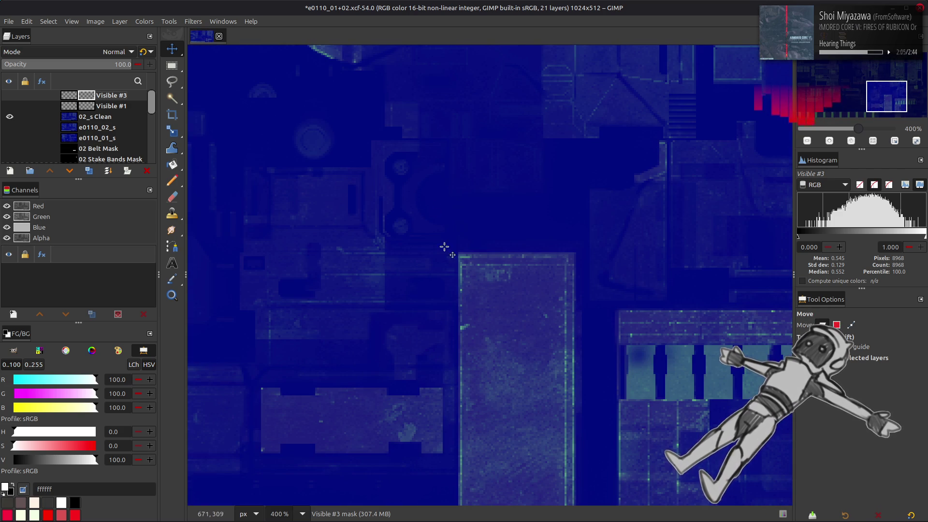
pyautogui.click(10, 118)
pyautogui.click(10, 117)
pyautogui.scroll(-4, 478, 211)
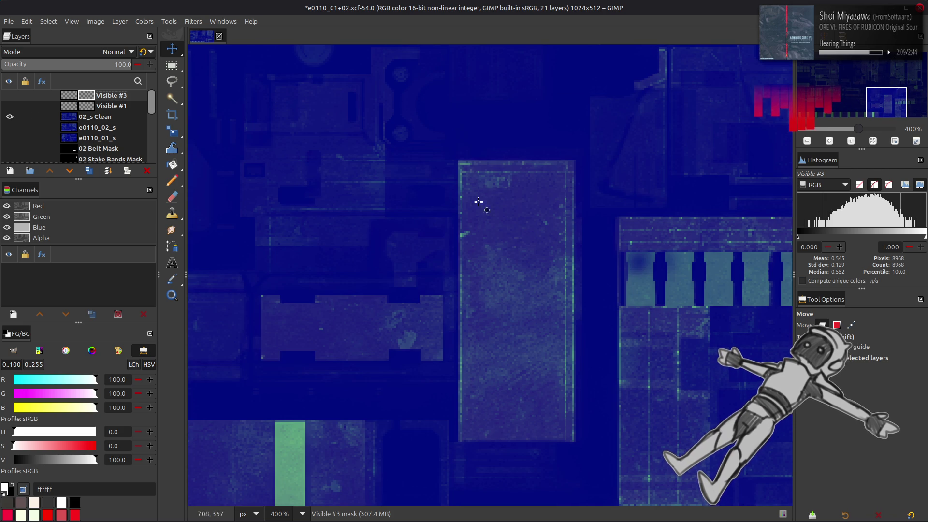
pyautogui.click(10, 117)
pyautogui.click(10, 117)
pyautogui.click(10, 117)
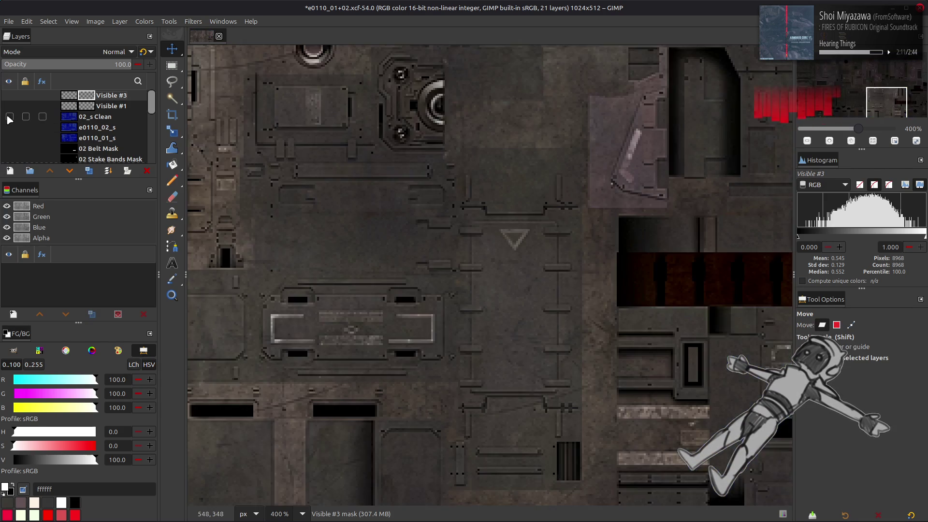
pyautogui.click(10, 117)
# Step: Check other areas of the texture, flipping 02_s Clean on and off against the grey texture beneath
pyautogui.moveTo(286, 182); pyautogui.dragTo(543, 253, button='middle')
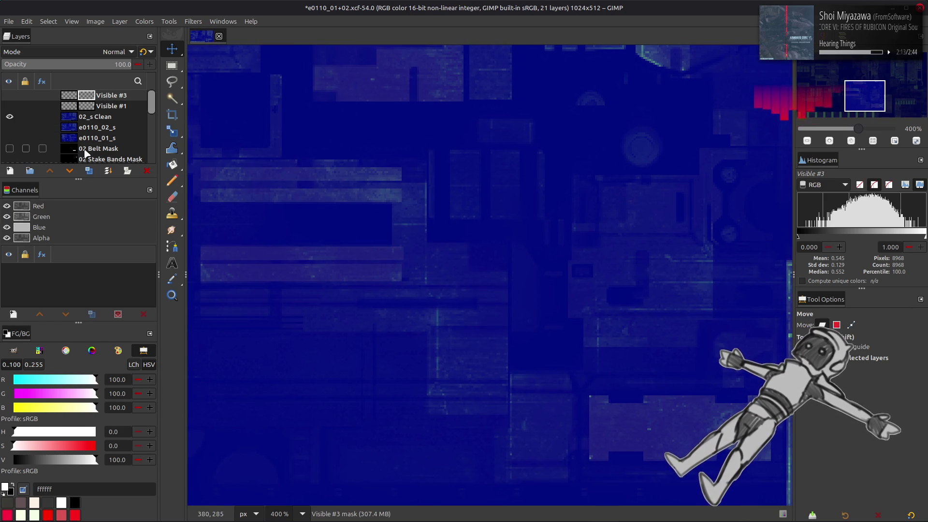
pyautogui.click(9, 117)
pyautogui.click(9, 117)
pyautogui.click(10, 117)
pyautogui.click(10, 117)
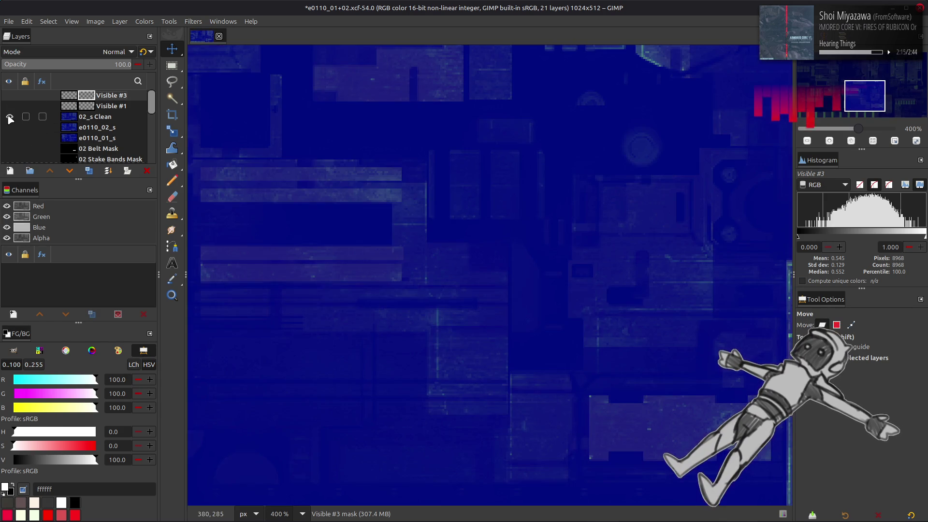
pyautogui.click(9, 117)
pyautogui.click(9, 117)
pyautogui.click(9, 117)
pyautogui.click(10, 117)
pyautogui.click(9, 117)
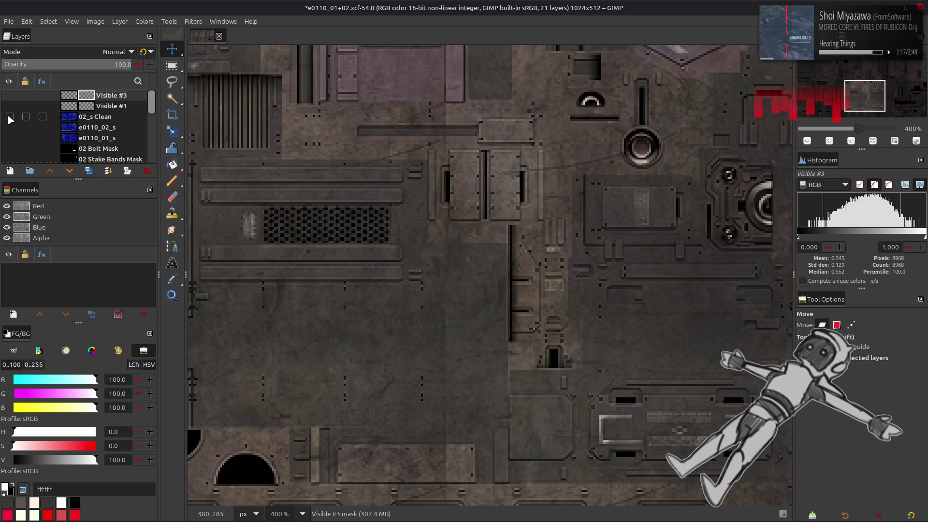
pyautogui.click(9, 117)
pyautogui.click(10, 117)
pyautogui.click(9, 118)
pyautogui.scroll(5, 331, 203)
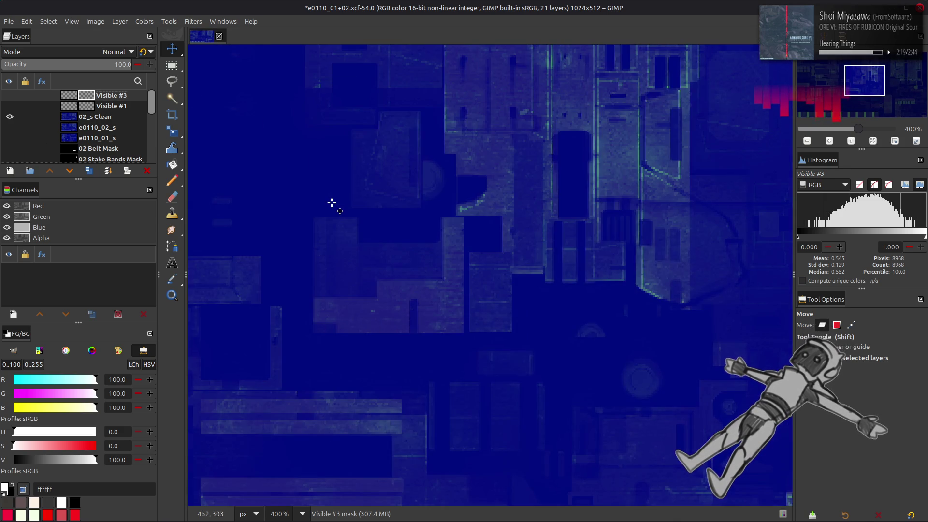
pyautogui.click(10, 117)
pyautogui.click(10, 117)
pyautogui.click(10, 117)
pyautogui.click(10, 117)
pyautogui.click(10, 117)
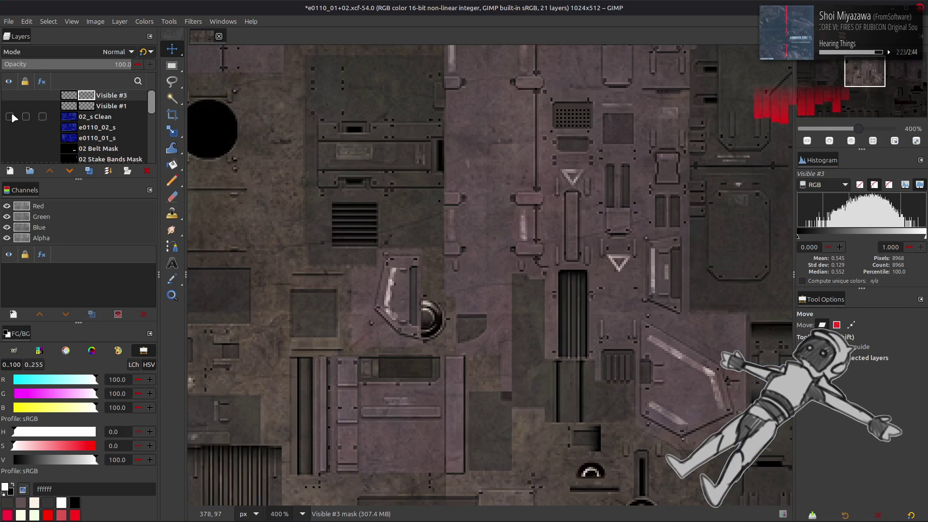
pyautogui.click(10, 117)
pyautogui.click(9, 117)
pyautogui.click(10, 117)
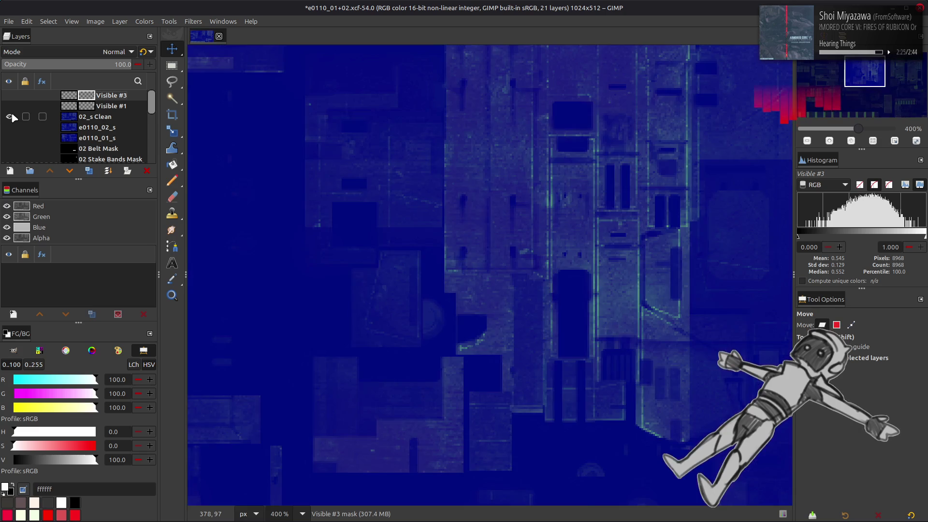
pyautogui.click(9, 117)
pyautogui.click(10, 117)
pyautogui.click(10, 117)
pyautogui.click(10, 117)
pyautogui.scroll(3, 319, 194)
pyautogui.hscroll(-5, 339, 217)
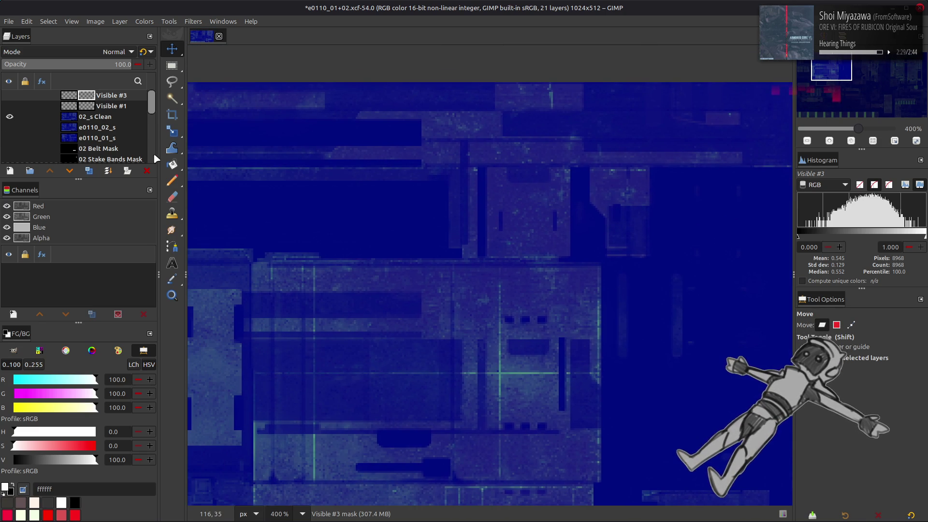
pyautogui.click(10, 117)
pyautogui.click(10, 117)
pyautogui.click(9, 117)
pyautogui.click(10, 117)
pyautogui.click(10, 117)
pyautogui.click(10, 117)
pyautogui.click(9, 117)
pyautogui.click(10, 117)
pyautogui.click(10, 117)
pyautogui.click(10, 117)
pyautogui.click(10, 117)
pyautogui.click(9, 117)
pyautogui.click(10, 117)
pyautogui.click(10, 117)
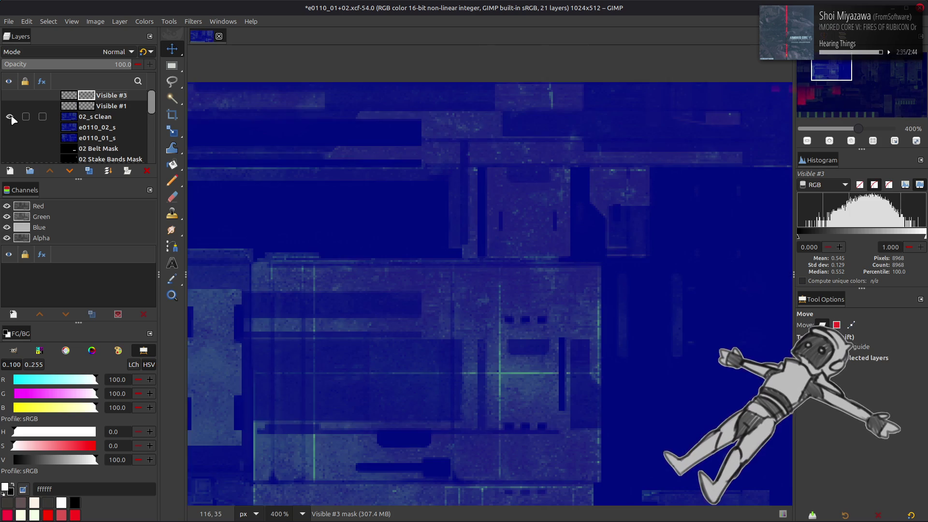
pyautogui.click(10, 117)
pyautogui.click(10, 117)
pyautogui.click(10, 117)
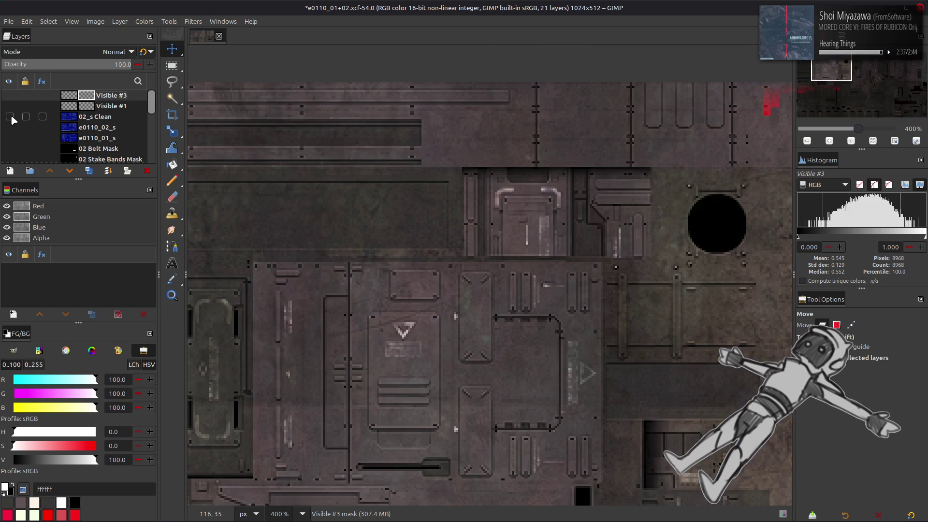
pyautogui.scroll(-8, 373, 310)
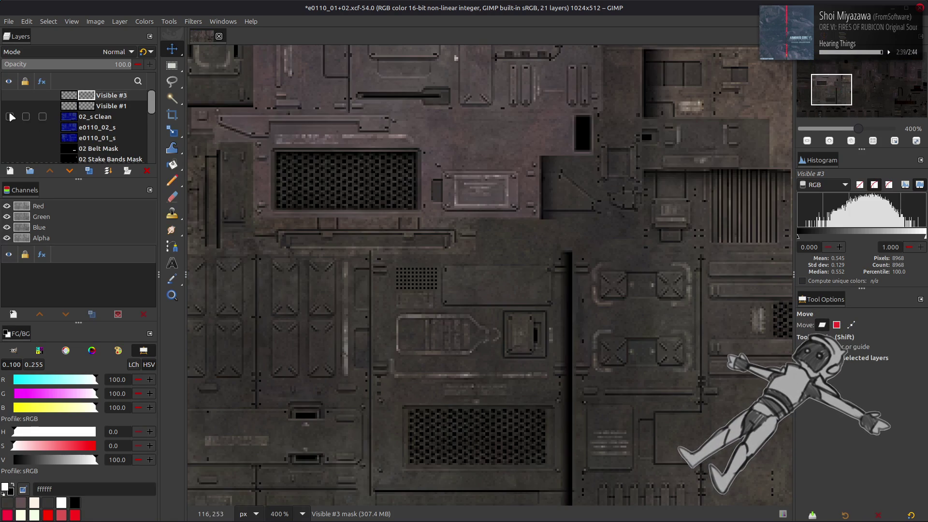
pyautogui.click(10, 117)
pyautogui.click(9, 117)
pyautogui.click(9, 117)
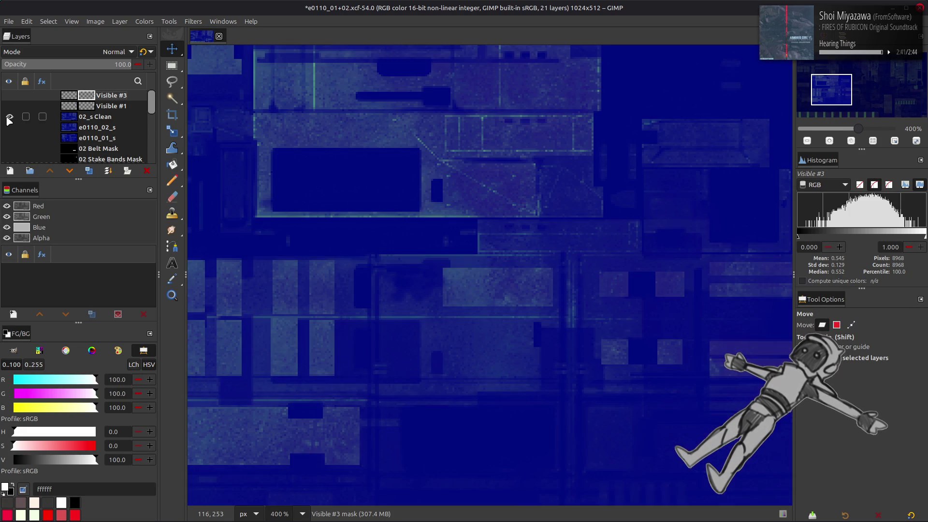
pyautogui.keyDown('shift'); pyautogui.hscroll(-2, 398, 373); pyautogui.keyUp('shift')
pyautogui.scroll(-1, 396, 368)
# Step: Sample the dark blue 273980 from the texture as the foreground colour
pyautogui.press('o')
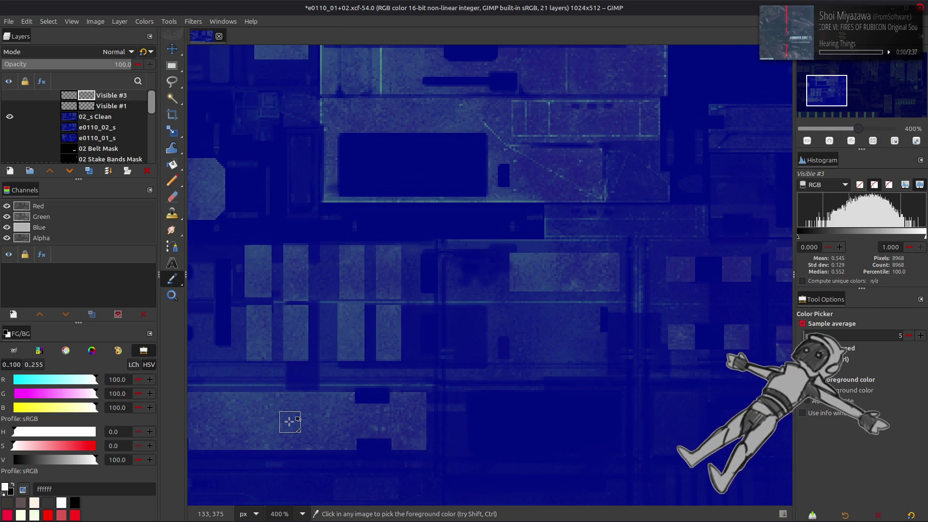
pyautogui.click(293, 423)
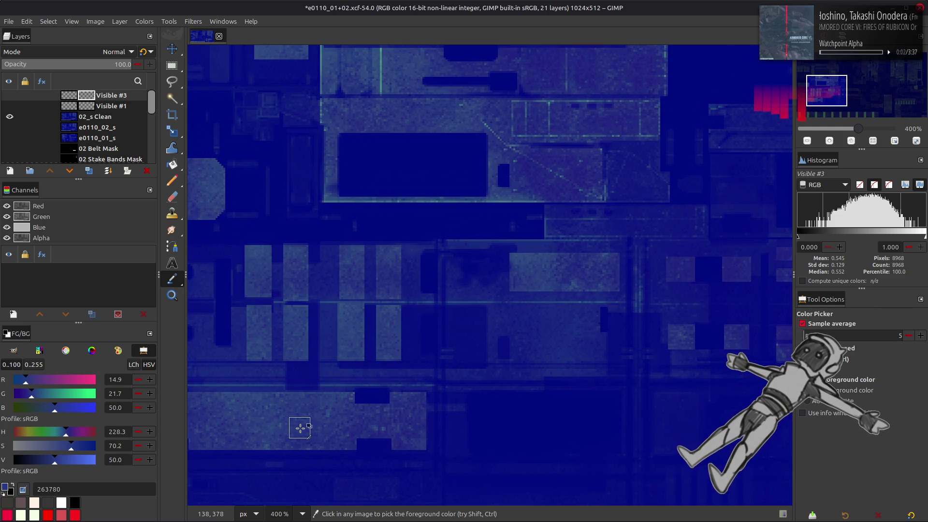
pyautogui.click(308, 425)
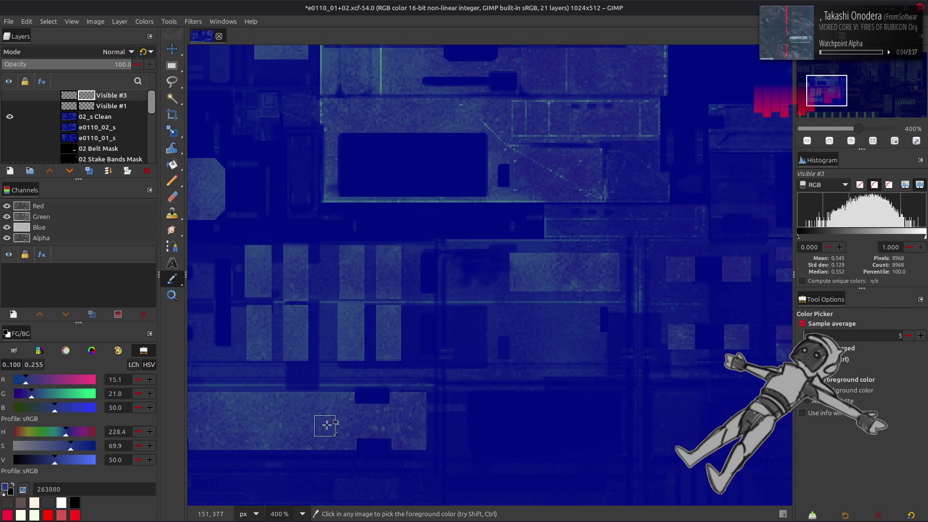
pyautogui.click(252, 425)
pyautogui.click(265, 425)
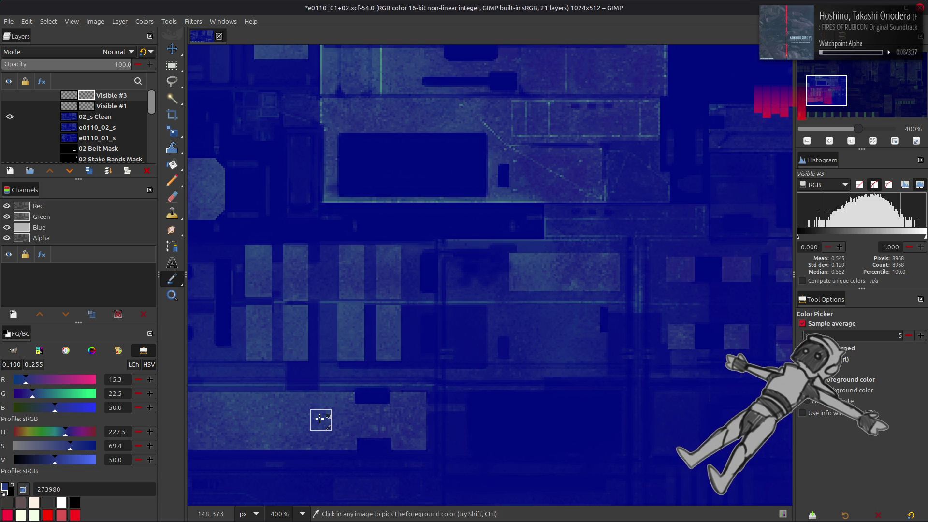
pyautogui.hscroll(10, 524, 306)
pyautogui.scroll(3, 524, 307)
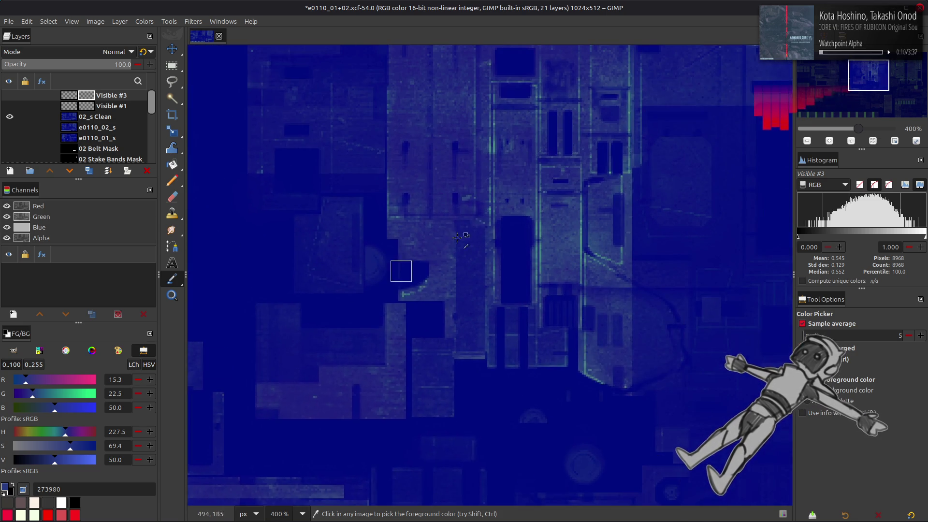
pyautogui.hscroll(8, 390, 275)
pyautogui.scroll(4, 421, 271)
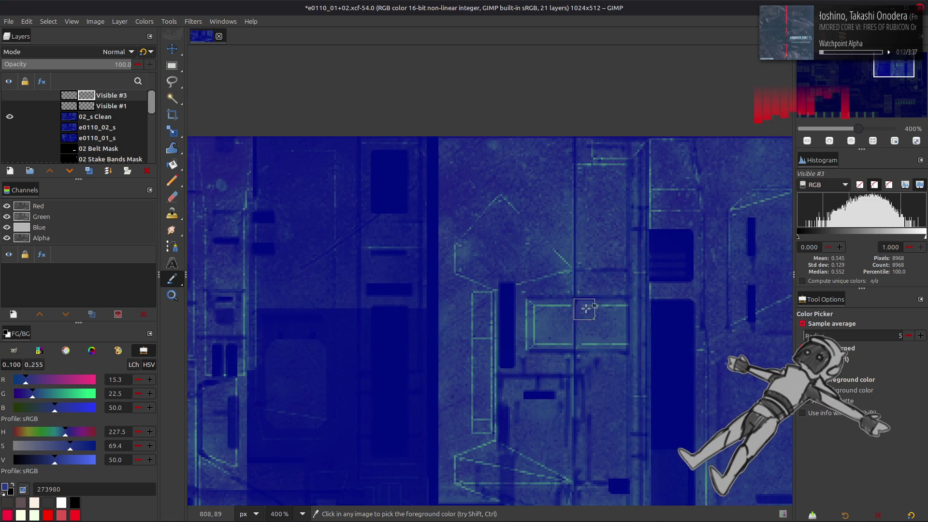
pyautogui.hscroll(6, 489, 327)
pyautogui.scroll(-1, 369, 291)
# Step: Show Visible #3 again and make its layer, not its mask, the active target
pyautogui.press('m')
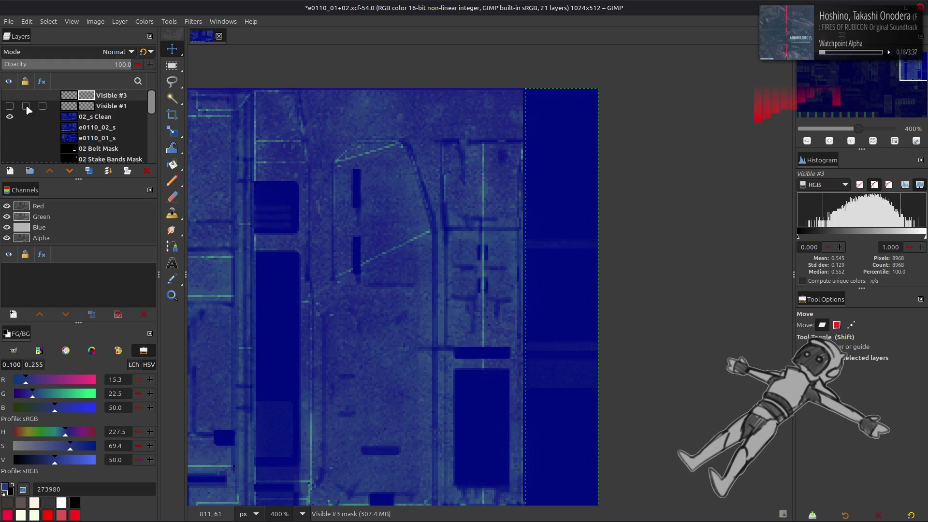
pyautogui.click(9, 97)
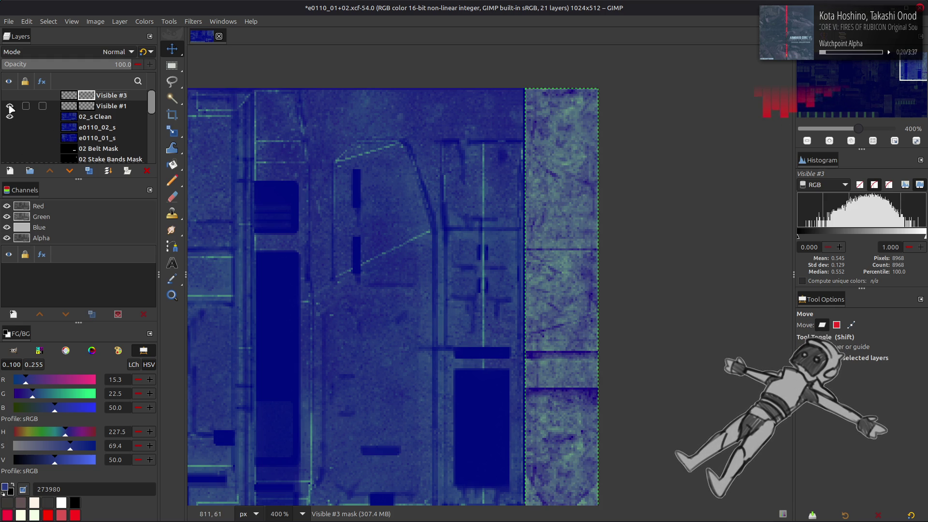
pyautogui.click(69, 96)
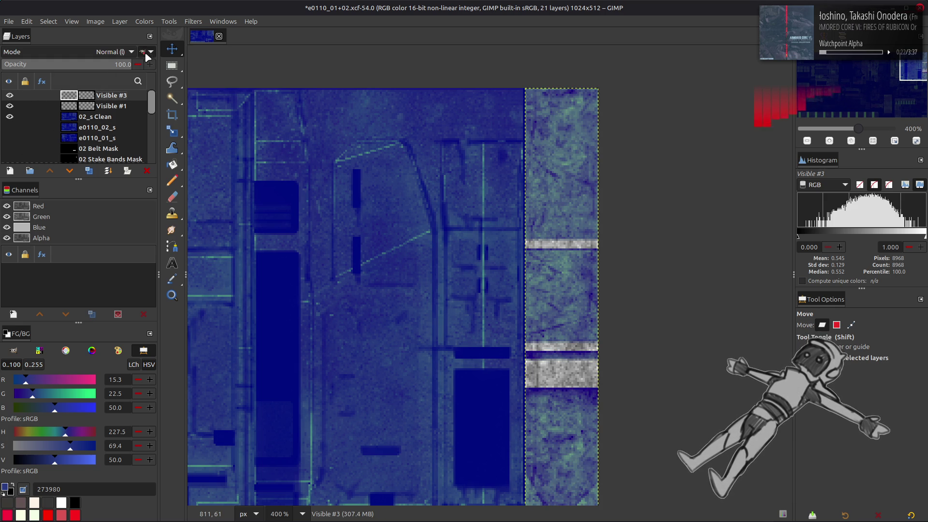
pyautogui.click(143, 22)
# Step: In Levels on Visible #3, set the blue channel's low output to 50
pyautogui.click(179, 128)
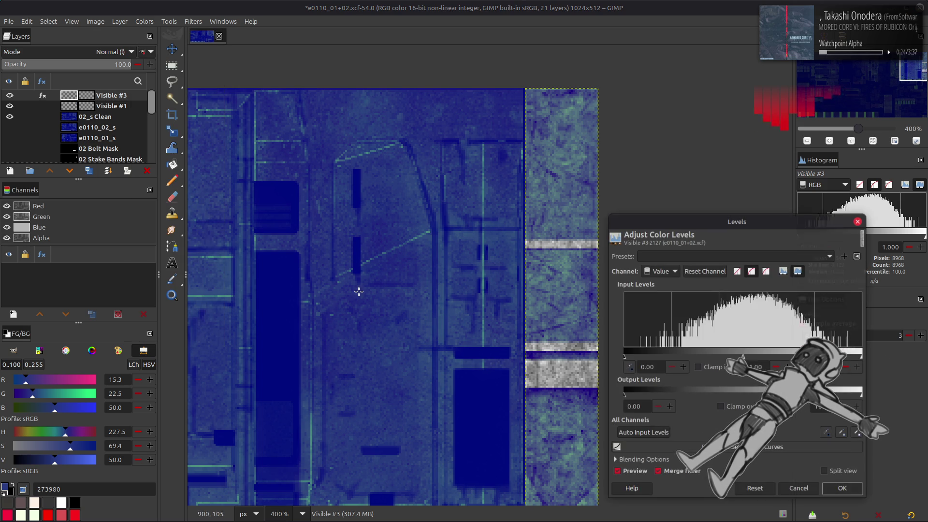
pyautogui.scroll(-2, 668, 272)
pyautogui.scroll(-1, 667, 274)
pyautogui.write('50')
pyautogui.click(822, 407)
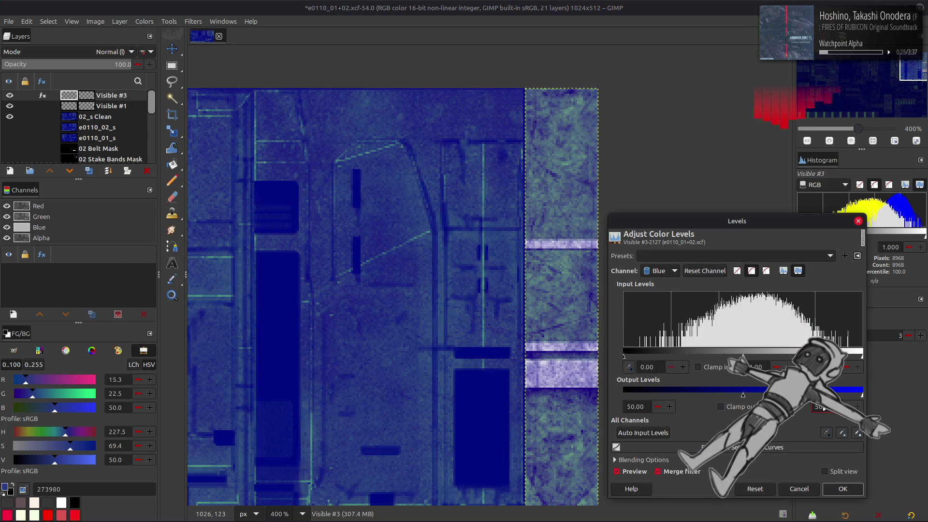
pyautogui.scroll(1, 664, 273)
pyautogui.scroll(1, 665, 275)
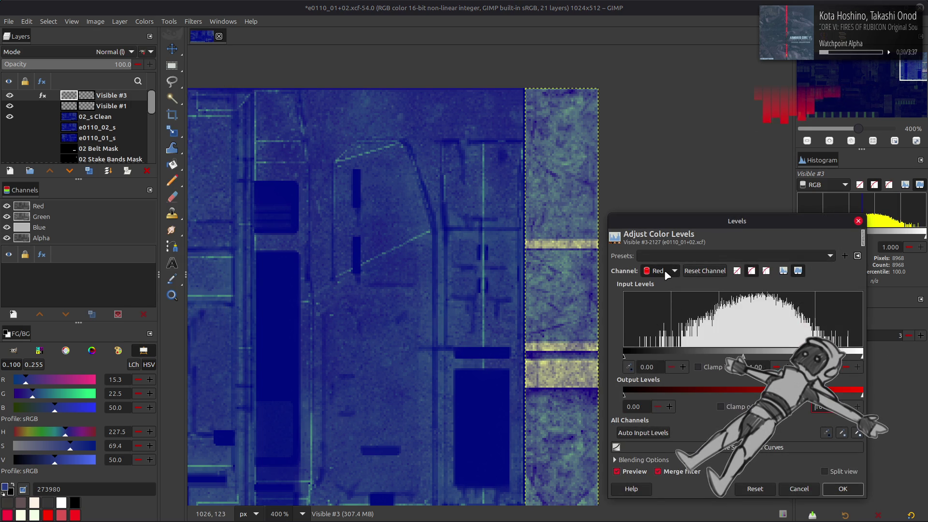
pyautogui.scroll(-1, 668, 274)
# Step: Set the green output to 15.20 and the red high output to 30, then apply Levels
pyautogui.click(644, 406)
pyautogui.write('15.2')
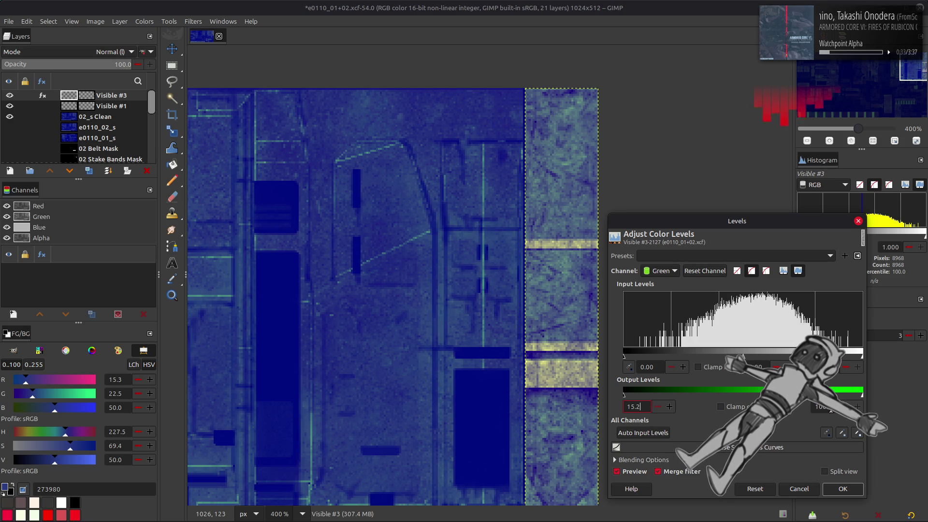
pyautogui.click(831, 409)
pyautogui.write('24')
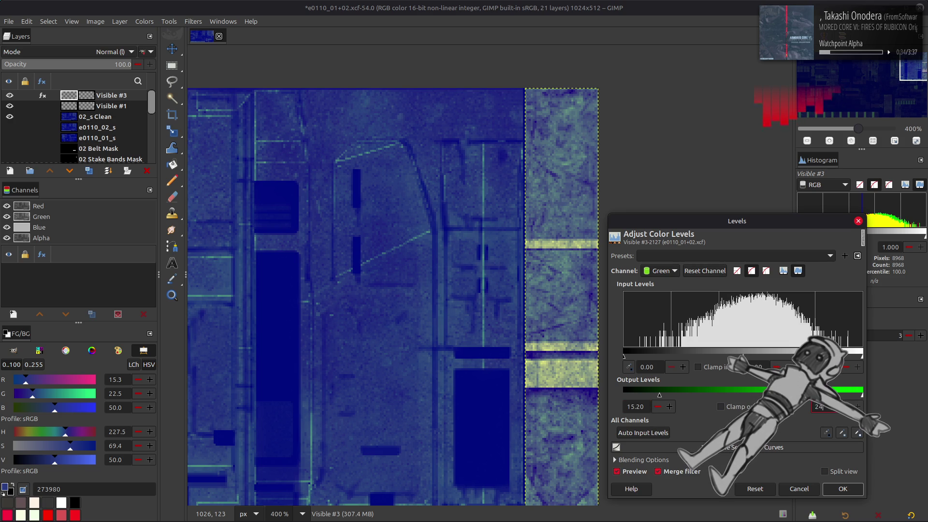
pyautogui.press('Return')
pyautogui.scroll(1, 674, 278)
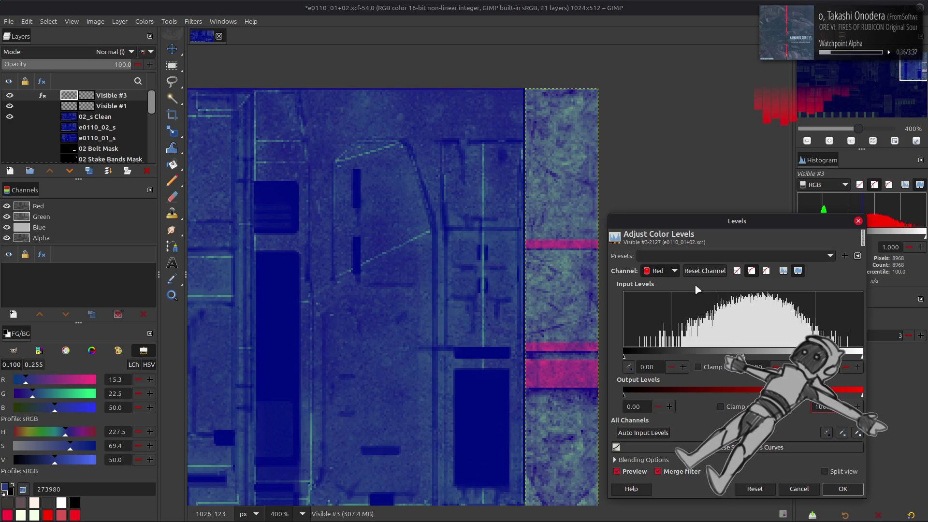
pyautogui.write('30')
pyautogui.press('Return')
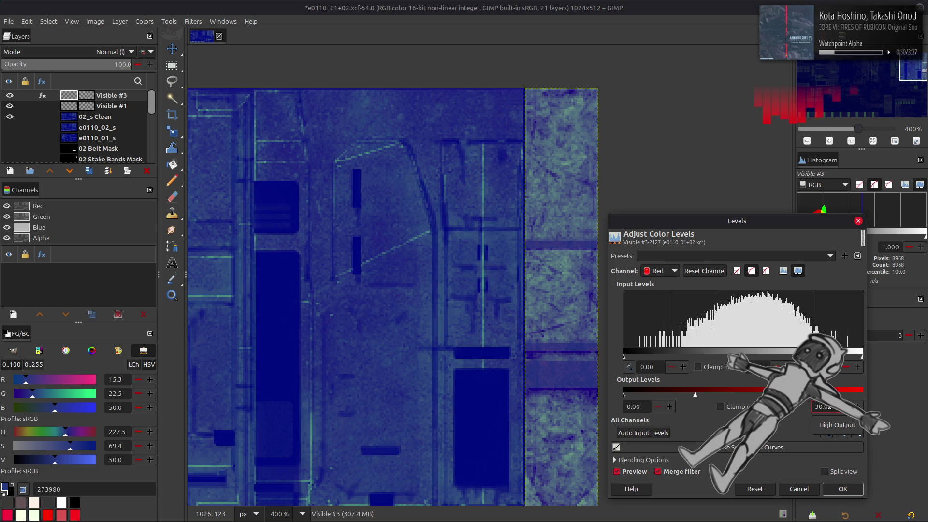
pyautogui.click(843, 489)
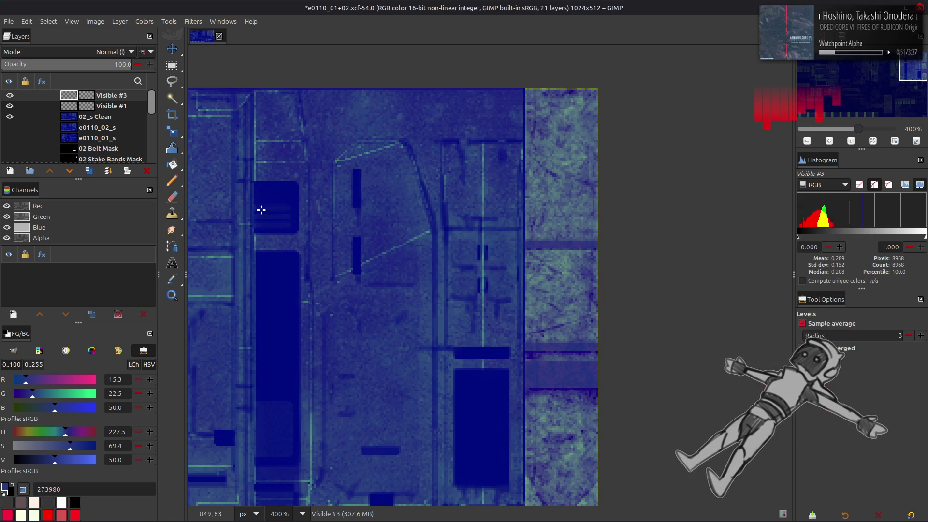
pyautogui.click(97, 118)
pyautogui.click(144, 21)
pyautogui.moveTo(184, 198)
pyautogui.click(247, 209)
pyautogui.click(154, 350)
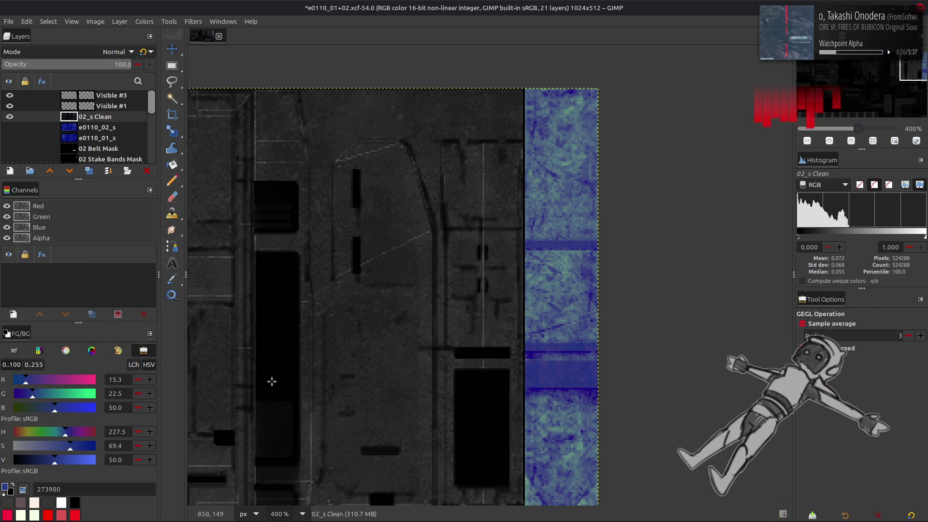
pyautogui.moveTo(366, 342)
pyautogui.mouseDown(button='middle')
pyautogui.moveTo(366, 329)
pyautogui.moveTo(605, 253)
pyautogui.moveTo(346, 151)
pyautogui.moveTo(839, 214)
pyautogui.moveTo(488, 197)
pyautogui.mouseUp(button='middle')
pyautogui.click(10, 116)
pyautogui.click(10, 116)
pyautogui.press('r')
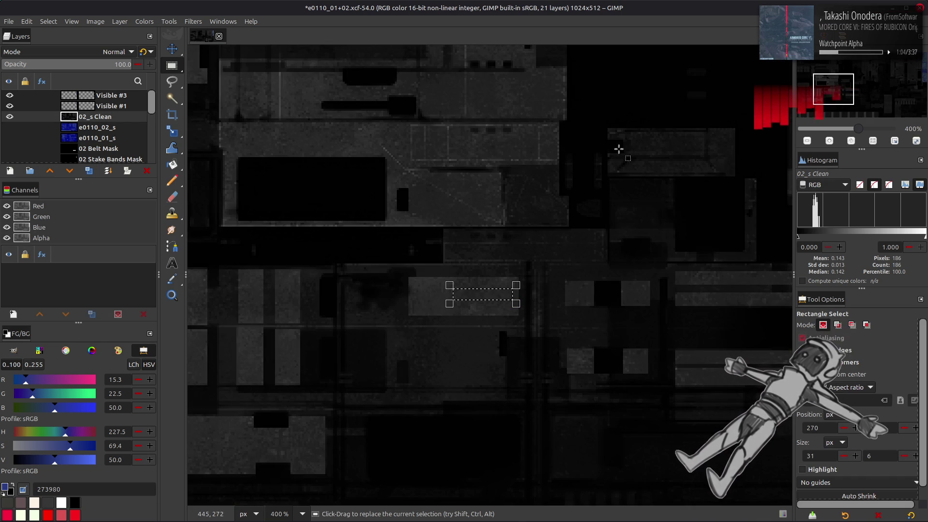
pyautogui.click(150, 21)
pyautogui.click(164, 124)
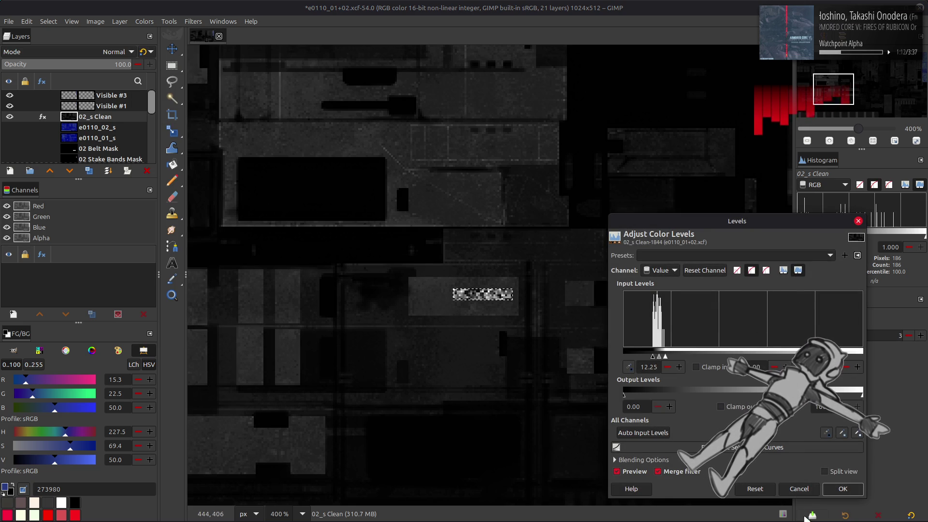
pyautogui.click(799, 489)
pyautogui.moveTo(617, 187)
pyautogui.mouseDown(button='middle')
pyautogui.moveTo(526, 198)
pyautogui.moveTo(290, 292)
pyautogui.moveTo(257, 195)
pyautogui.moveTo(428, 190)
pyautogui.mouseUp(button='middle')
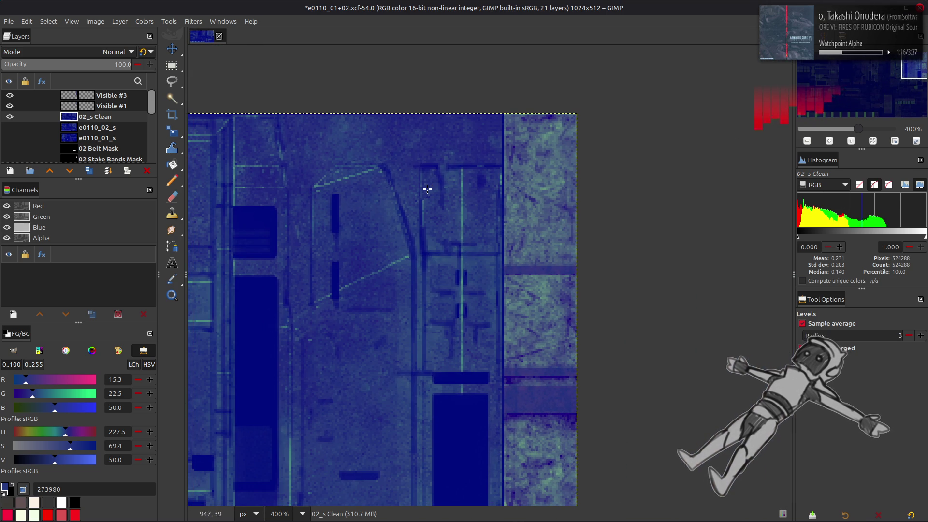
pyautogui.press('m')
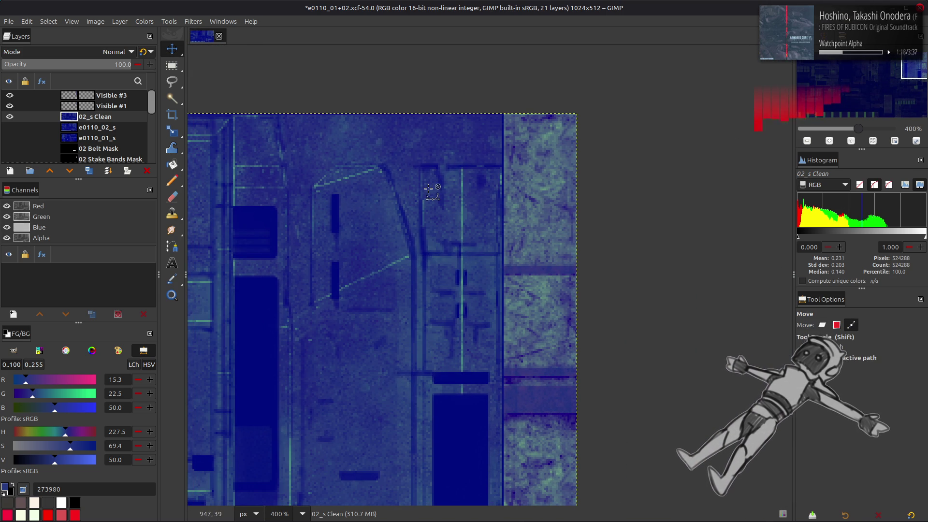
# Step: On Visible #3, open Levels with the last-used preset and set red output high to 20
pyautogui.click(70, 97)
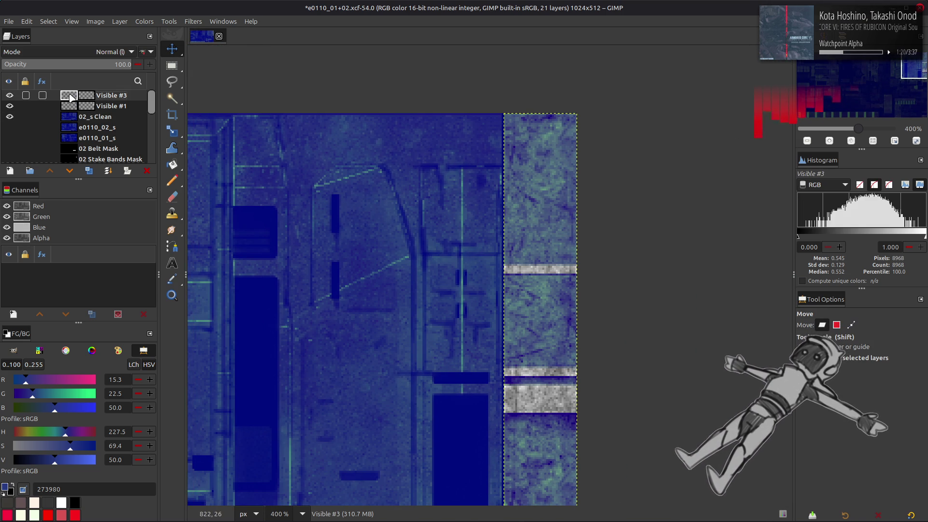
pyautogui.click(144, 21)
pyautogui.click(193, 118)
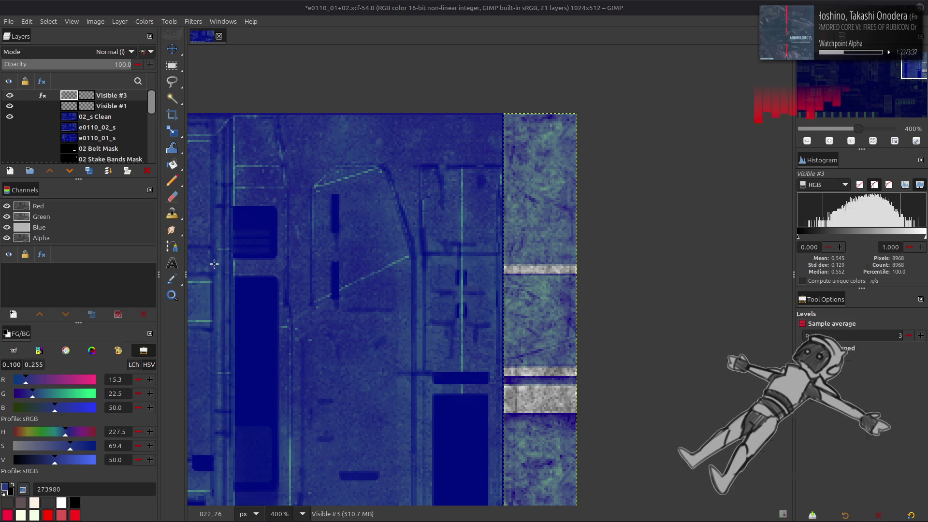
pyautogui.click(738, 256)
pyautogui.click(738, 256)
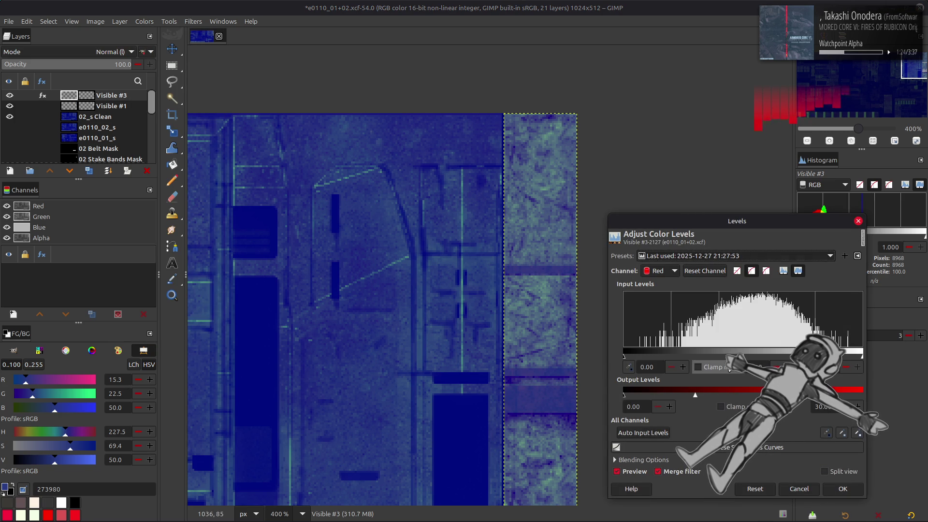
pyautogui.tripleClick(824, 407)
pyautogui.write('20')
pyautogui.press('Return')
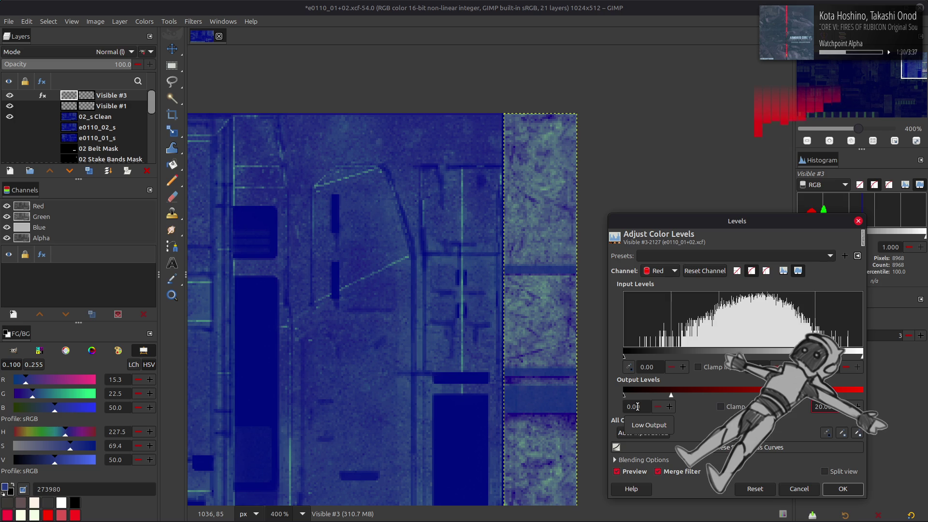
# Step: Set the red output low to 5, apply the Levels, and hide Visible #1 to compare
pyautogui.tripleClick(638, 407)
pyautogui.write('10')
pyautogui.press('Return')
pyautogui.press('BackSpace')
pyautogui.press('BackSpace')
pyautogui.press('BackSpace')
pyautogui.write('5')
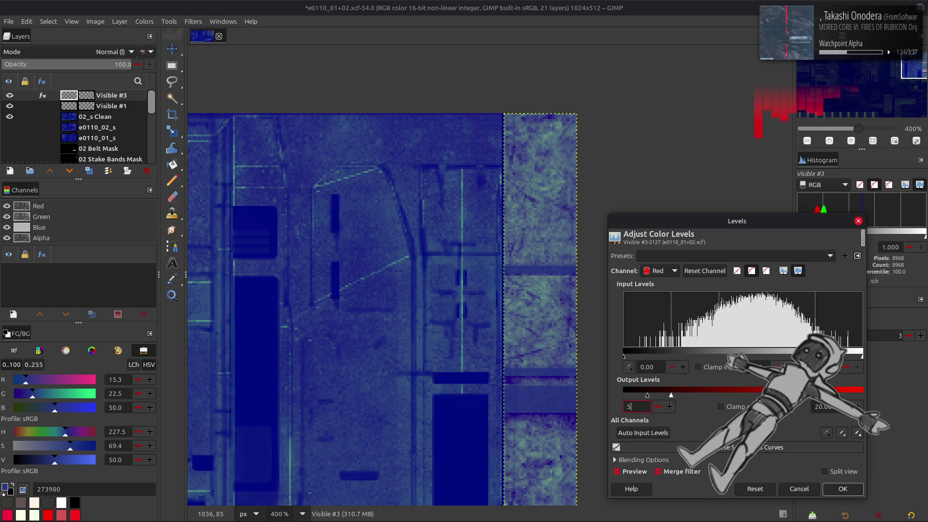
pyautogui.press('Return')
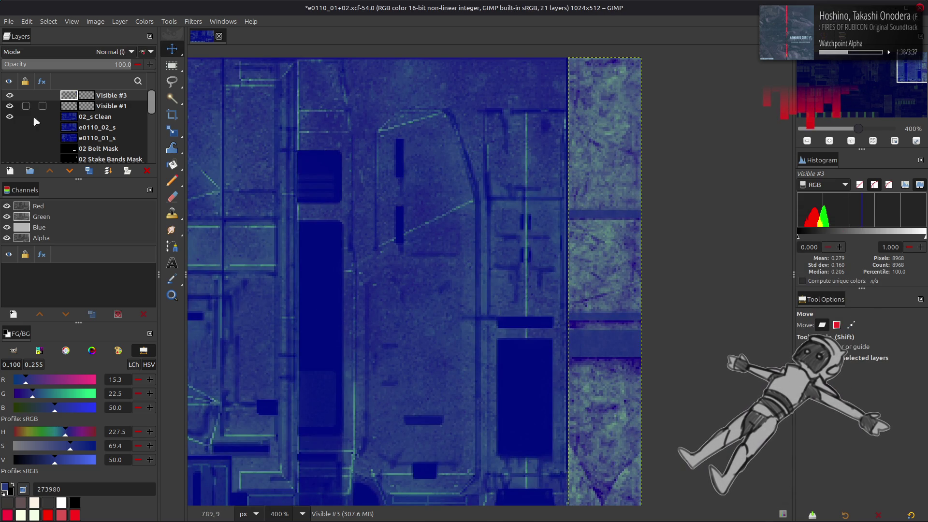
pyautogui.click(10, 106)
# Step: Show Visible #1 again and save the GIMP project
pyautogui.click(10, 105)
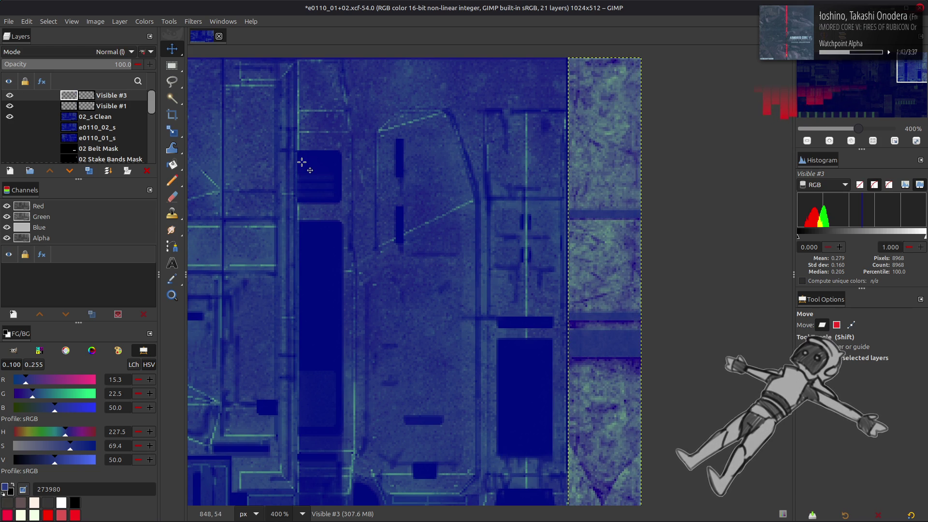
pyautogui.click(48, 21)
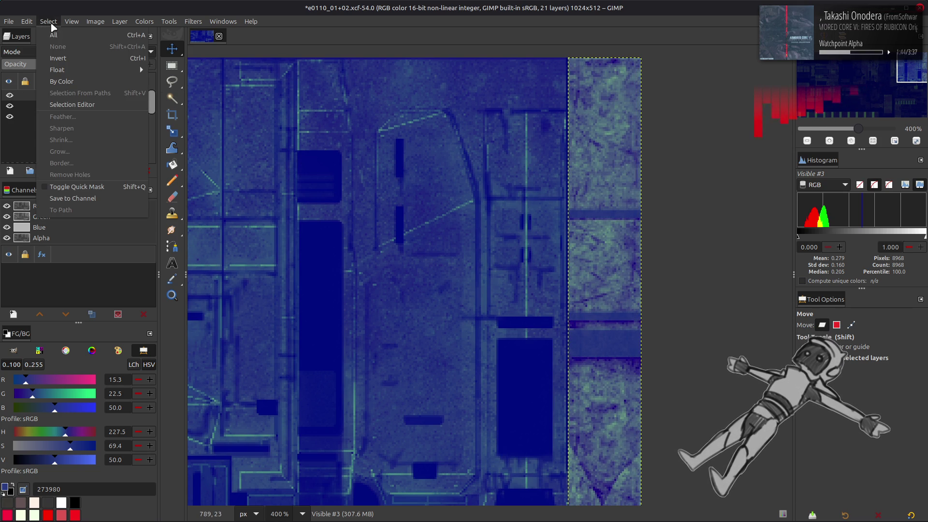
pyautogui.click(401, 205)
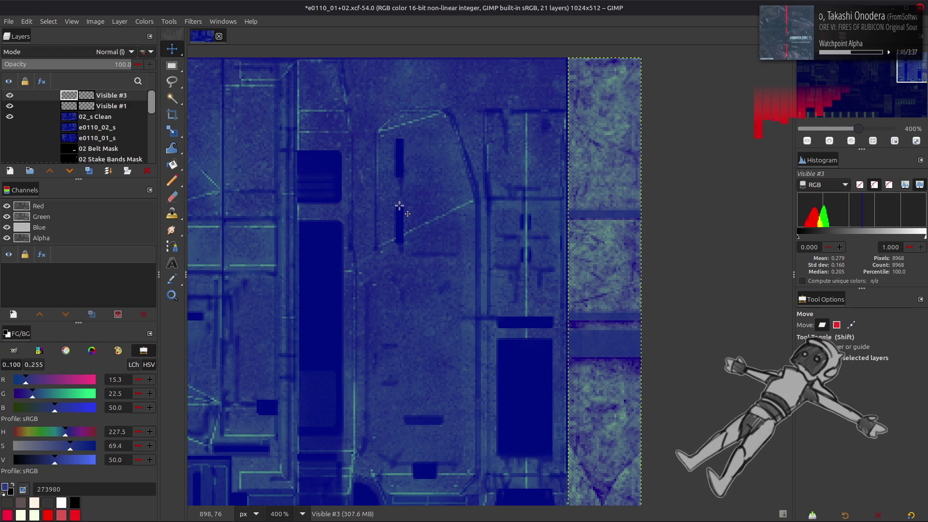
pyautogui.keyDown('ctrl'); pyautogui.scroll(-2, 399, 206); pyautogui.keyUp('ctrl')
pyautogui.hotkey('ctrl', 's')
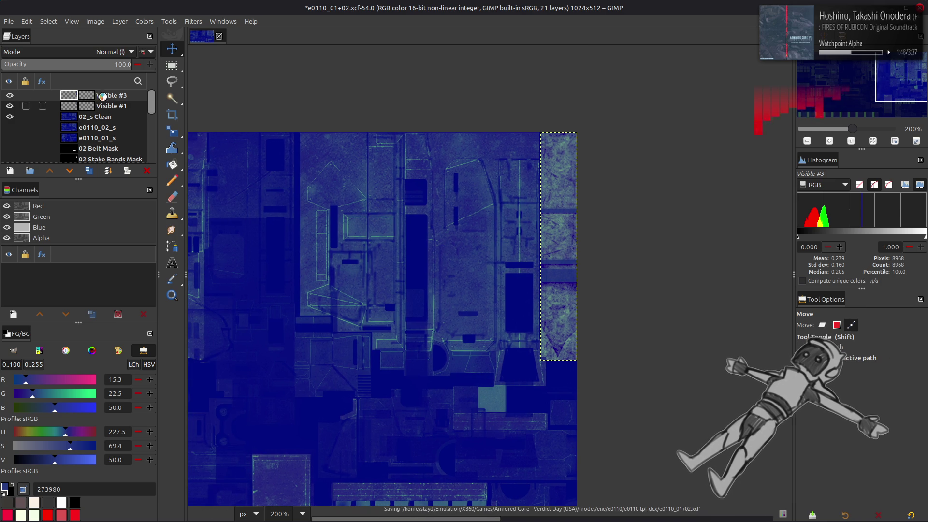
# Step: Create a new layer from visible, then hide the blue layers to reveal the metal texture
pyautogui.rightClick(96, 95)
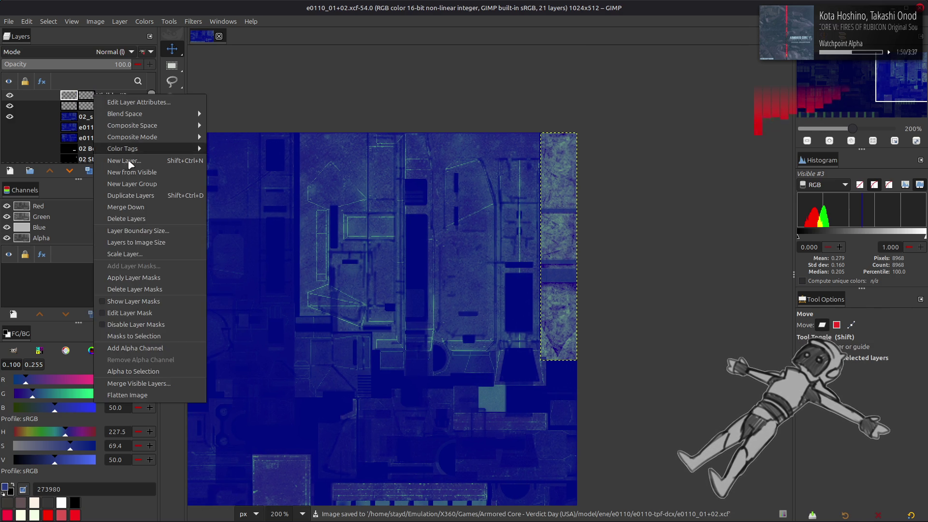
pyautogui.click(114, 173)
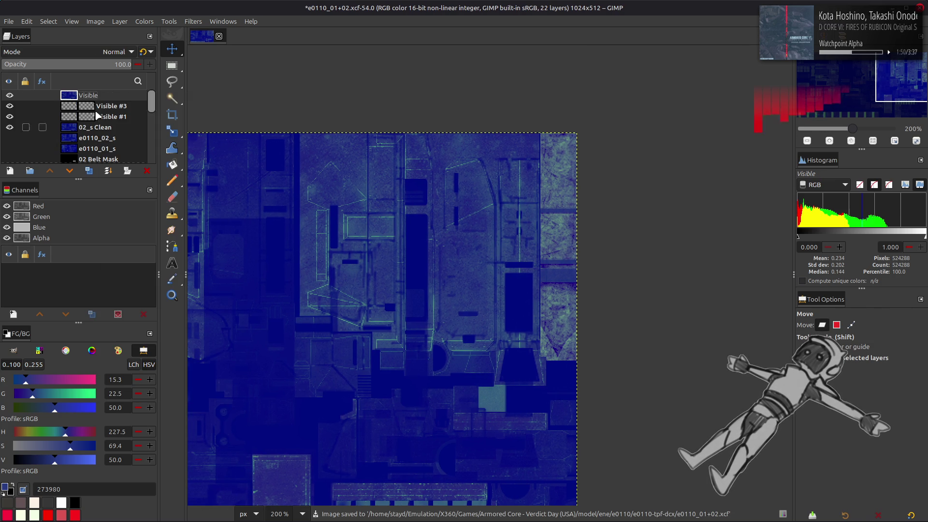
pyautogui.click(9, 105)
pyautogui.scroll(-4, 90, 137)
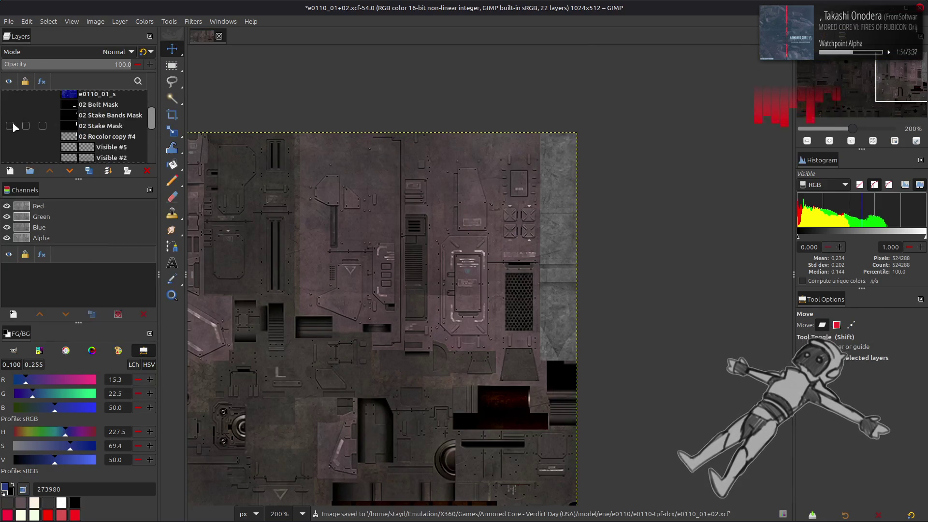
# Step: Compare 02 Recolor copy #3, then move 02 Recolor copy #4 below Visible #2
pyautogui.scroll(-1, 91, 137)
pyautogui.scroll(1, 88, 135)
pyautogui.click(90, 143)
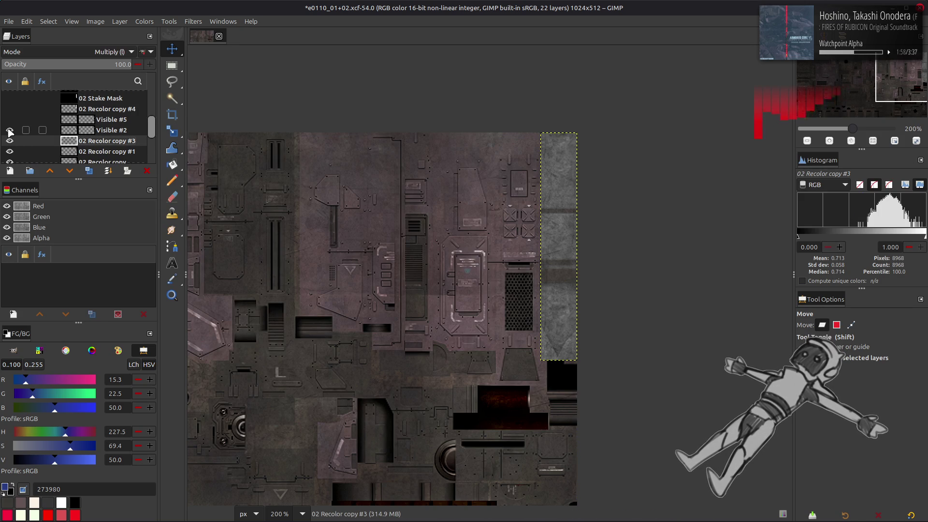
pyautogui.click(10, 140)
pyautogui.click(9, 141)
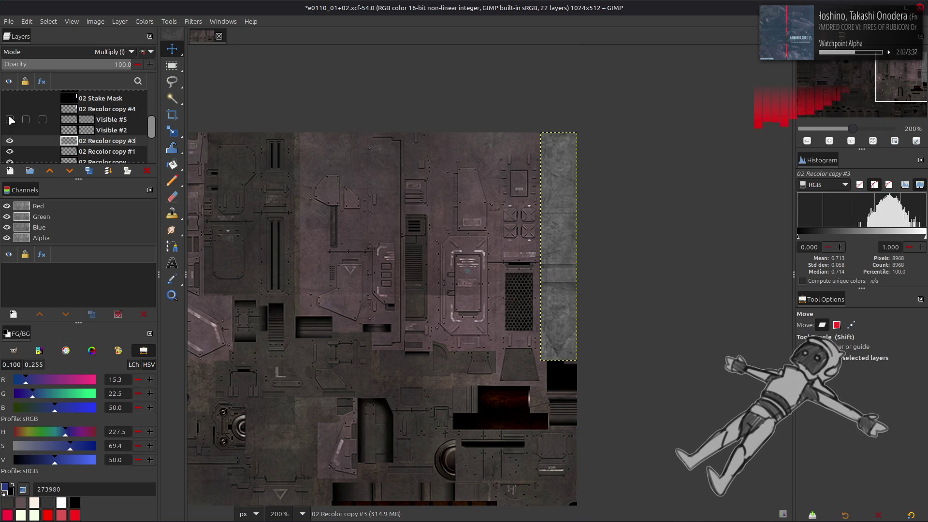
pyautogui.click(92, 110)
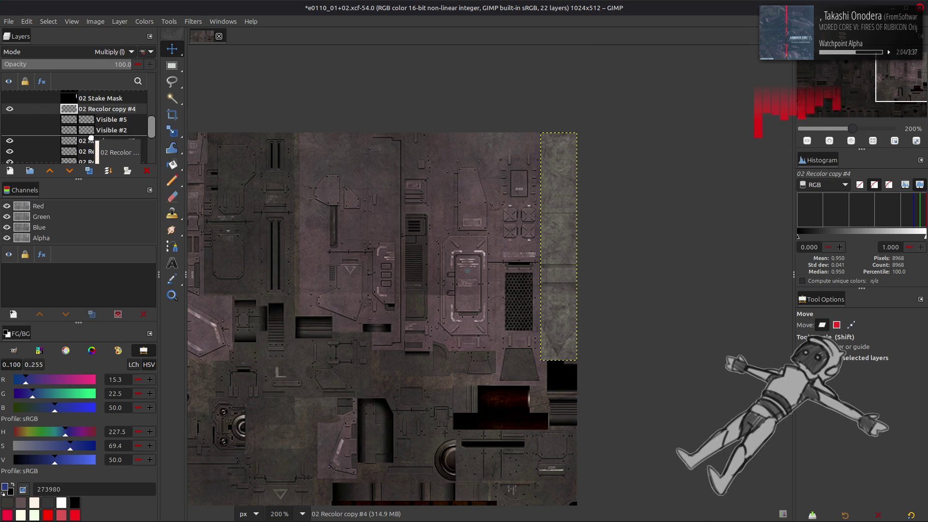
pyautogui.moveTo(91, 138); pyautogui.dragTo(31, 128)
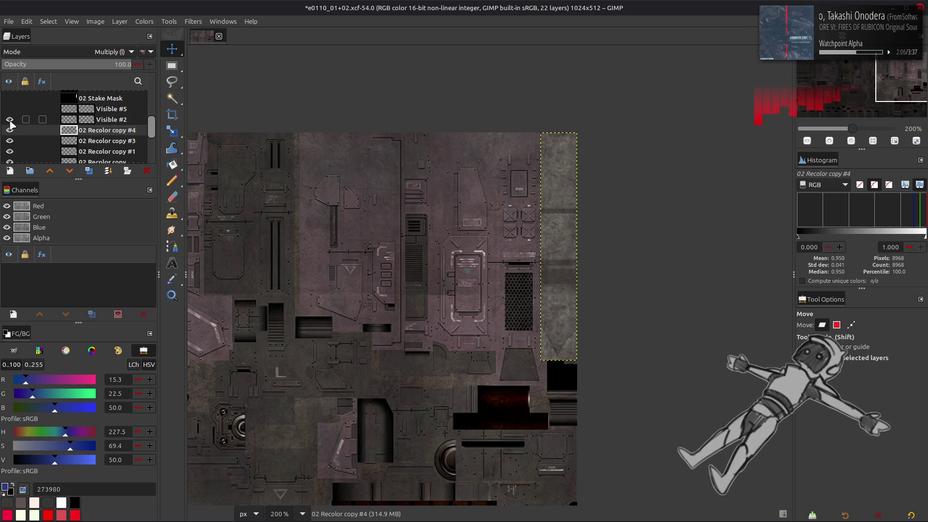
# Step: Create a new layer from visible above Visible #2 and export as e0110_02.dds
pyautogui.click(89, 125)
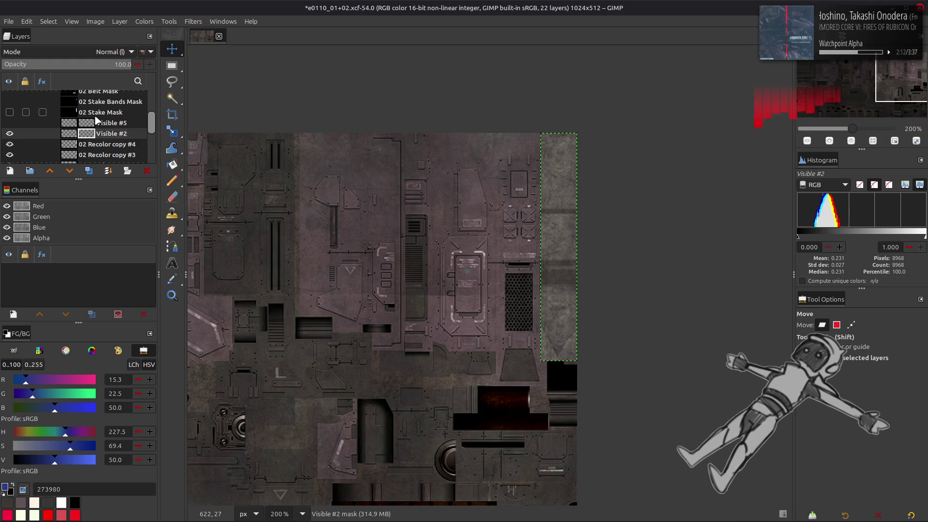
pyautogui.rightClick(97, 120)
pyautogui.click(126, 201)
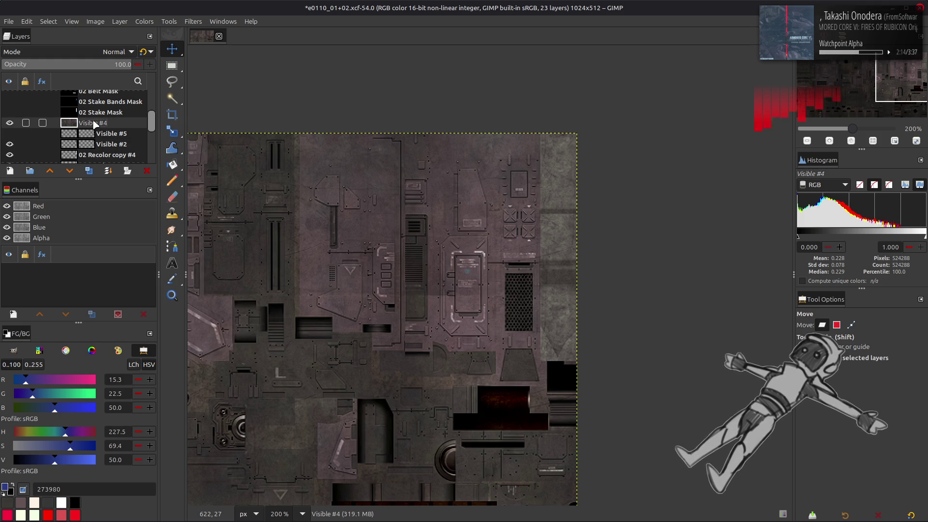
pyautogui.click(8, 22)
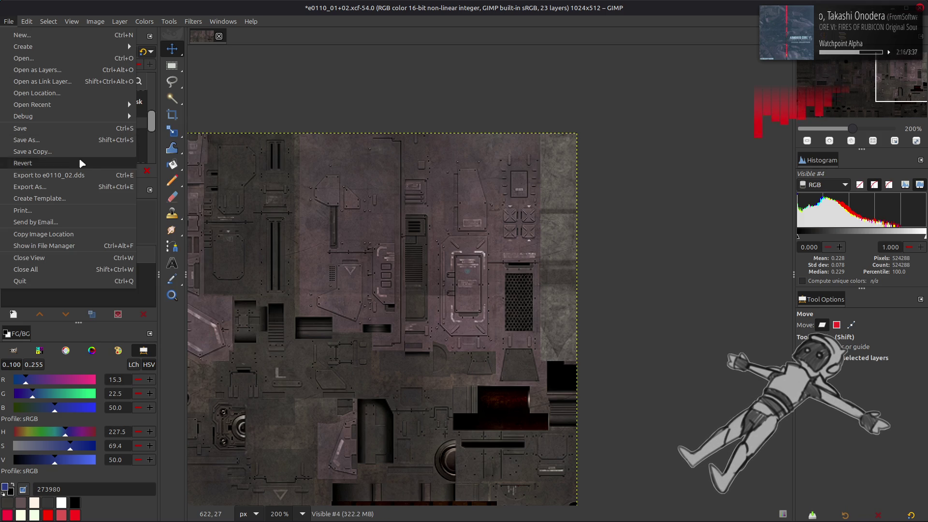
pyautogui.click(72, 175)
# Step: Show and select the blue Visible composite and re-export it to e0110_02.dds
pyautogui.scroll(5, 59, 119)
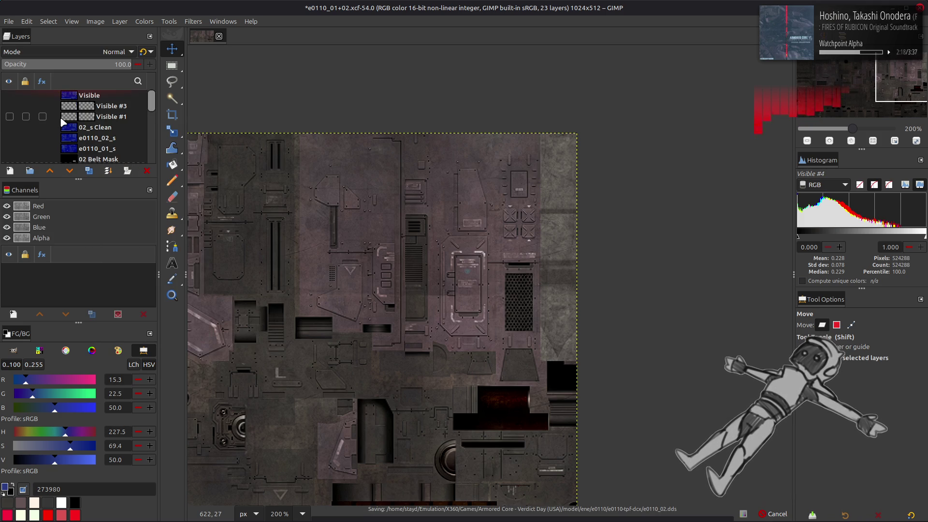
pyautogui.click(10, 95)
pyautogui.click(87, 96)
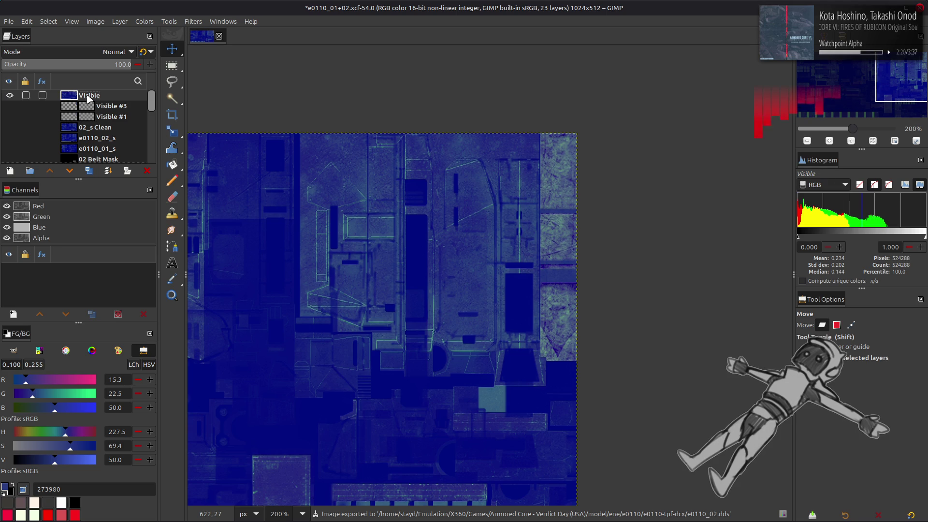
pyautogui.click(9, 21)
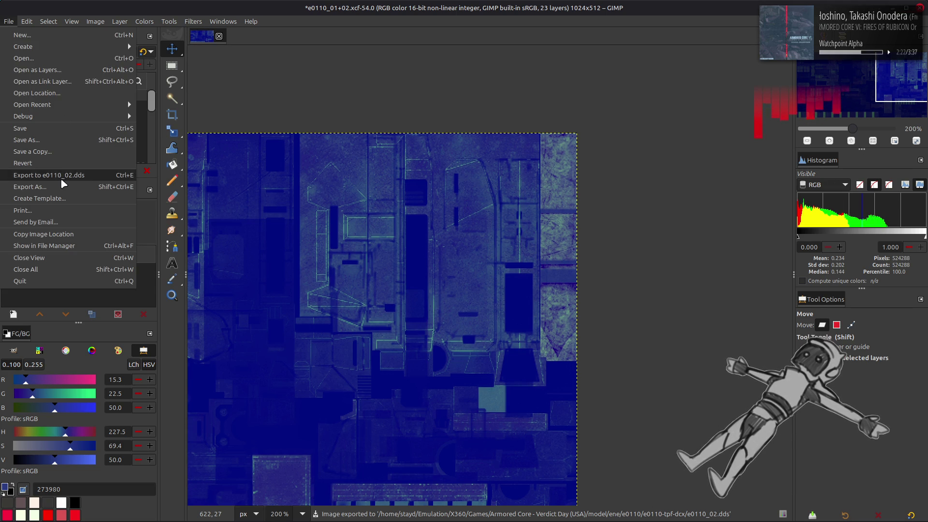
pyautogui.click(62, 177)
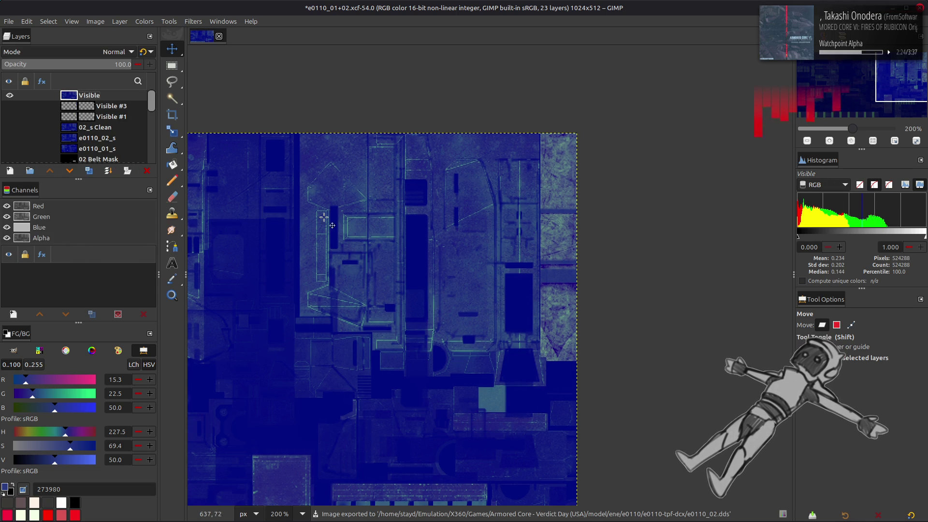
# Step: Switch to the brown Visible #4 composite and export it to e0110_02.dds
pyautogui.click(9, 95)
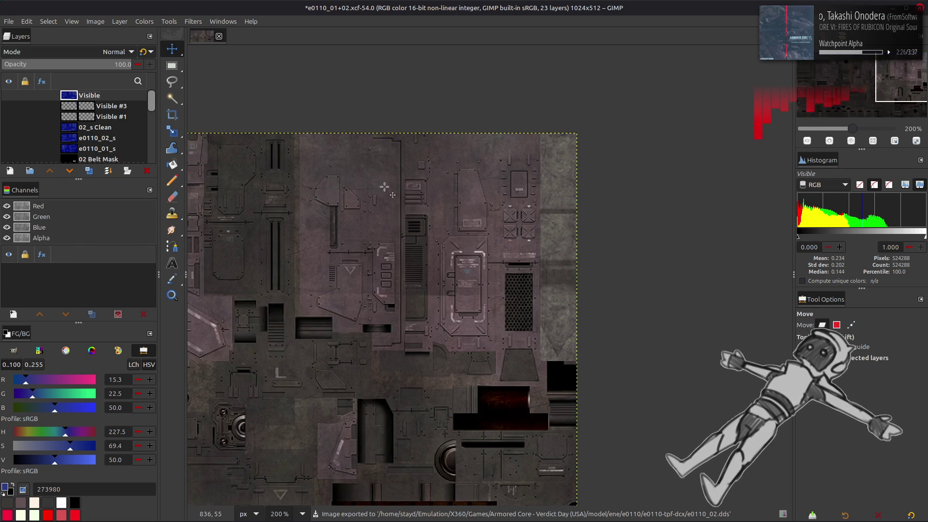
pyautogui.scroll(-3, 73, 125)
pyautogui.click(89, 122)
pyautogui.click(8, 21)
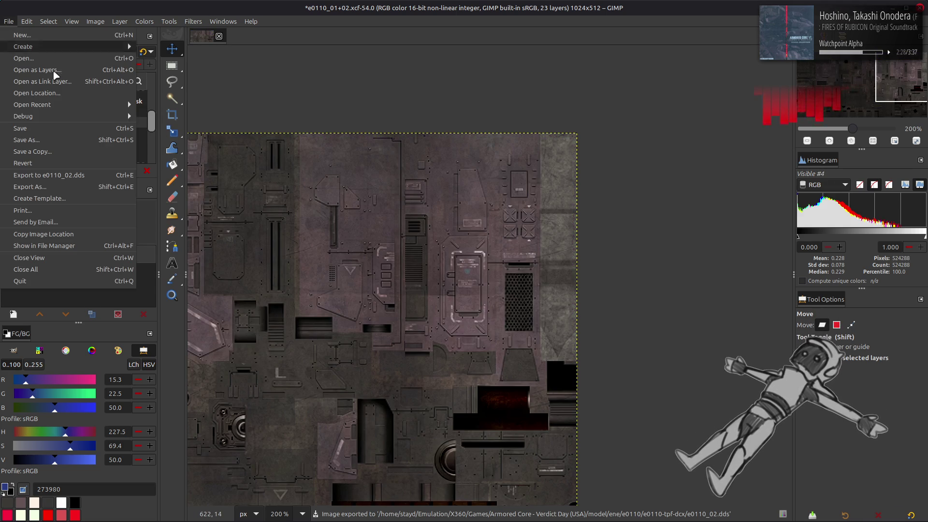
pyautogui.click(68, 176)
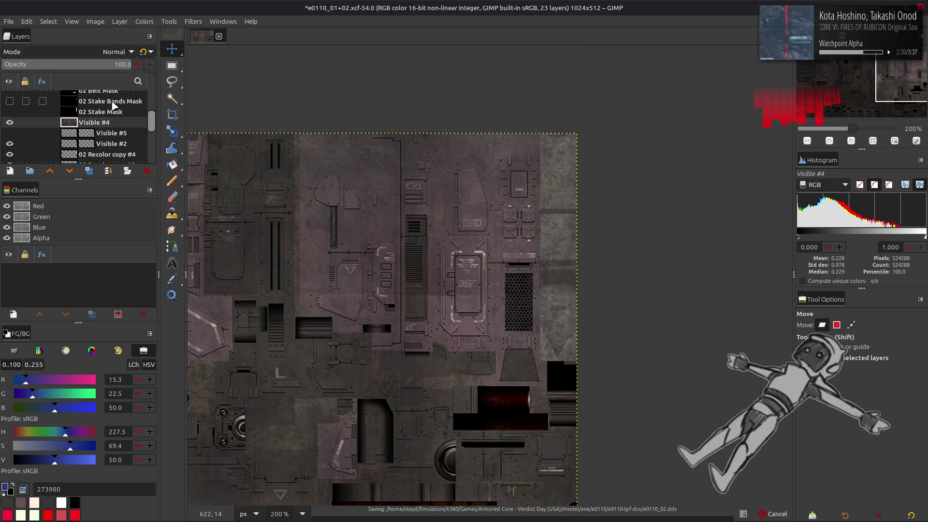
# Step: Make the blue Visible composite active and visible again
pyautogui.scroll(5, 103, 101)
pyautogui.click(26, 96)
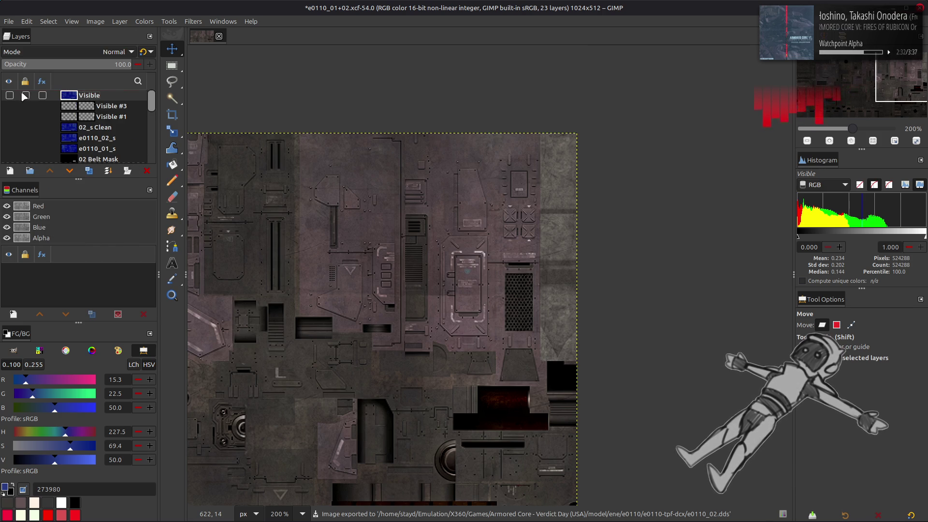
pyautogui.click(9, 95)
pyautogui.click(8, 21)
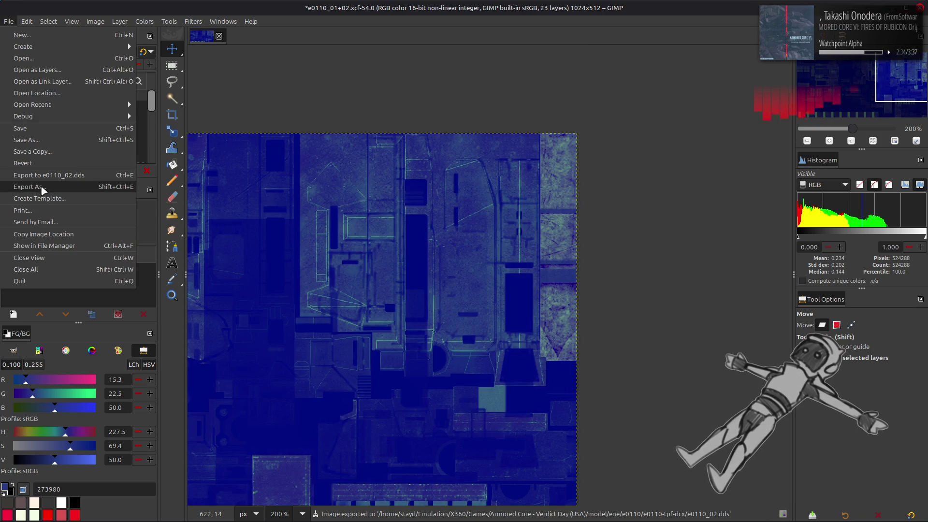
# Step: Export the blue composite over e0110_02_s.dds as DDS with Apply gamma correction ticked
pyautogui.click(43, 187)
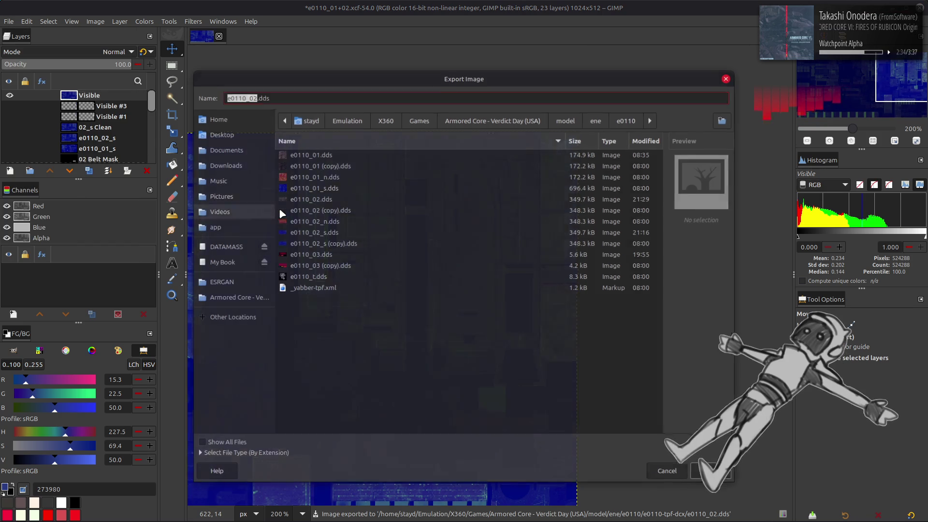
pyautogui.click(339, 232)
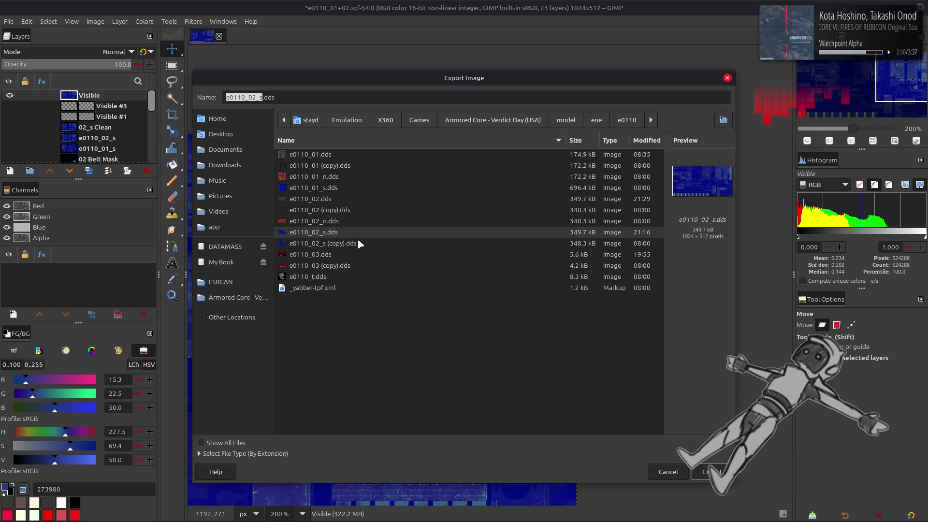
pyautogui.press('Return')
pyautogui.click(510, 325)
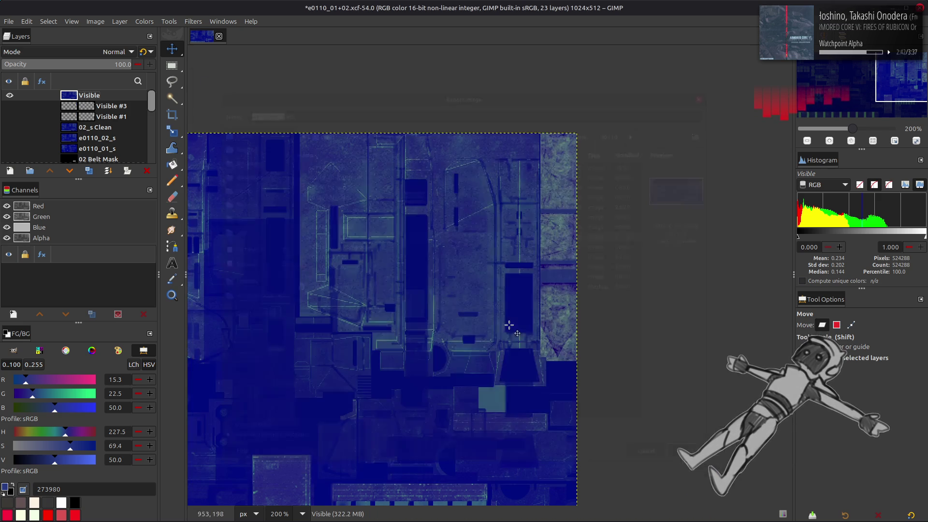
pyautogui.click(450, 313)
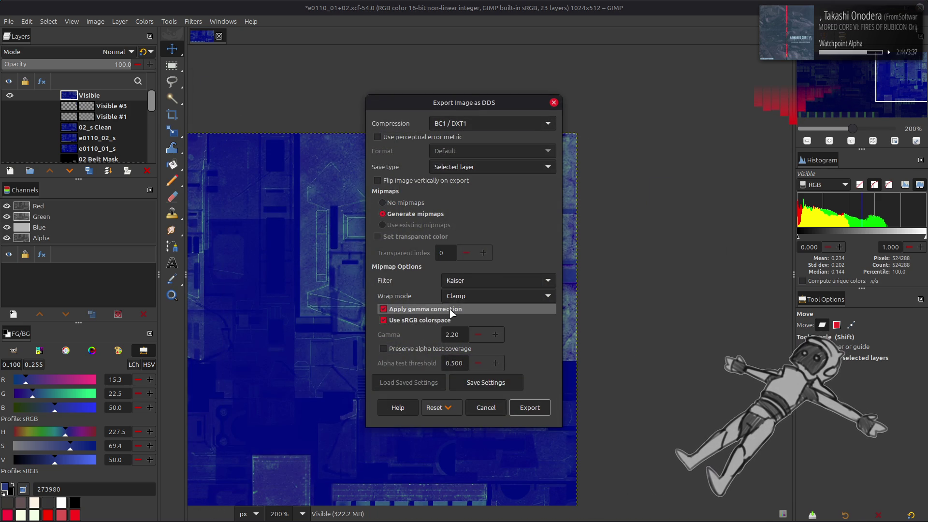
pyautogui.click(545, 409)
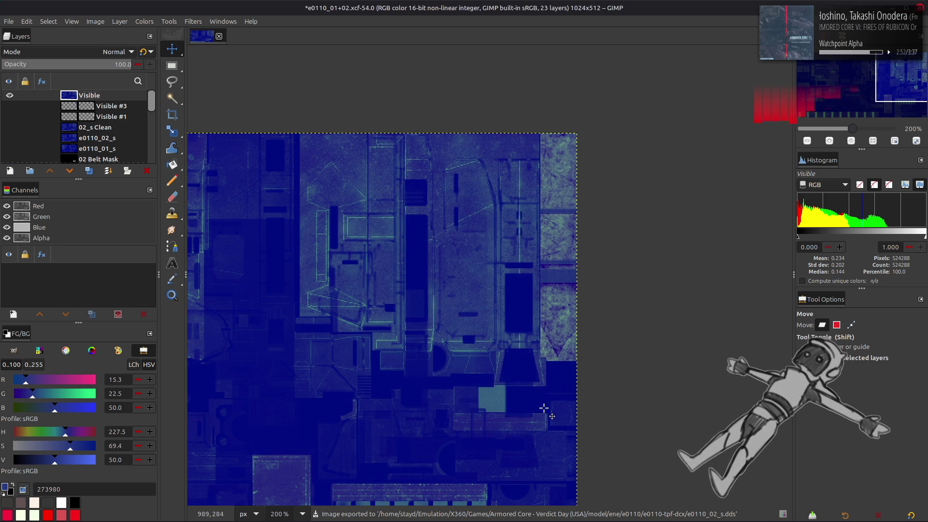
pyautogui.hotkey('alt', 'Tab')
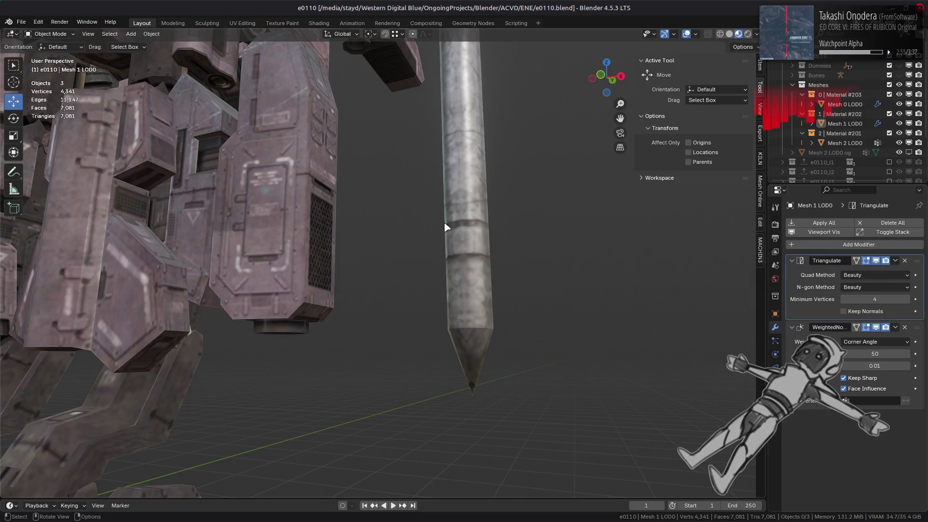
# Step: Select Mesh 1 LOD0 in the Shading workspace and compare its specular and diffuse textures
pyautogui.click(446, 213)
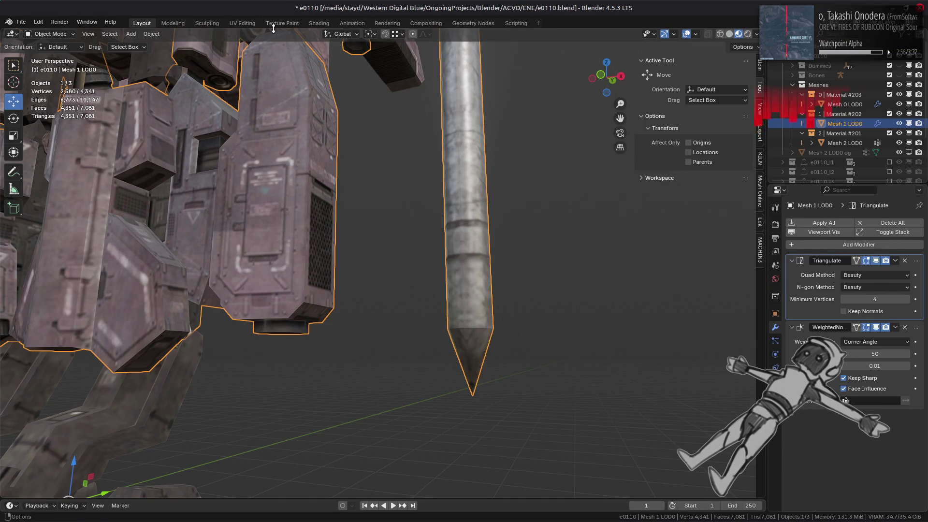
pyautogui.click(319, 24)
pyautogui.moveTo(404, 232)
pyautogui.mouseDown(button='middle')
pyautogui.moveTo(424, 196)
pyautogui.moveTo(421, 222)
pyautogui.mouseUp(button='middle')
pyautogui.click(407, 470)
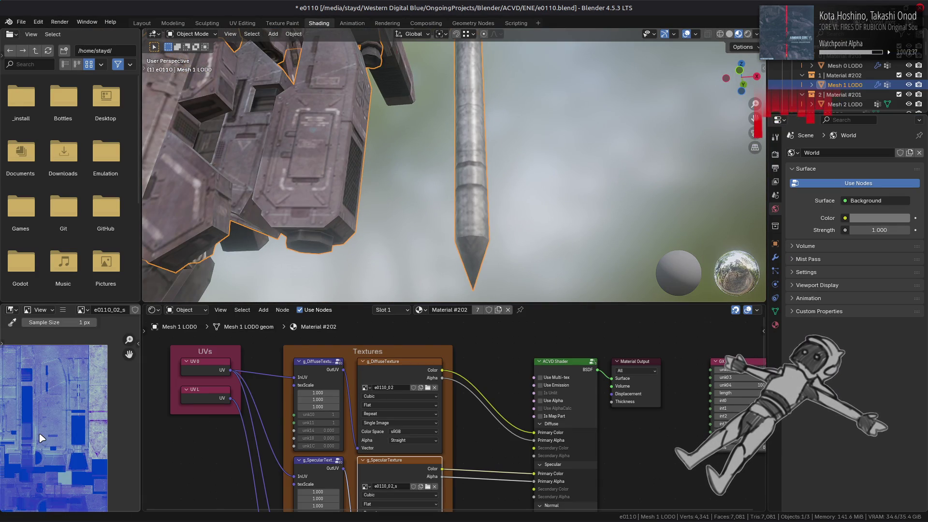
pyautogui.click(399, 374)
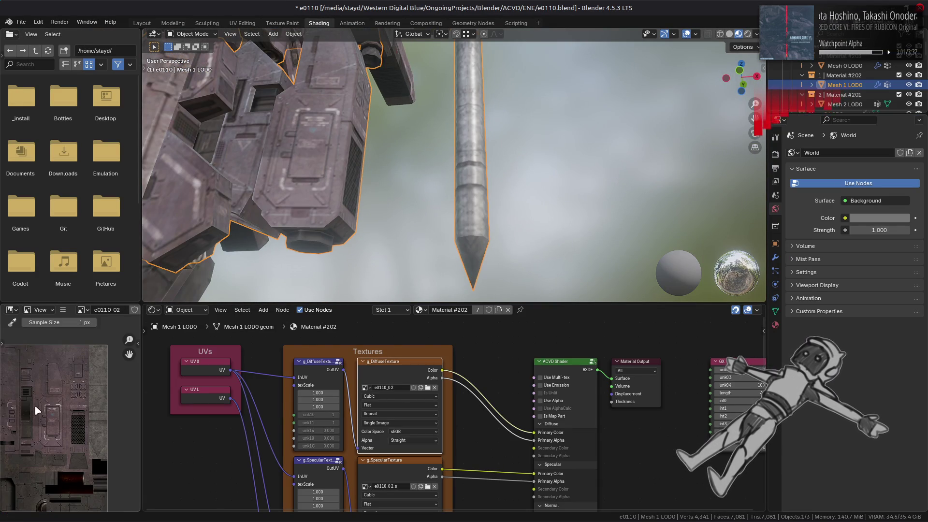
pyautogui.click(406, 468)
pyautogui.moveTo(478, 134)
pyautogui.mouseDown(button='middle')
pyautogui.moveTo(435, 189)
pyautogui.moveTo(484, 141)
pyautogui.mouseUp(button='middle')
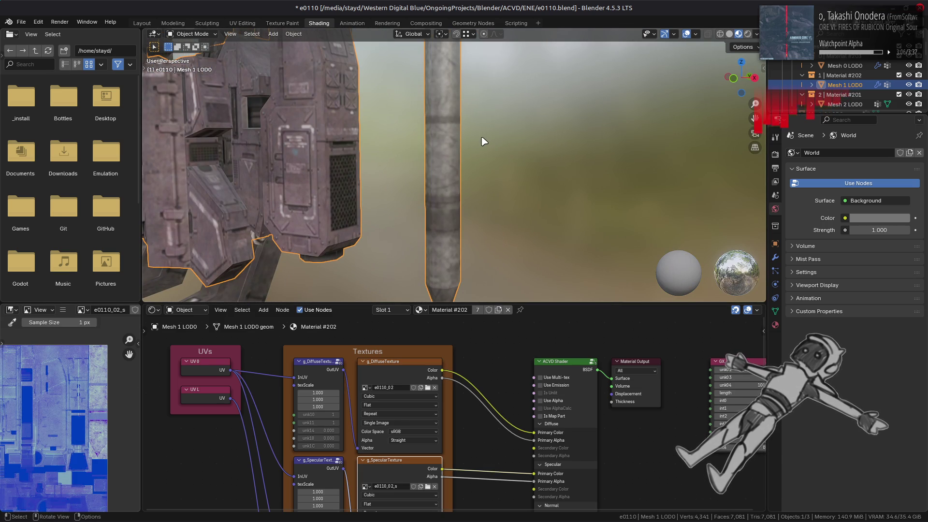
# Step: Deselect everything and orbit around the mech to inspect the yellow cylinders
pyautogui.click(501, 152)
pyautogui.moveTo(497, 150)
pyautogui.mouseDown(button='middle')
pyautogui.moveTo(522, 197)
pyautogui.moveTo(525, 179)
pyautogui.moveTo(503, 155)
pyautogui.moveTo(450, 138)
pyautogui.moveTo(501, 137)
pyautogui.moveTo(465, 145)
pyautogui.moveTo(555, 159)
pyautogui.moveTo(574, 159)
pyautogui.moveTo(578, 141)
pyautogui.moveTo(457, 156)
pyautogui.moveTo(454, 141)
pyautogui.moveTo(425, 139)
pyautogui.moveTo(470, 142)
pyautogui.moveTo(501, 170)
pyautogui.moveTo(331, 195)
pyautogui.moveTo(459, 159)
pyautogui.moveTo(427, 197)
pyautogui.moveTo(464, 181)
pyautogui.mouseUp(button='middle')
pyautogui.scroll(2, 335, 188)
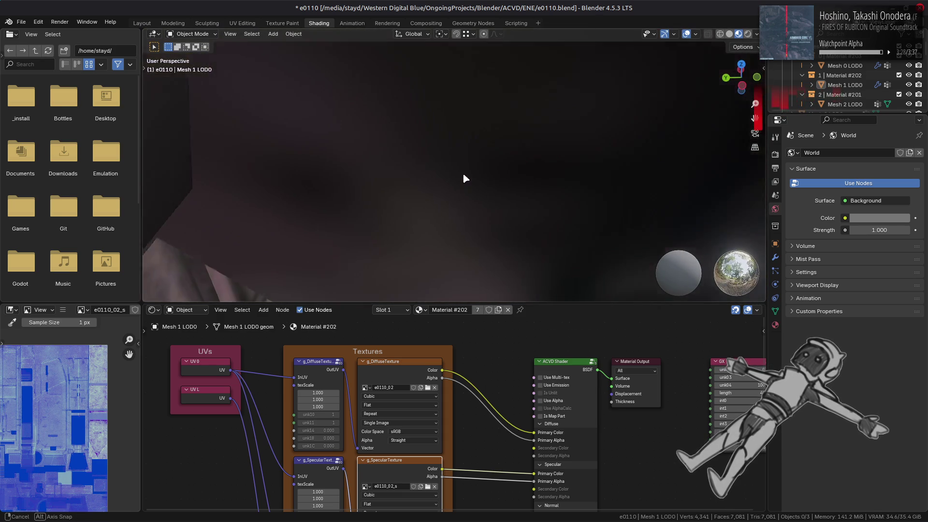
pyautogui.scroll(3, 464, 180)
pyautogui.moveTo(341, 251)
pyautogui.mouseDown(button='middle')
pyautogui.moveTo(271, 234)
pyautogui.moveTo(379, 190)
pyautogui.moveTo(450, 92)
pyautogui.mouseUp(button='middle')
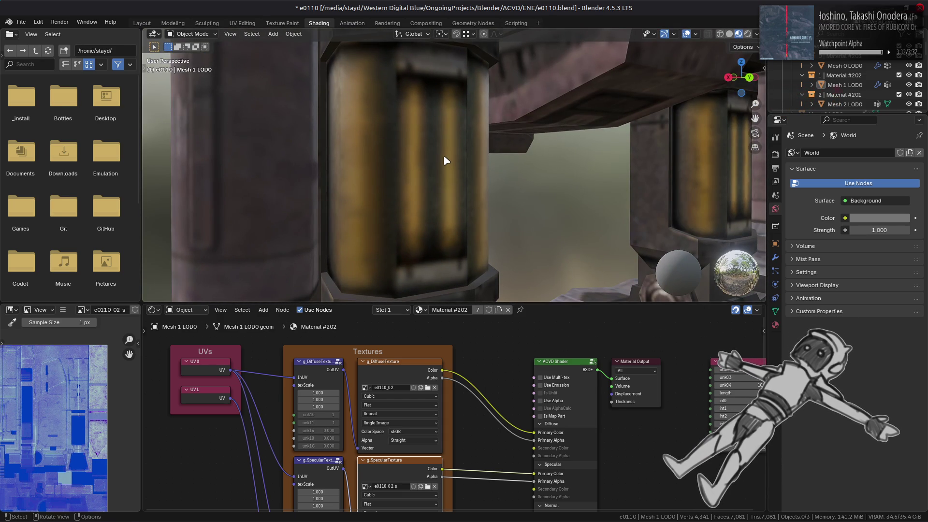
pyautogui.scroll(-2, 446, 160)
pyautogui.moveTo(446, 158); pyautogui.dragTo(462, 161, button='middle')
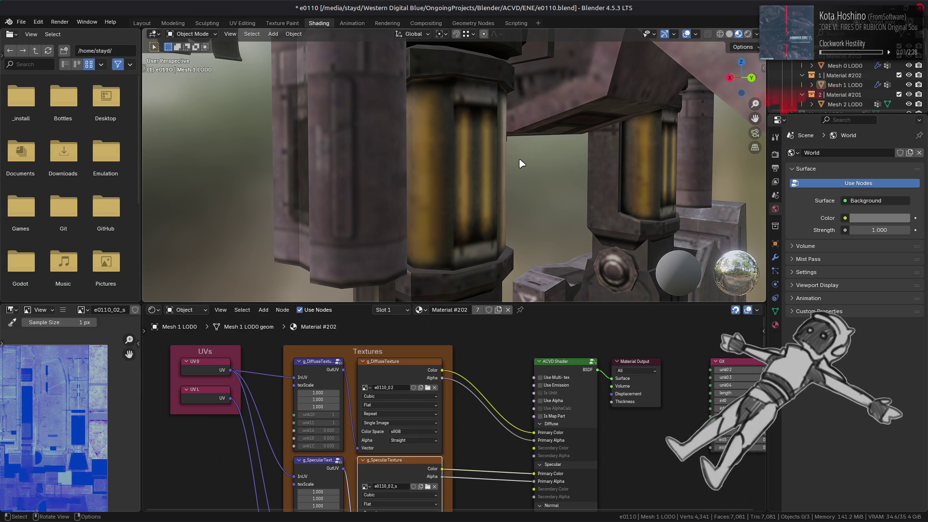
pyautogui.moveTo(521, 163)
pyautogui.mouseDown(button='middle')
pyautogui.moveTo(425, 160)
pyautogui.moveTo(436, 72)
pyautogui.moveTo(414, 222)
pyautogui.moveTo(472, 155)
pyautogui.moveTo(475, 183)
pyautogui.moveTo(439, 183)
pyautogui.moveTo(386, 156)
pyautogui.mouseUp(button='middle')
pyautogui.scroll(-4, 402, 155)
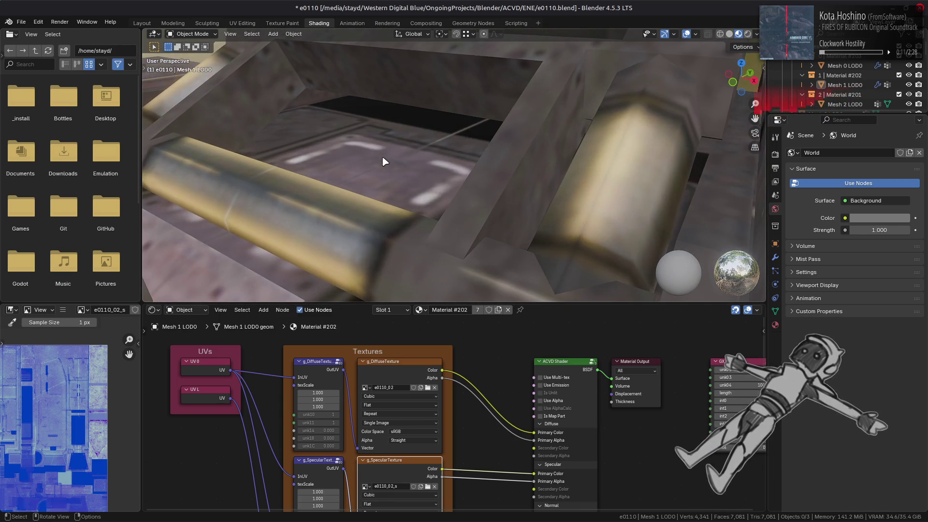
# Step: Select the yellow cylinder's linked geometry in Mesh 0 LOD0 and display e0110_01 for UV editing
pyautogui.click(308, 222)
pyautogui.press('Tab')
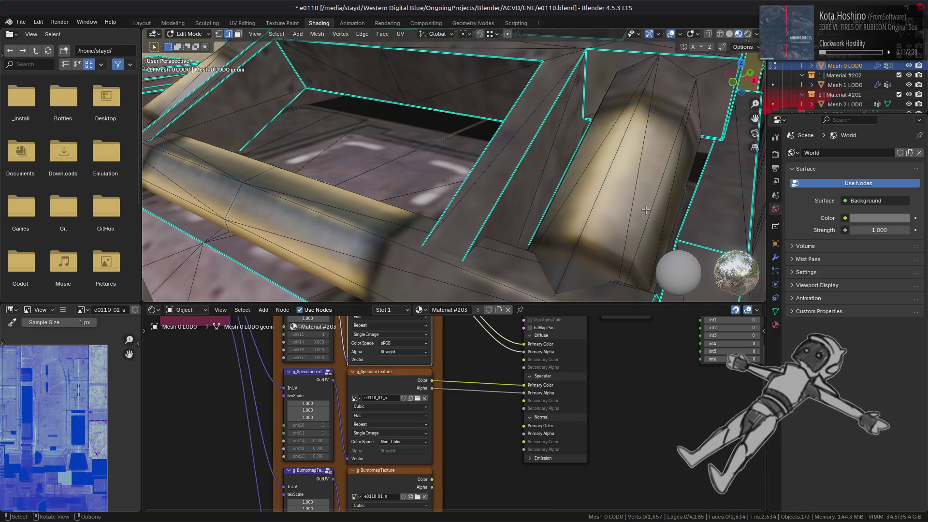
pyautogui.click(376, 255)
pyautogui.hotkey('ctrl', 'l')
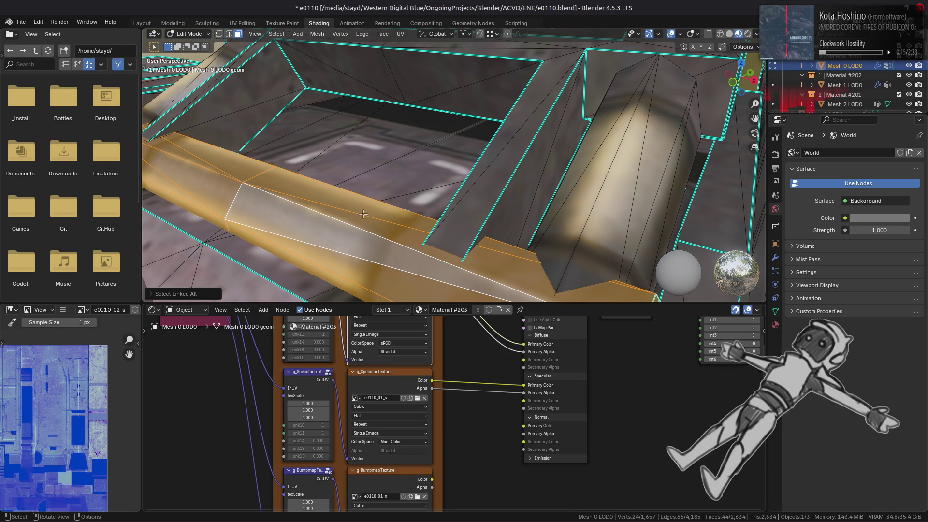
pyautogui.click(387, 341)
pyautogui.press('Home')
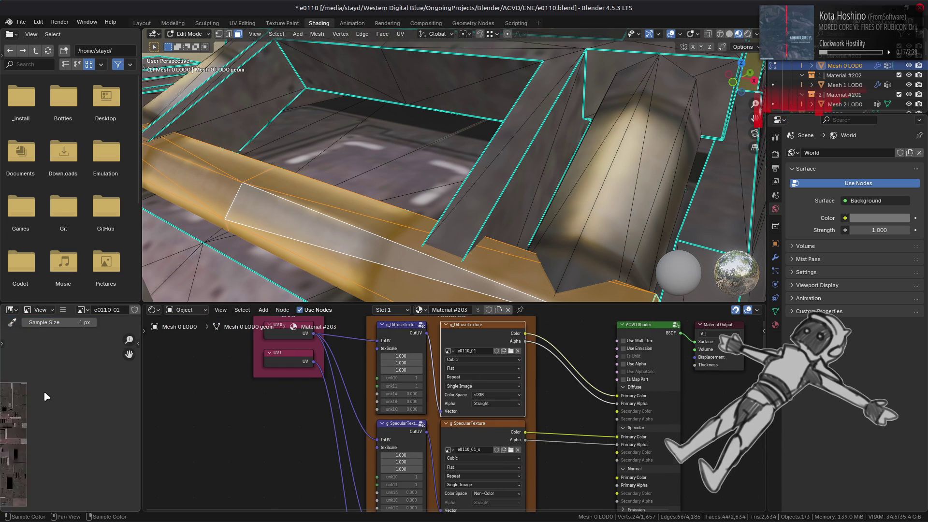
pyautogui.moveTo(95, 382); pyautogui.dragTo(156, 368, button='middle')
pyautogui.click(254, 24)
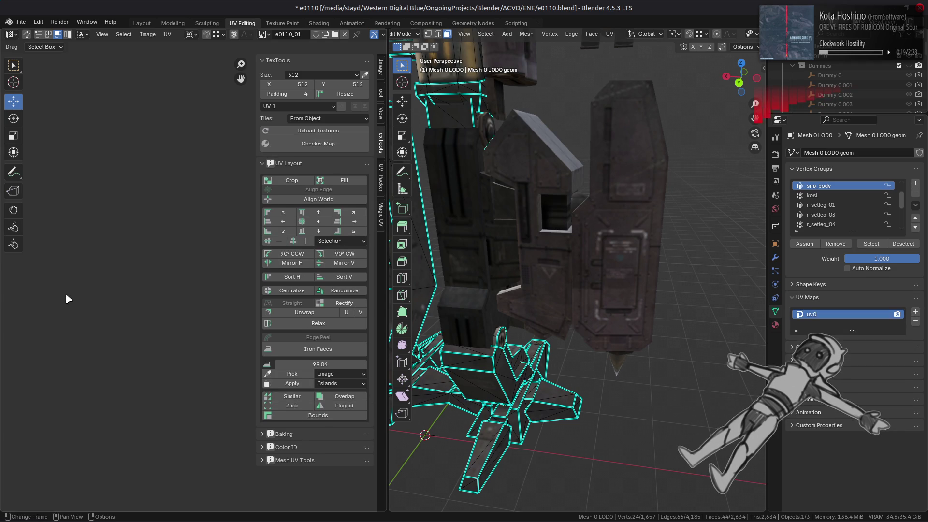
# Step: Pan and zoom the UV editor to inspect the cylinder's UV island on the e0110_01 texture
pyautogui.scroll(5, 68, 300)
pyautogui.scroll(5, 16, 319)
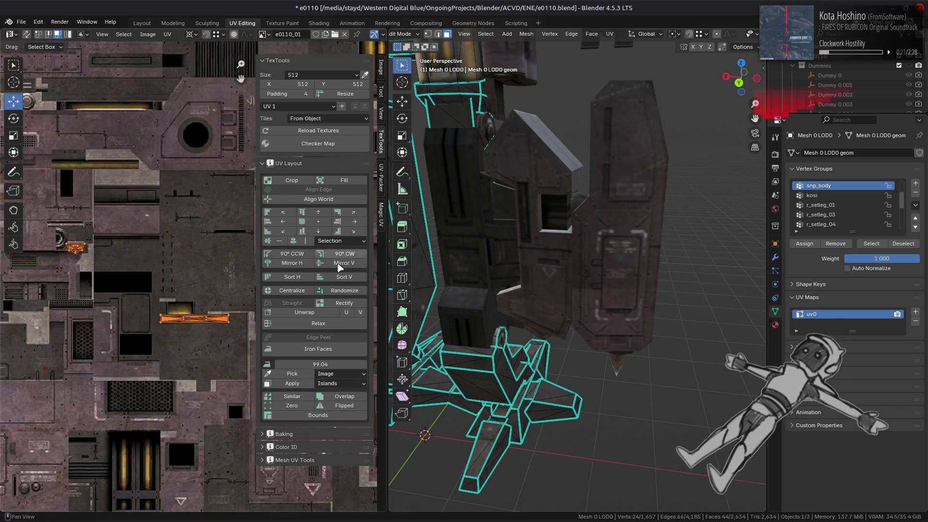
pyautogui.moveTo(116, 338); pyautogui.dragTo(136, 443, button='middle')
pyautogui.scroll(-8, 87, 299)
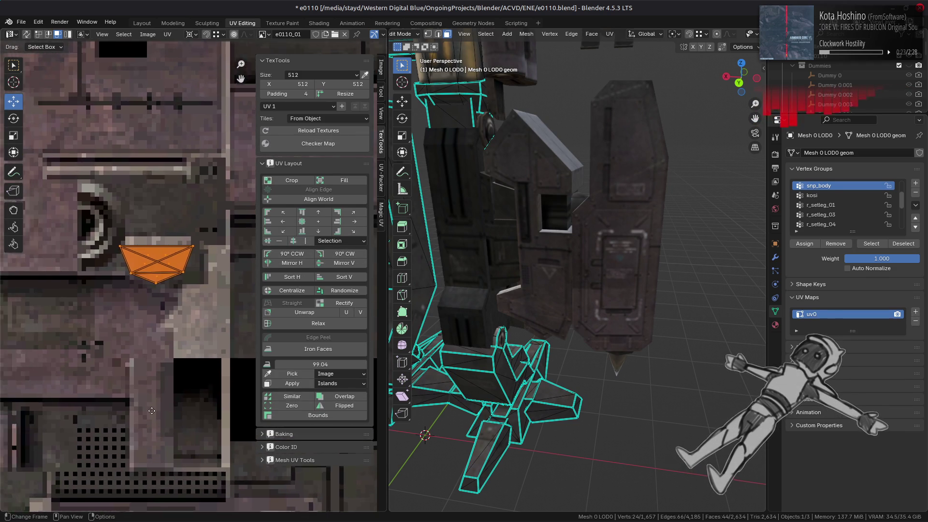
pyautogui.scroll(2, 43, 356)
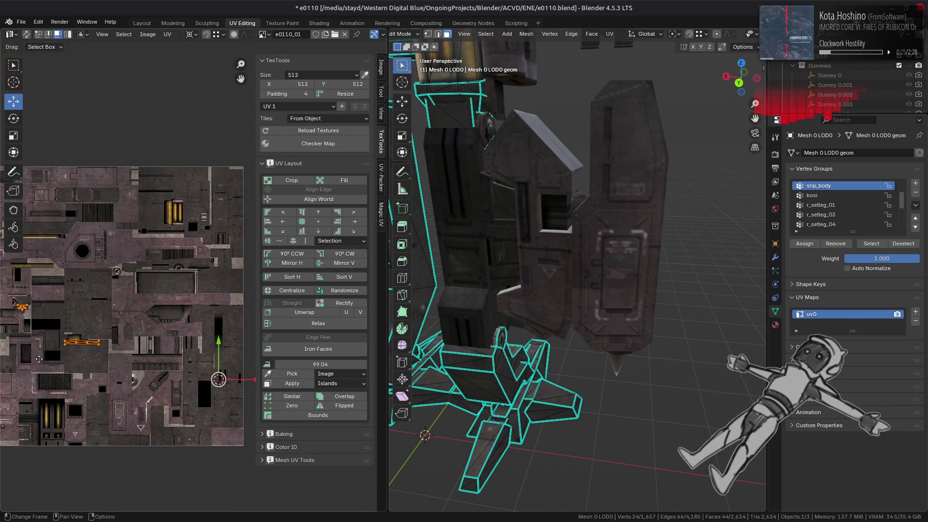
pyautogui.moveTo(44, 356); pyautogui.dragTo(39, 301, button='middle')
pyautogui.scroll(4, 39, 301)
pyautogui.moveTo(9, 159); pyautogui.dragTo(140, 227, button='middle')
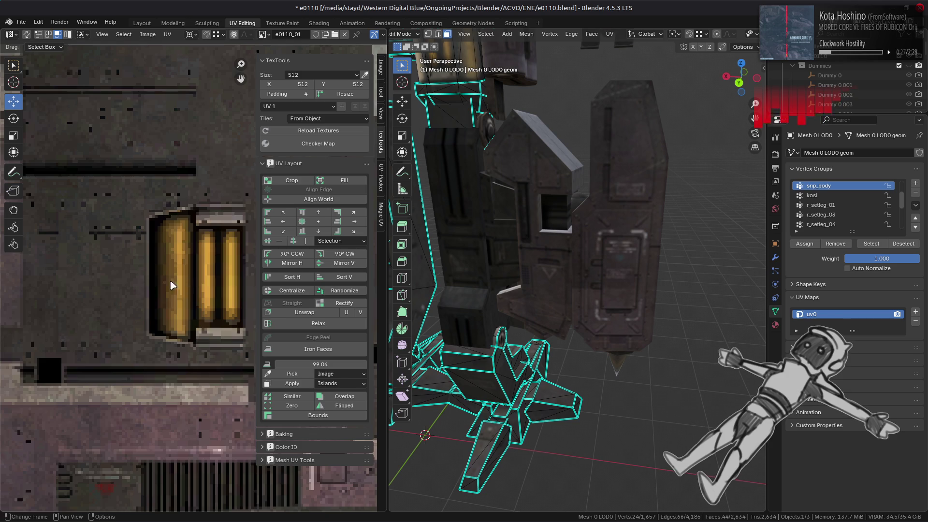
pyautogui.scroll(-3, 171, 285)
pyautogui.moveTo(172, 285)
pyautogui.mouseDown(button='middle')
pyautogui.moveTo(145, 286)
pyautogui.moveTo(155, 345)
pyautogui.mouseUp(button='middle')
pyautogui.scroll(2, 145, 286)
pyautogui.scroll(4, 155, 345)
pyautogui.moveTo(97, 219); pyautogui.dragTo(88, 212, button='middle')
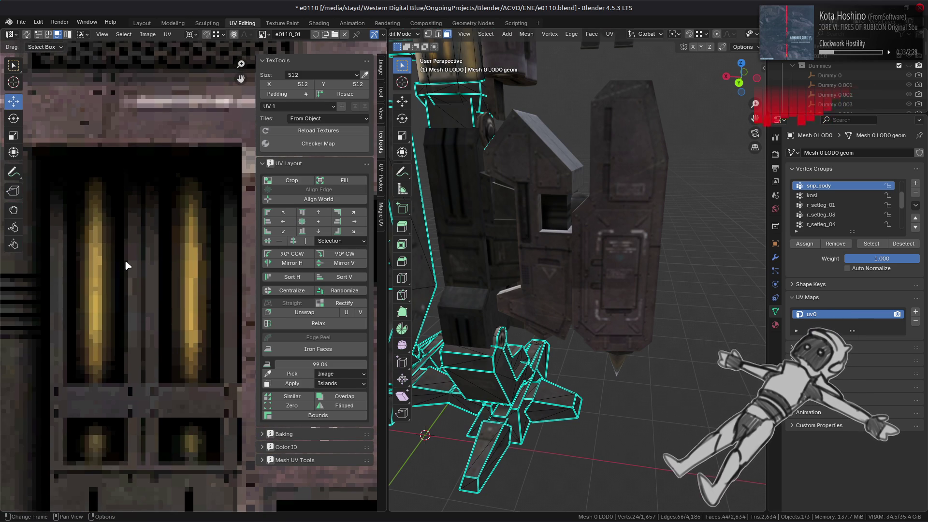
pyautogui.scroll(-5, 125, 261)
pyautogui.scroll(5, 152, 271)
pyautogui.scroll(1, 153, 271)
# Step: Clear the mesh selection, briefly view all UVs, deselect again, and return to Layout
pyautogui.hotkey('alt', 'a')
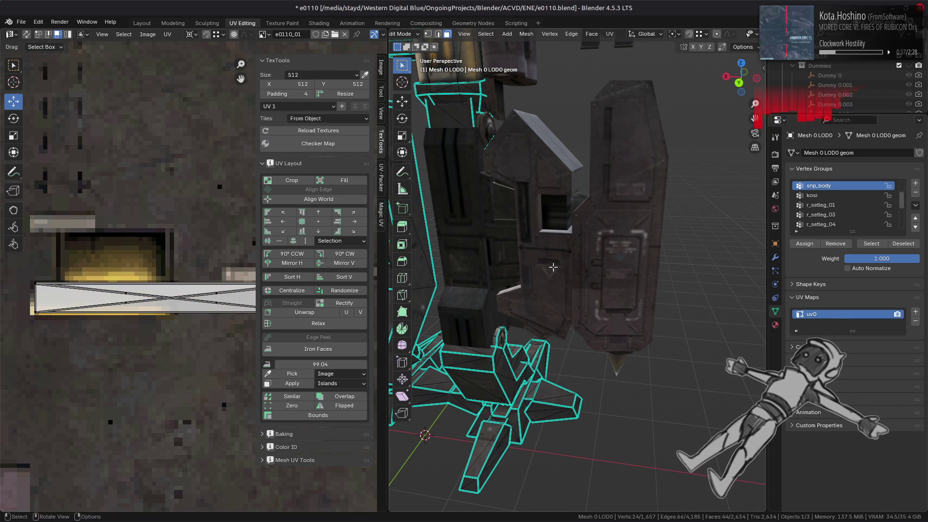
pyautogui.hotkey('alt', 'a')
pyautogui.scroll(-6, 115, 236)
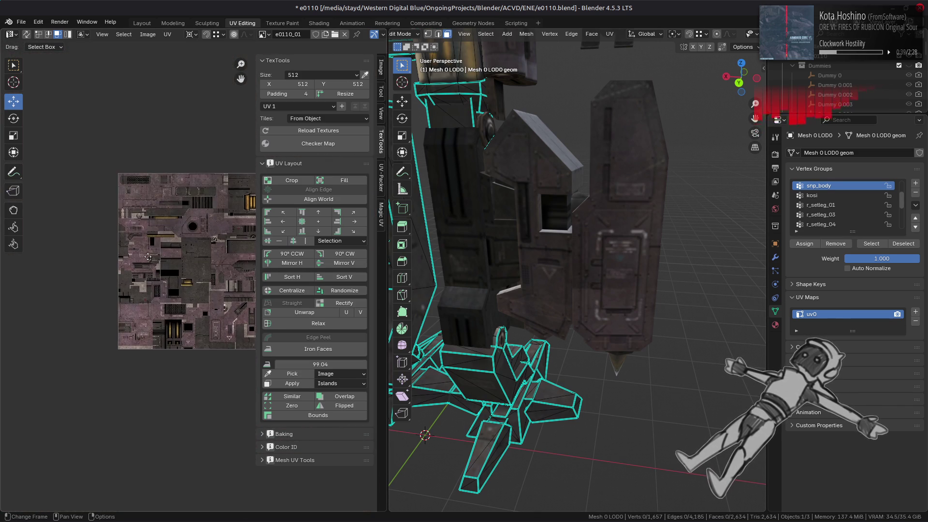
pyautogui.scroll(7, 111, 270)
pyautogui.moveTo(112, 270); pyautogui.dragTo(216, 281, button='middle')
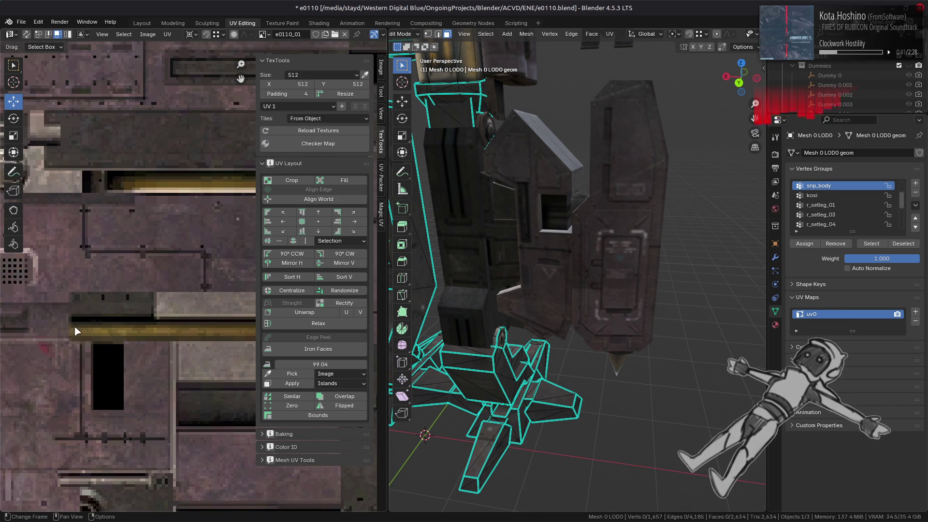
pyautogui.scroll(4, 154, 289)
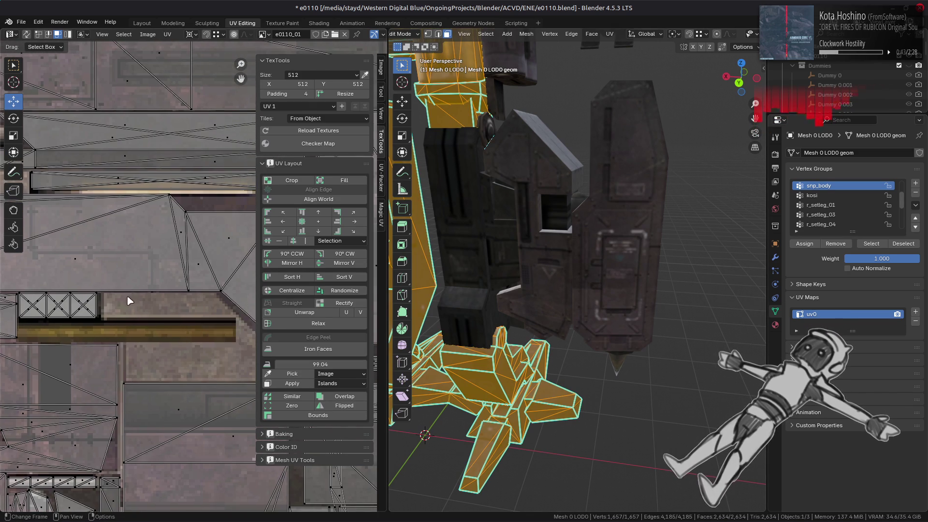
pyautogui.click(496, 273)
pyautogui.scroll(-6, 176, 252)
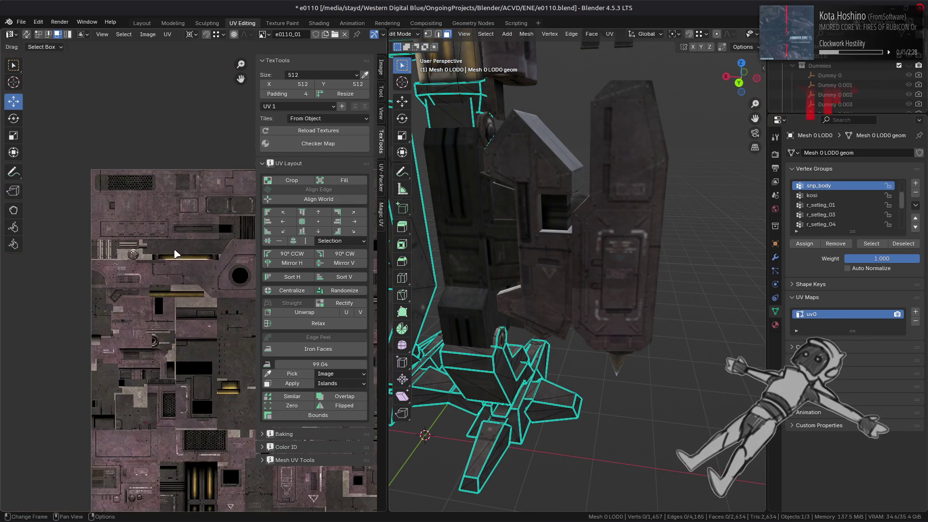
pyautogui.press('a')
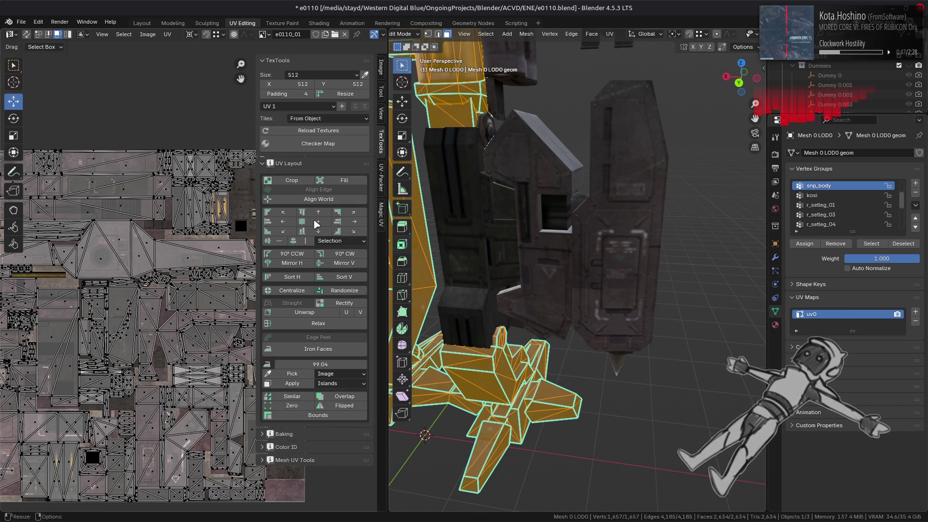
pyautogui.hotkey('alt', 'a')
pyautogui.click(141, 24)
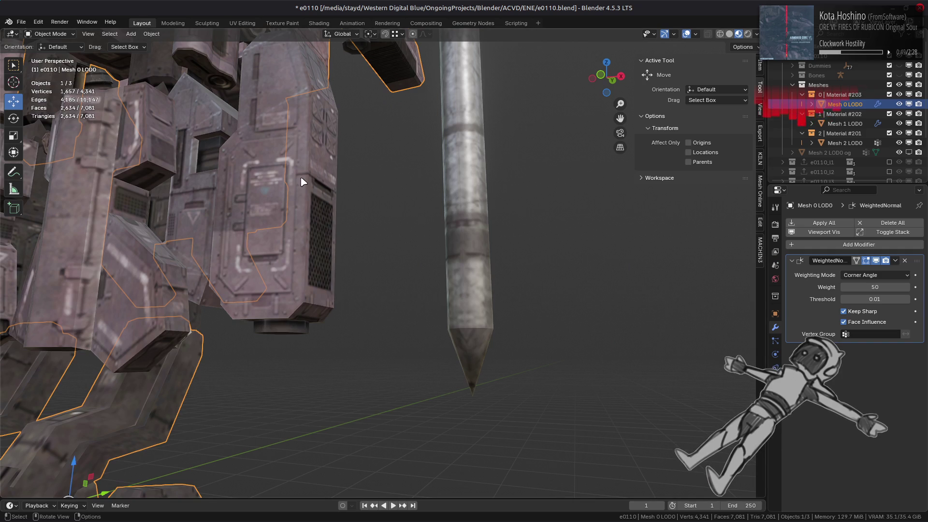
# Step: Save the blend file and enter Edit Mode on the spike
pyautogui.hotkey('ctrl', 's')
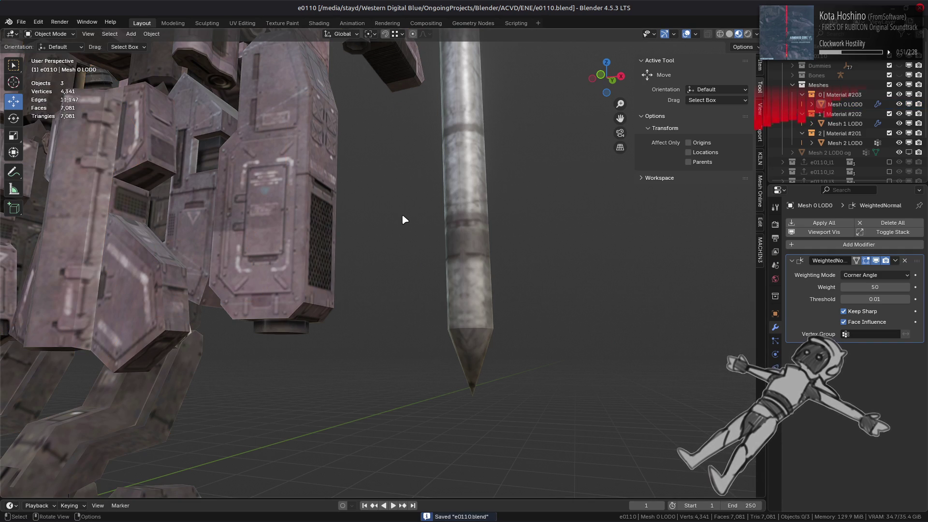
pyautogui.moveTo(403, 217)
pyautogui.mouseDown(button='middle')
pyautogui.moveTo(297, 188)
pyautogui.moveTo(282, 241)
pyautogui.moveTo(330, 215)
pyautogui.moveTo(355, 181)
pyautogui.mouseUp(button='middle')
pyautogui.moveTo(374, 271)
pyautogui.mouseDown(button='middle')
pyautogui.moveTo(377, 236)
pyautogui.moveTo(414, 270)
pyautogui.moveTo(401, 248)
pyautogui.mouseUp(button='middle')
pyautogui.click(401, 248)
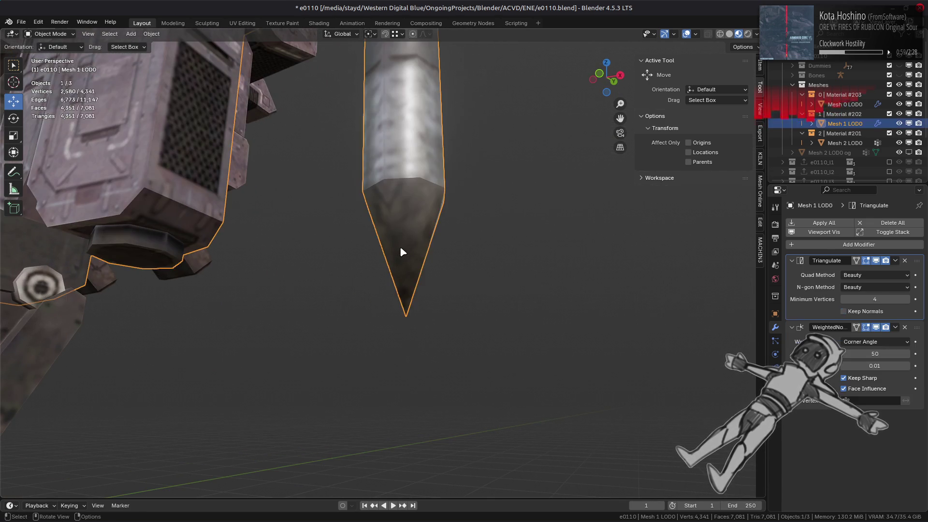
pyautogui.press('Tab')
# Step: Switch the viewport to solid shading with MatCap lighting
pyautogui.scroll(2, 403, 252)
pyautogui.press('z')
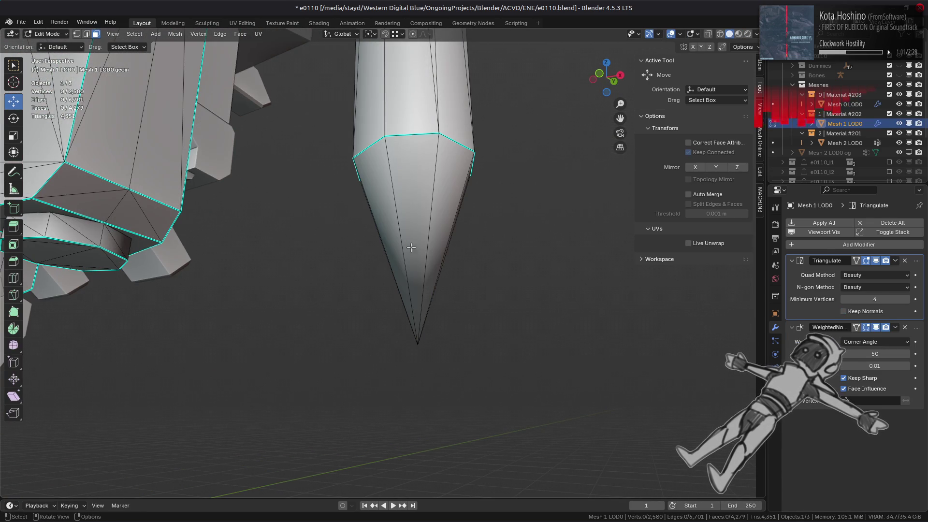
pyautogui.click(758, 34)
pyautogui.click(755, 81)
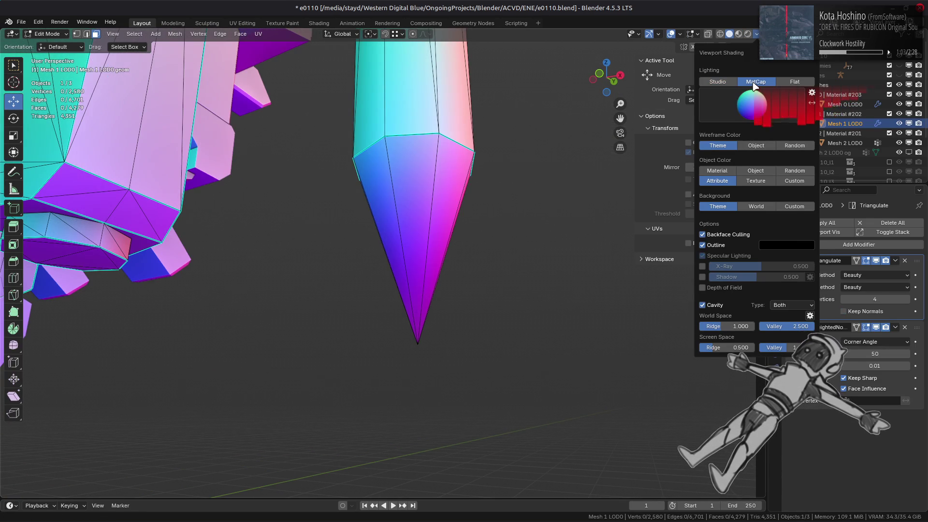
pyautogui.moveTo(425, 242)
pyautogui.mouseDown(button='middle')
pyautogui.moveTo(460, 207)
pyautogui.moveTo(597, 286)
pyautogui.mouseUp(button='middle')
# Step: Select the spike's tip vertex, grow the selection, and box-select the tip's spoke edges
pyautogui.click(593, 290)
pyautogui.press('2')
pyautogui.press('1')
pyautogui.click(595, 291)
pyautogui.press('ctrl+KP_Add')
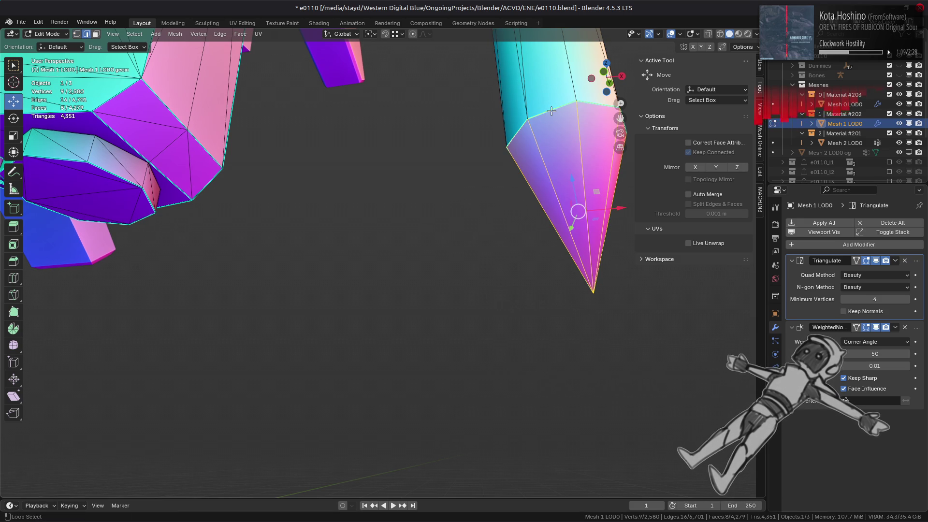
pyautogui.press('2')
pyautogui.moveTo(461, 192)
pyautogui.mouseDown(button='middle')
pyautogui.moveTo(440, 220)
pyautogui.moveTo(462, 252)
pyautogui.mouseUp(button='middle')
pyautogui.moveTo(461, 252); pyautogui.dragTo(549, 311)
pyautogui.moveTo(445, 279)
pyautogui.mouseDown(button='middle')
pyautogui.moveTo(419, 315)
pyautogui.moveTo(236, 259)
pyautogui.mouseUp(button='middle')
# Step: Try subdividing the tip edges, undo it, and re-enter Edit Mode after orbiting the tip
pyautogui.rightClick(221, 227)
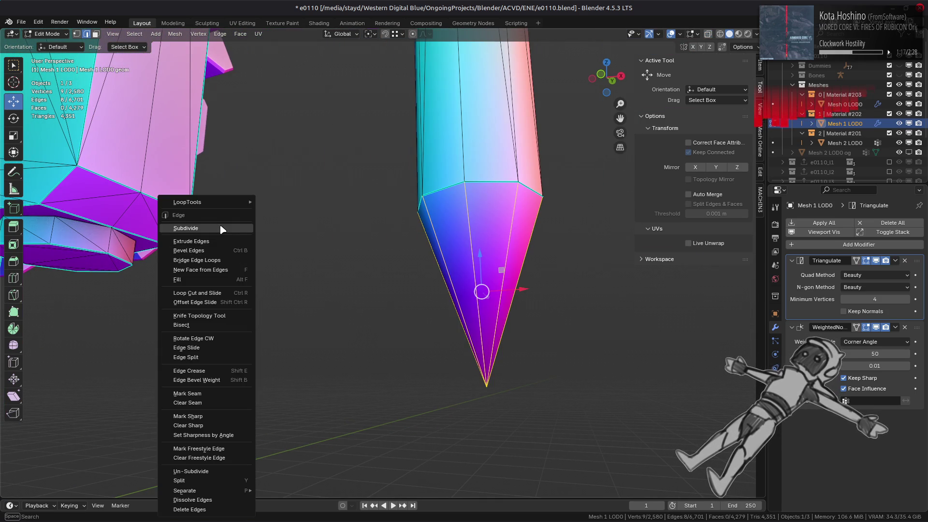
pyautogui.click(220, 225)
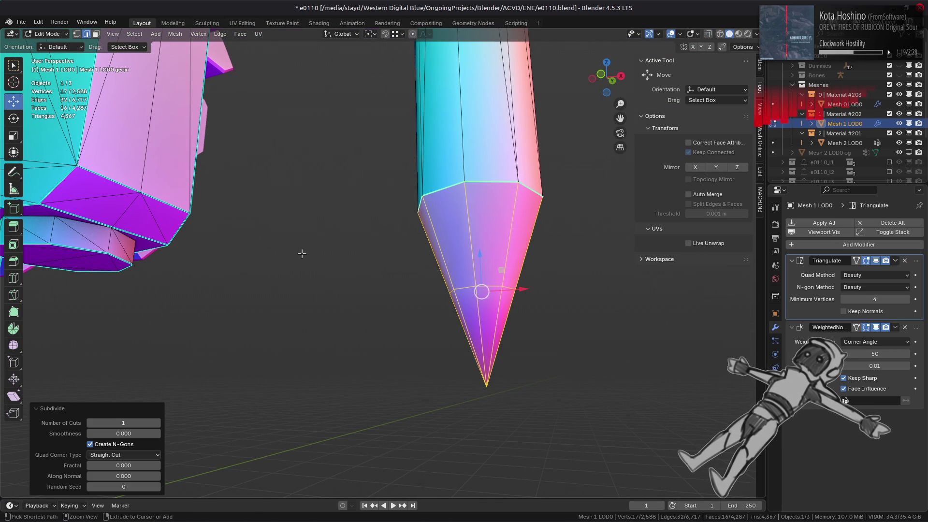
pyautogui.hotkey('ctrl', 'z')
pyautogui.press('Tab')
pyautogui.scroll(1, 308, 271)
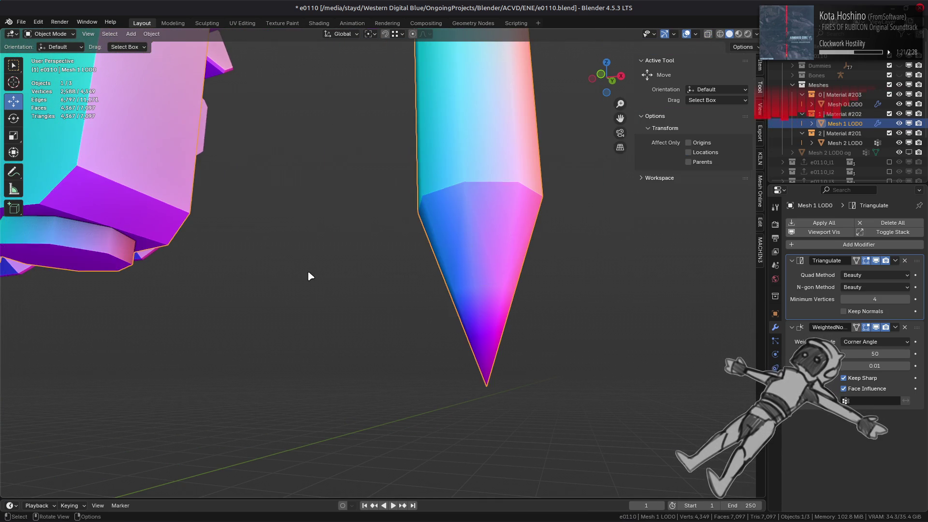
pyautogui.moveTo(306, 271)
pyautogui.mouseDown(button='middle')
pyautogui.moveTo(292, 282)
pyautogui.moveTo(240, 285)
pyautogui.moveTo(295, 269)
pyautogui.moveTo(314, 280)
pyautogui.mouseUp(button='middle')
pyautogui.scroll(2, 323, 277)
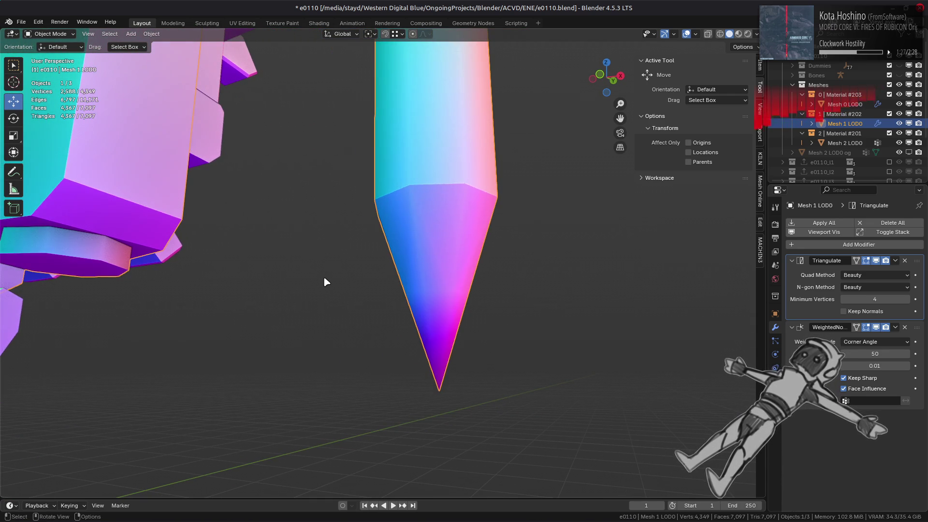
pyautogui.press('Tab')
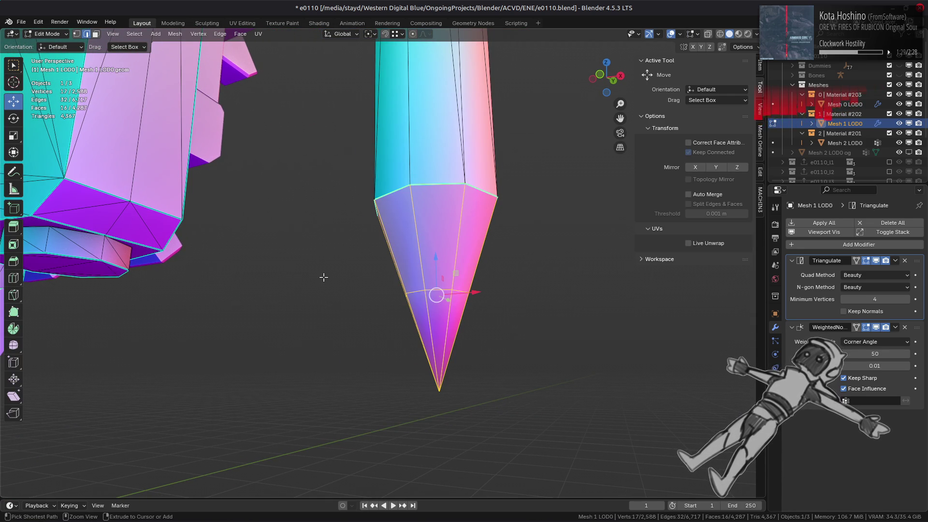
# Step: Select the spike's tip vertex, grow the selection, and box-select the eight spoke edges
pyautogui.hotkey('ctrl', 'z')
pyautogui.hotkey('ctrl', 'shift', 'z')
pyautogui.hotkey('ctrl', 'z')
pyautogui.hotkey('ctrl', 'shift', 'z')
pyautogui.moveTo(437, 354); pyautogui.dragTo(534, 362, button='middle')
pyautogui.hotkey('alt', 'a')
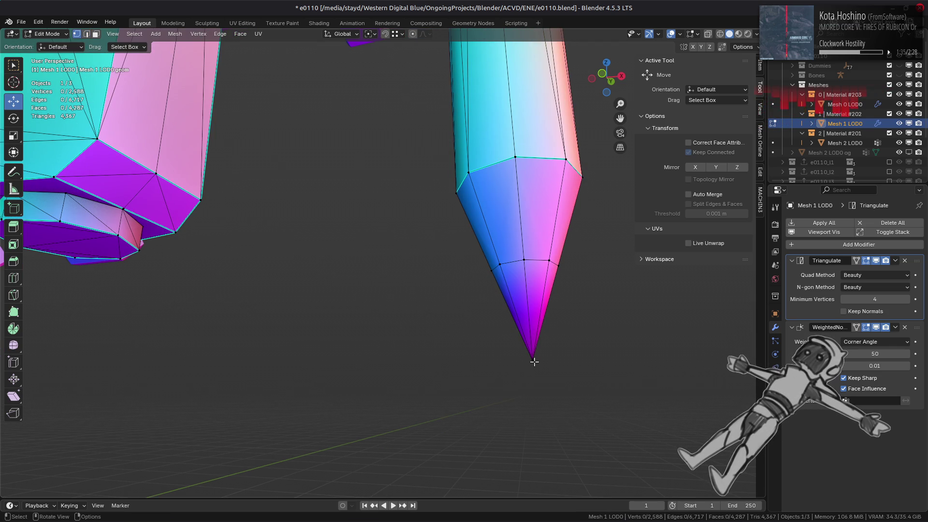
pyautogui.click(535, 362)
pyautogui.press('ctrl+KP_Add')
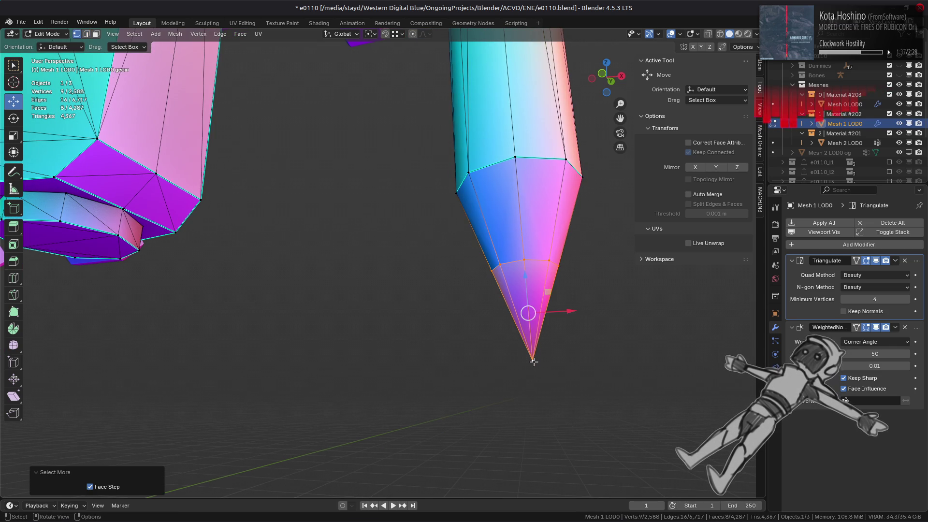
pyautogui.press('2')
pyautogui.press('KP_1')
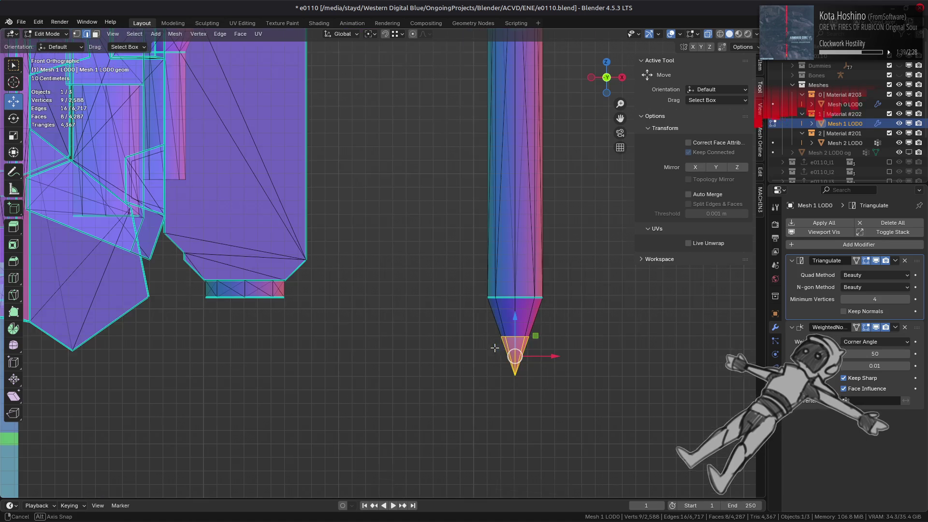
pyautogui.moveTo(472, 308); pyautogui.dragTo(549, 344)
# Step: Subdivide the selected tip spoke edges and return to Object Mode
pyautogui.moveTo(472, 317); pyautogui.dragTo(455, 337, button='middle')
pyautogui.rightClick(332, 276)
pyautogui.click(290, 232)
pyautogui.hotkey('alt', 'a')
pyautogui.press('Tab')
pyautogui.click(353, 285)
pyautogui.scroll(-6, 331, 283)
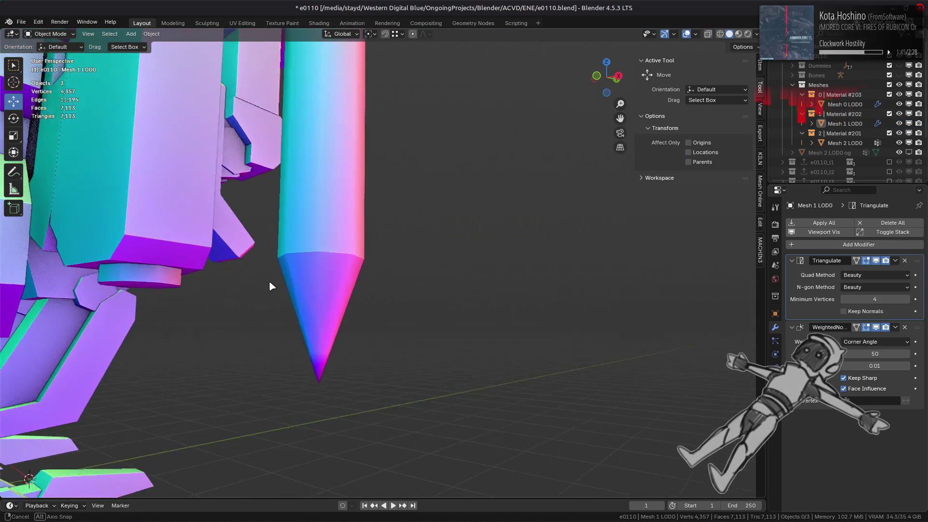
pyautogui.scroll(8, 276, 304)
# Step: Back in Edit Mode, reselect the tip vertex, grow it, and box-select the nearby edges
pyautogui.press('Tab')
pyautogui.click(481, 301)
pyautogui.press('ctrl+KP_Add')
pyautogui.press('2')
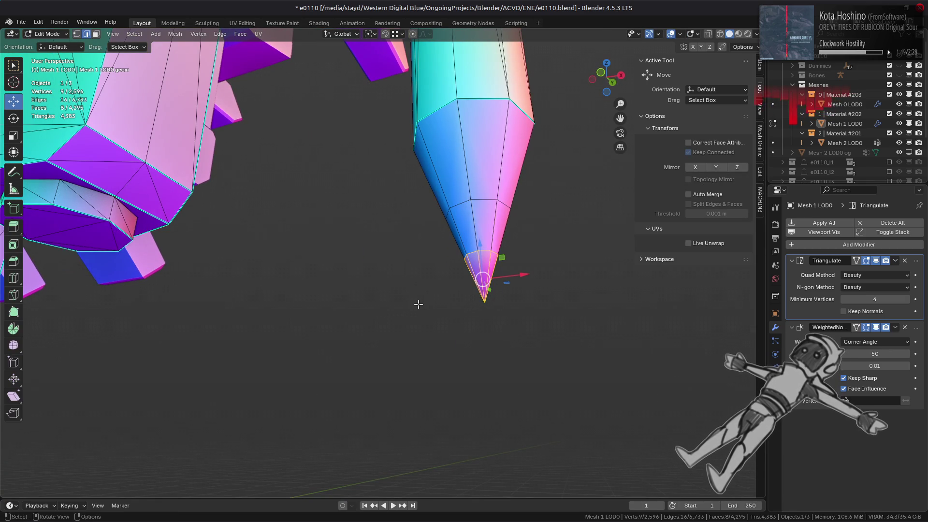
pyautogui.press('KP_1')
pyautogui.moveTo(458, 313); pyautogui.dragTo(541, 372)
# Step: Subdivide the tip edges a second time and return to Object Mode
pyautogui.rightClick(271, 200)
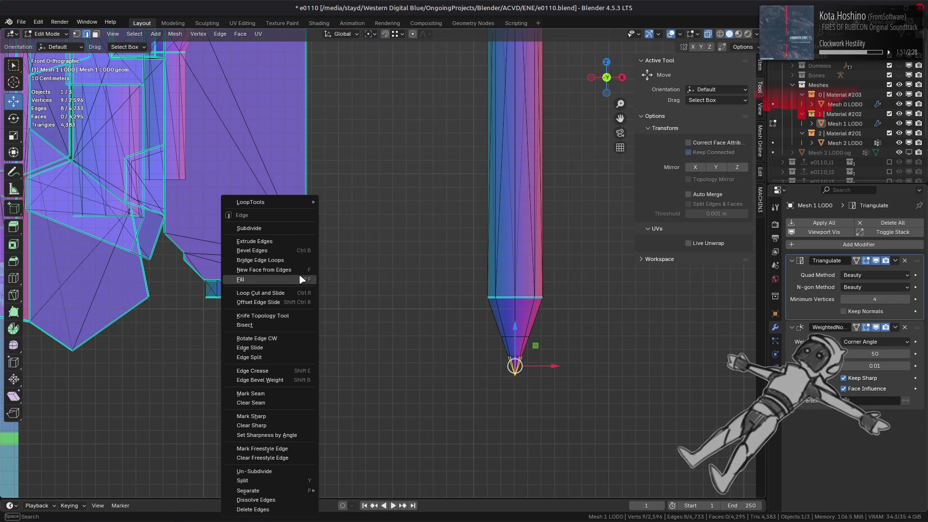
pyautogui.click(274, 228)
pyautogui.hotkey('alt', 'a')
pyautogui.press('Tab')
pyautogui.press('KP_4')
pyautogui.press('KP_8')
pyautogui.scroll(-6, 447, 222)
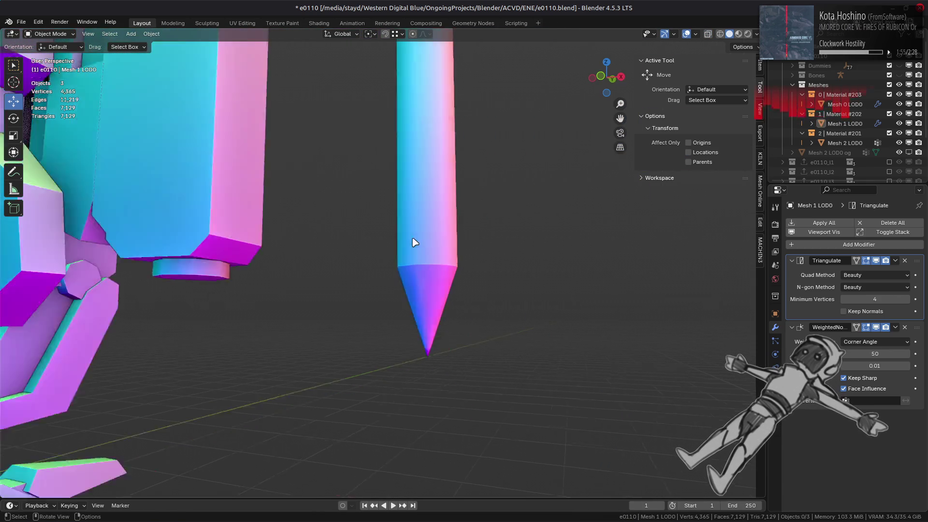
# Step: Switch to Material Preview shading and zoom and orbit to inspect the textured spike tip
pyautogui.press('z')
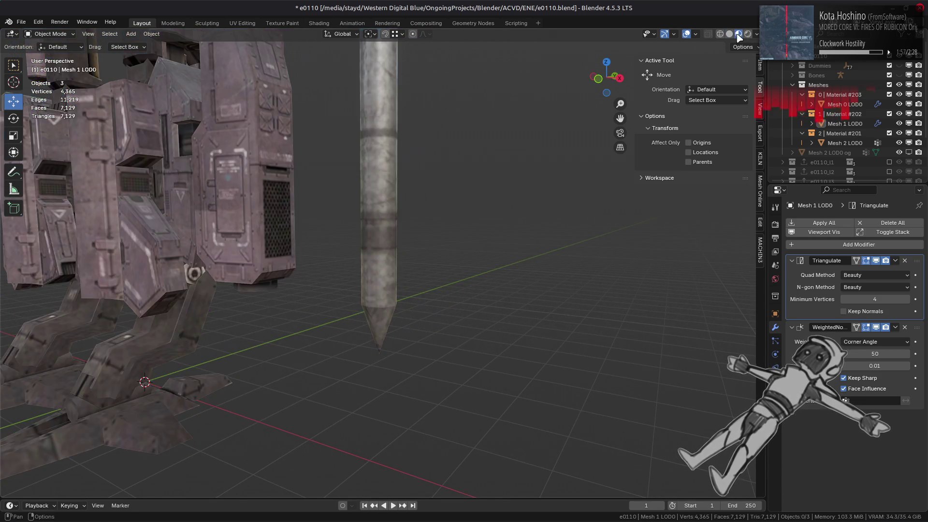
pyautogui.scroll(5, 396, 261)
pyautogui.moveTo(395, 261)
pyautogui.mouseDown(button='middle')
pyautogui.moveTo(423, 204)
pyautogui.moveTo(460, 203)
pyautogui.moveTo(318, 244)
pyautogui.mouseUp(button='middle')
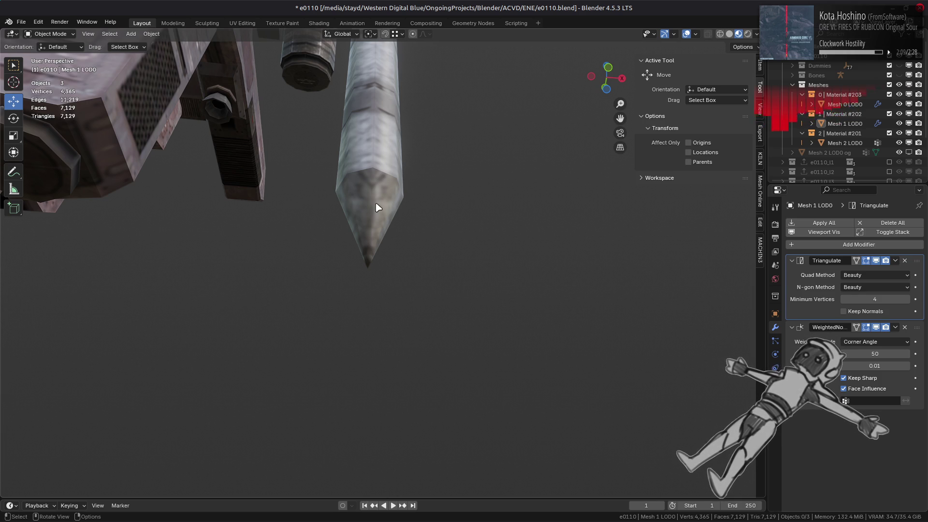
pyautogui.scroll(3, 378, 207)
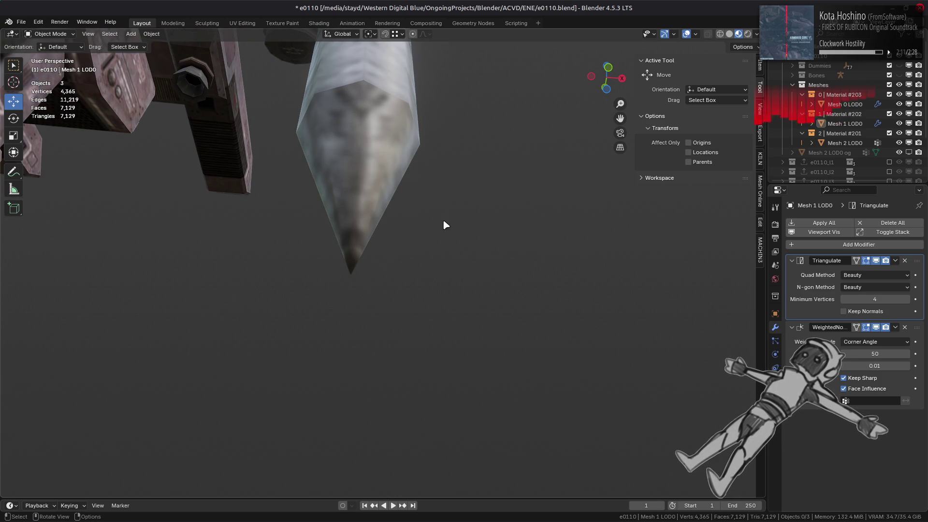
pyautogui.click(877, 342)
# Step: Try Face Area & Angle weighting in solid shading, then revert to Corner Angle
pyautogui.click(870, 374)
pyautogui.click(730, 34)
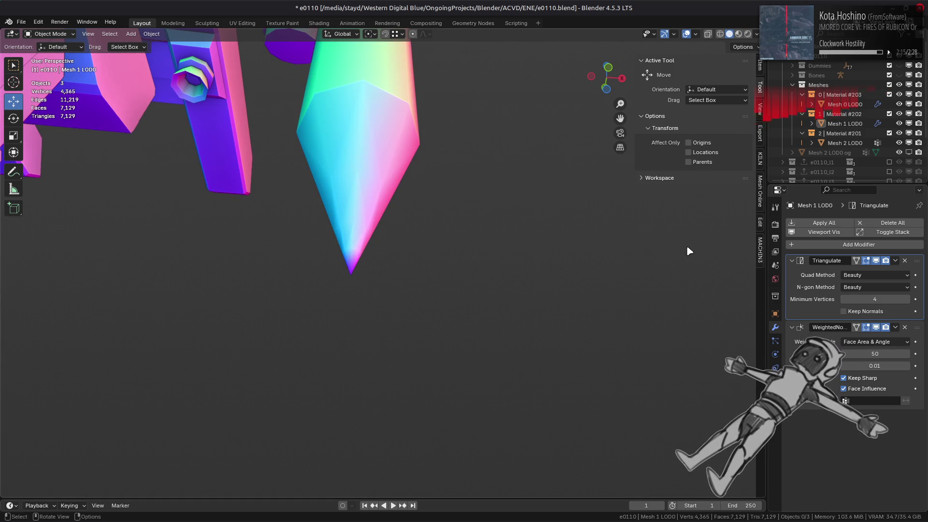
pyautogui.click(876, 342)
pyautogui.click(870, 363)
pyautogui.moveTo(615, 312)
pyautogui.mouseDown(button='middle')
pyautogui.moveTo(517, 306)
pyautogui.moveTo(626, 298)
pyautogui.moveTo(597, 323)
pyautogui.moveTo(630, 278)
pyautogui.mouseUp(button='middle')
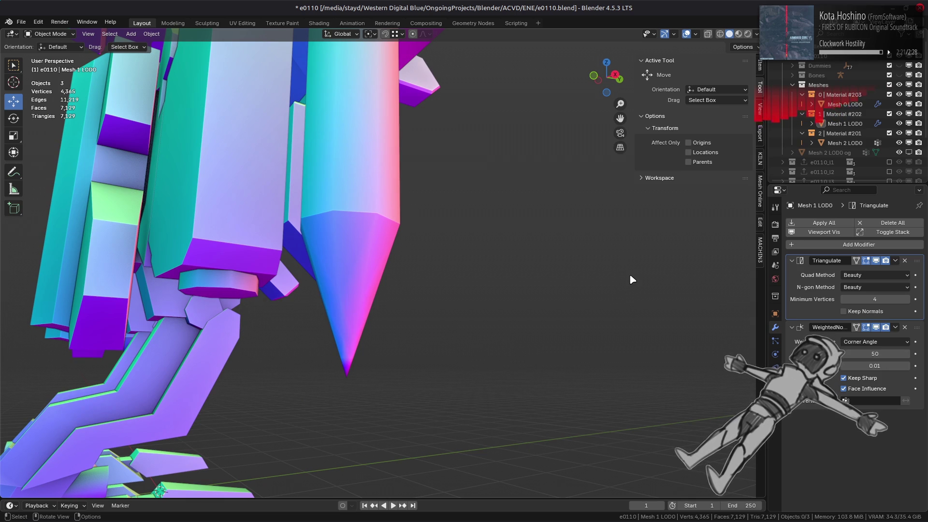
# Step: Try Face Area weighting, inspect the stake's shading, and revert to Corner Angle
pyautogui.click(858, 342)
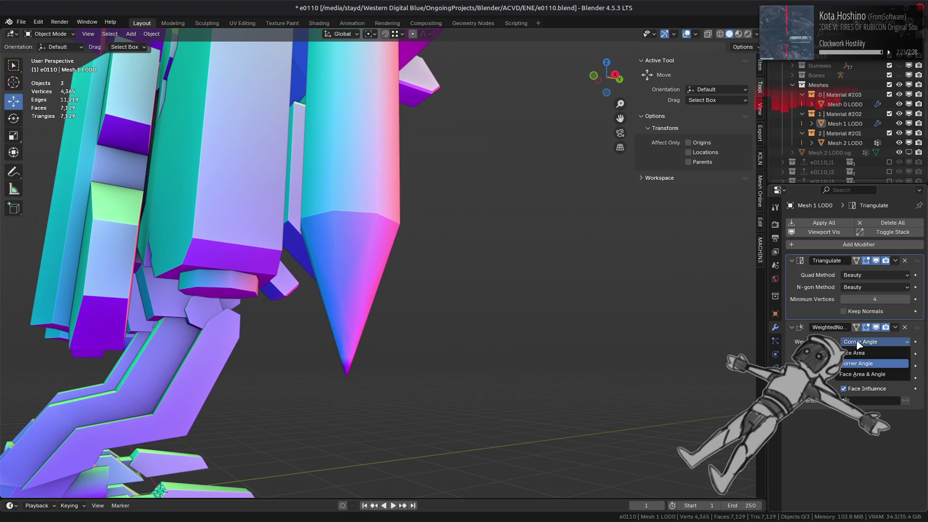
pyautogui.click(866, 353)
pyautogui.moveTo(586, 322); pyautogui.dragTo(537, 326, button='middle')
pyautogui.click(861, 342)
pyautogui.click(863, 354)
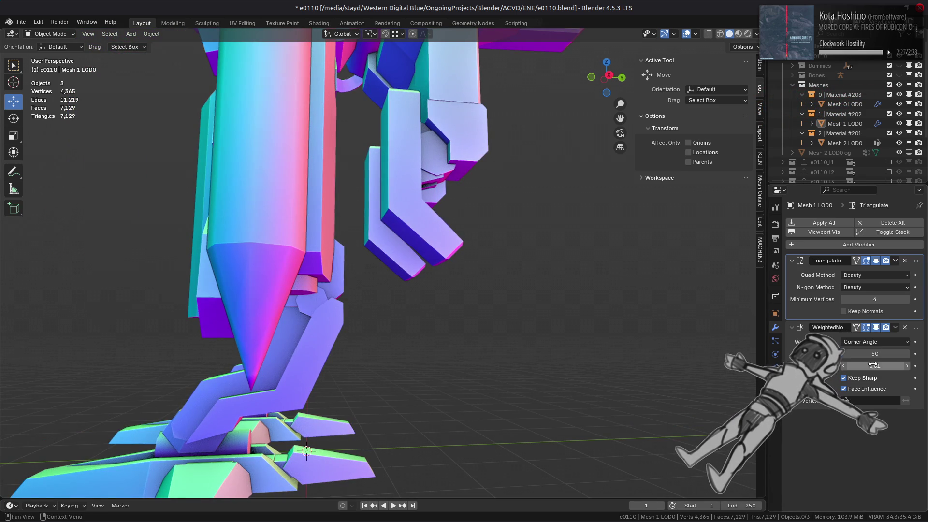
# Step: Test Face Area & Angle once more, then settle on Corner Angle and orbit to the body
pyautogui.click(865, 343)
pyautogui.click(865, 374)
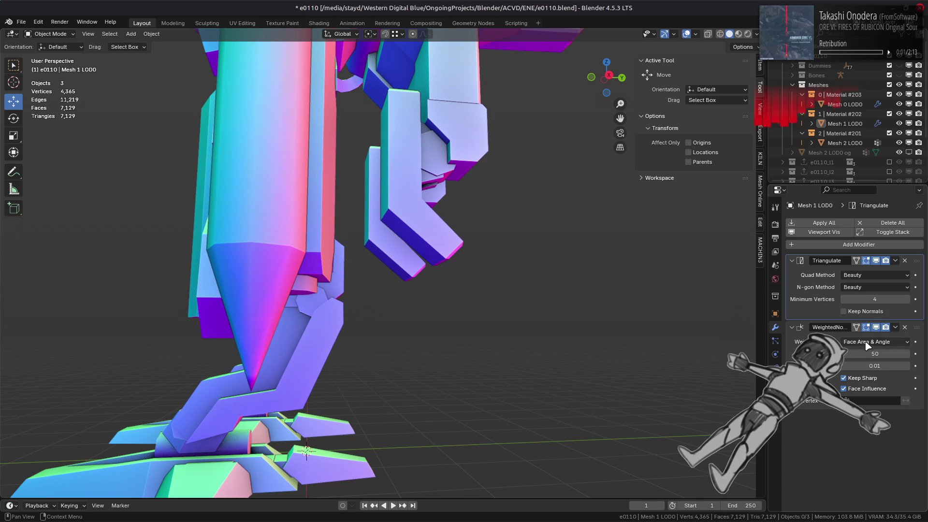
pyautogui.click(865, 342)
pyautogui.click(867, 364)
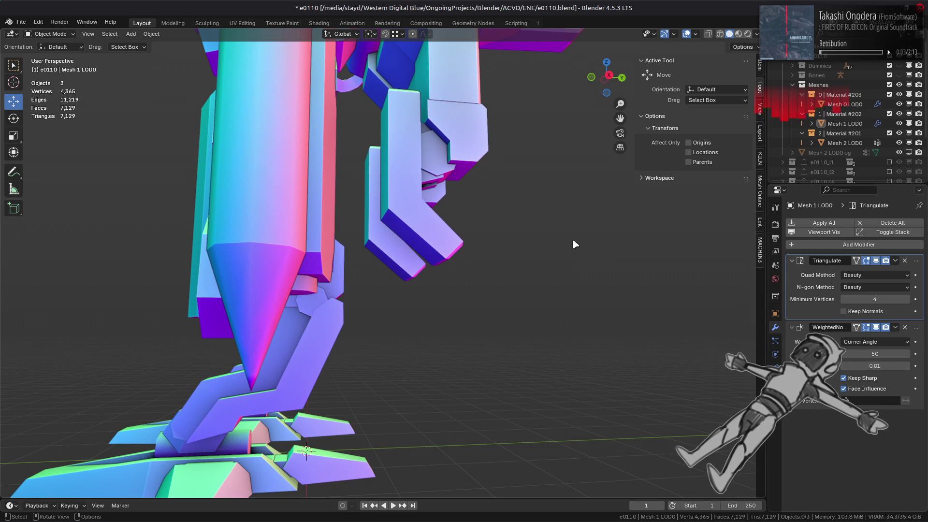
pyautogui.moveTo(425, 164)
pyautogui.mouseDown(button='middle')
pyautogui.moveTo(297, 165)
pyautogui.moveTo(425, 181)
pyautogui.moveTo(220, 200)
pyautogui.moveTo(386, 182)
pyautogui.moveTo(402, 234)
pyautogui.moveTo(432, 236)
pyautogui.moveTo(413, 230)
pyautogui.mouseUp(button='middle')
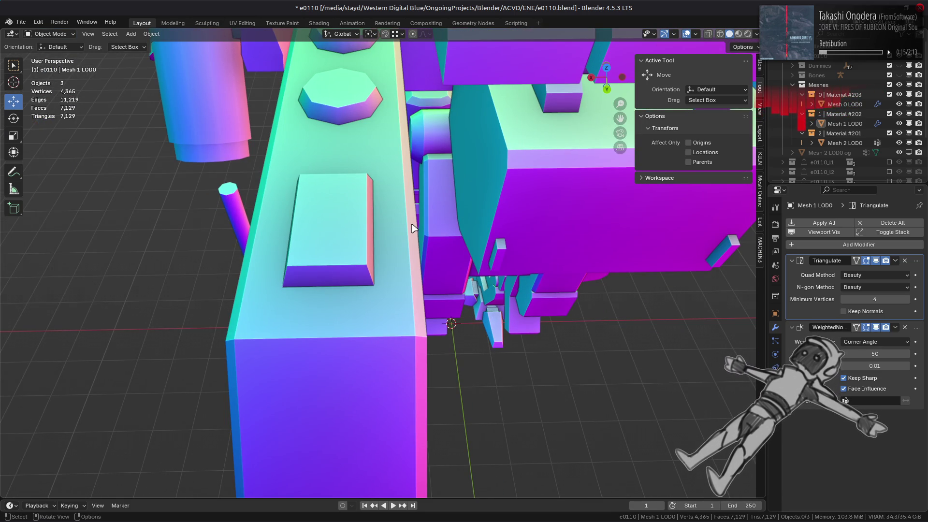
# Step: Close the sidebar, preview textures, then return to solid shading in front orthographic view
pyautogui.press('n')
pyautogui.moveTo(400, 227); pyautogui.dragTo(490, 205, button='middle')
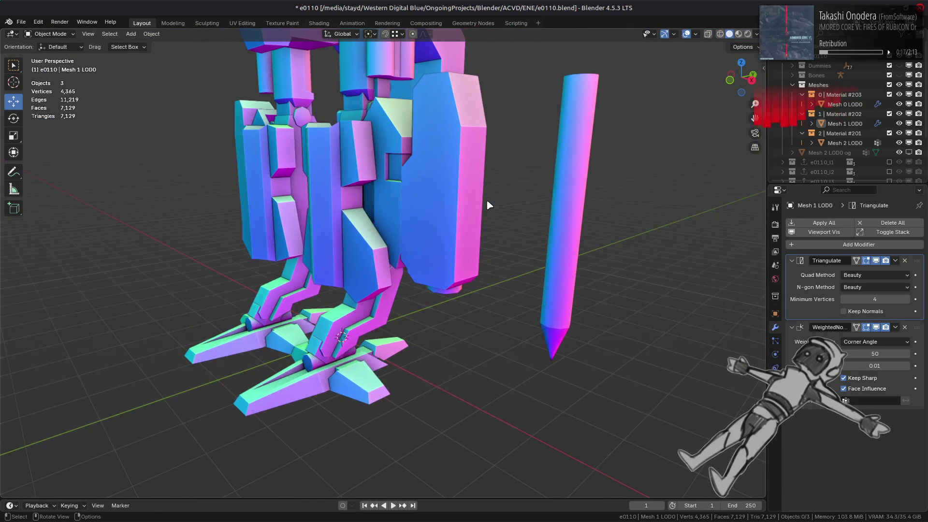
pyautogui.click(739, 34)
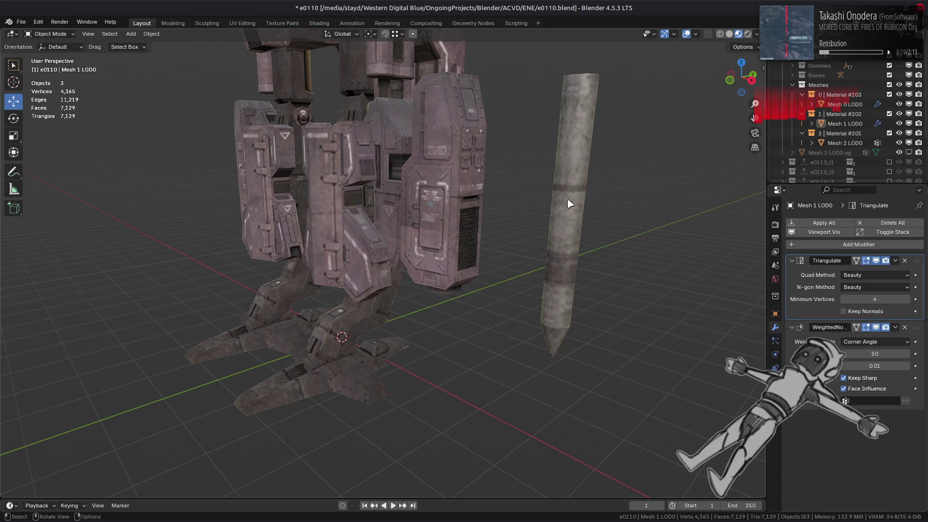
pyautogui.moveTo(564, 204); pyautogui.dragTo(500, 188, button='middle')
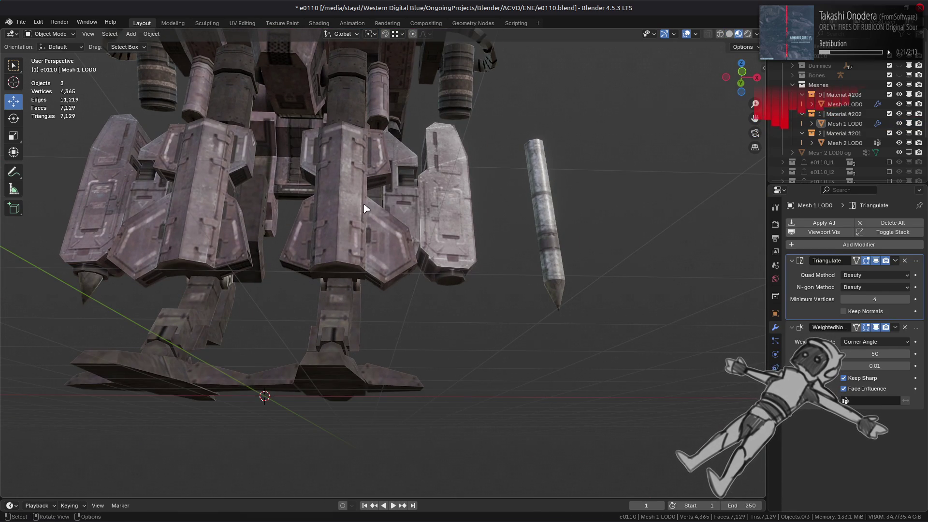
pyautogui.press('z')
pyautogui.click(418, 210)
pyautogui.press('KP_1')
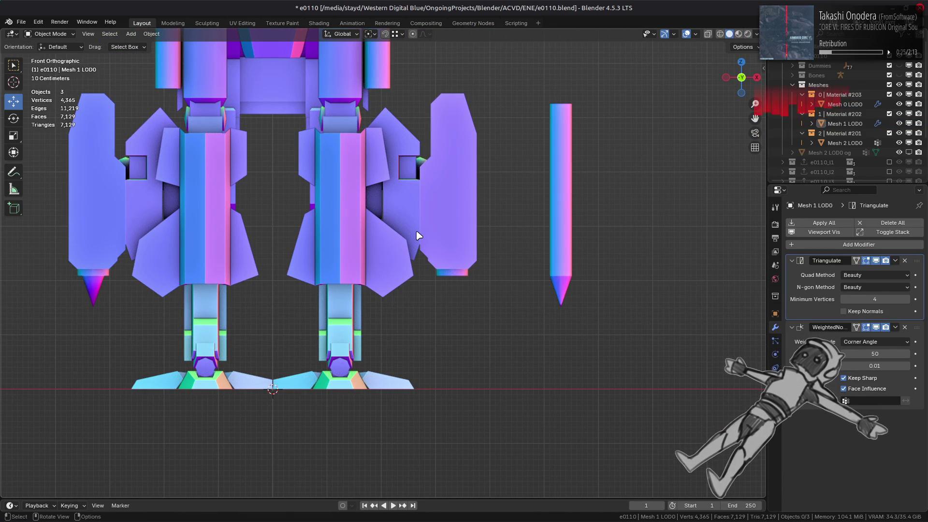
pyautogui.scroll(4, 419, 236)
pyautogui.keyDown('shift'); pyautogui.moveTo(518, 242); pyautogui.dragTo(357, 227, button='middle'); pyautogui.keyUp('shift')
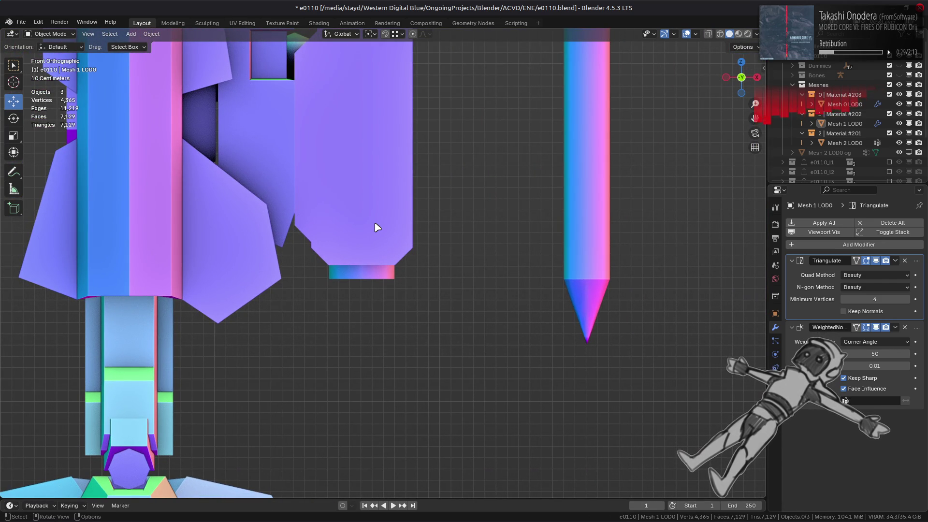
pyautogui.scroll(-5, 377, 227)
# Step: Select the left pod's whole spike in face mode and move it beside the other stake
pyautogui.click(74, 290)
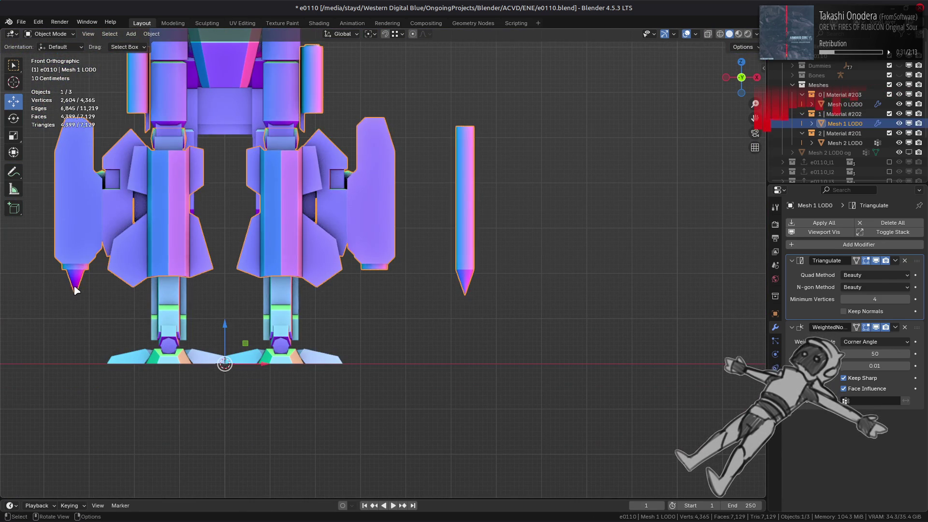
pyautogui.press('Tab')
pyautogui.press('3')
pyautogui.click(74, 288)
pyautogui.hotkey('ctrl', 'l')
pyautogui.moveTo(114, 211); pyautogui.dragTo(468, 211)
pyautogui.press('Tab')
pyautogui.scroll(6, 473, 261)
pyautogui.moveTo(405, 248)
pyautogui.keyDown('shift'); pyautogui.mouseDown(button='middle')
pyautogui.moveTo(290, 241)
pyautogui.moveTo(295, 197)
pyautogui.mouseUp(button='middle'); pyautogui.keyUp('shift')
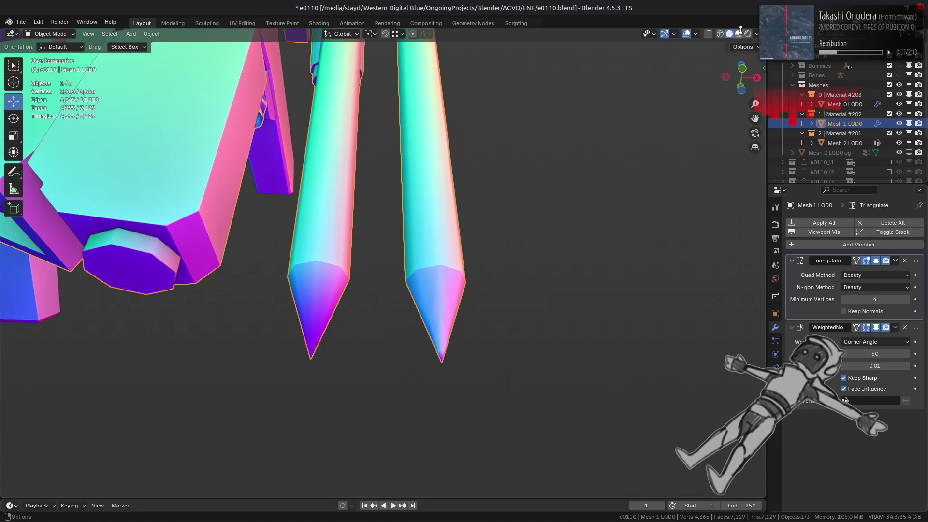
# Step: In Material Preview, select the whole stake in Edit Mode and move it −2 m along X
pyautogui.click(739, 33)
pyautogui.moveTo(425, 145)
pyautogui.mouseDown(button='middle')
pyautogui.moveTo(434, 173)
pyautogui.moveTo(421, 208)
pyautogui.moveTo(387, 204)
pyautogui.moveTo(376, 180)
pyautogui.moveTo(467, 185)
pyautogui.moveTo(414, 241)
pyautogui.mouseUp(button='middle')
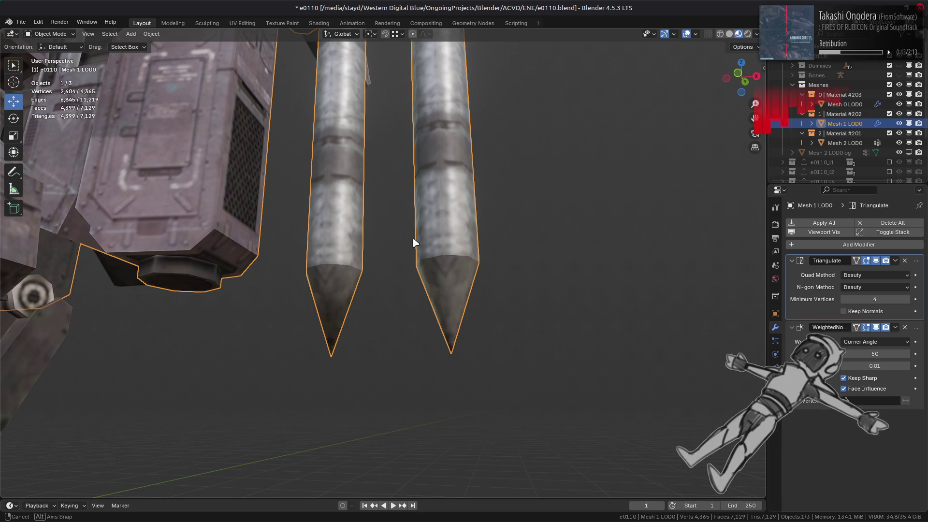
pyautogui.press('Tab')
pyautogui.scroll(-4, 413, 240)
pyautogui.scroll(4, 412, 238)
pyautogui.hotkey('ctrl', 'l')
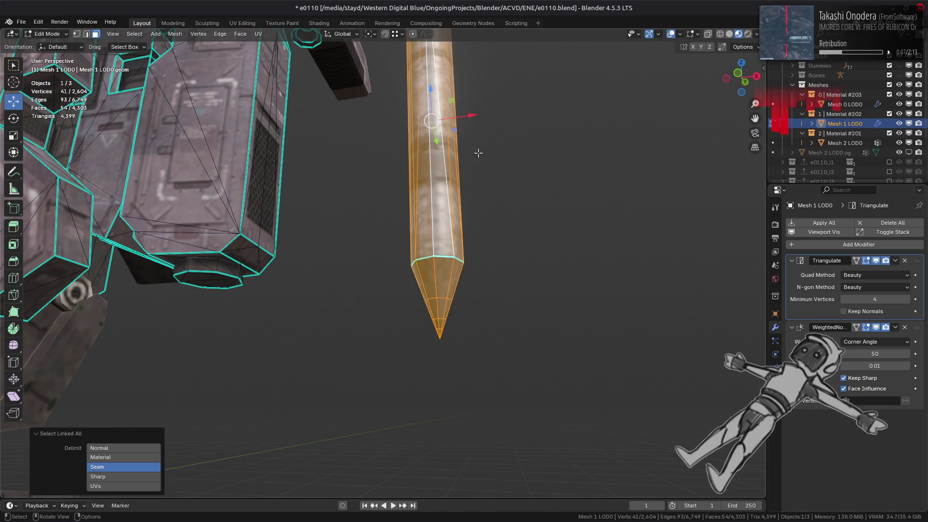
pyautogui.write('gx')
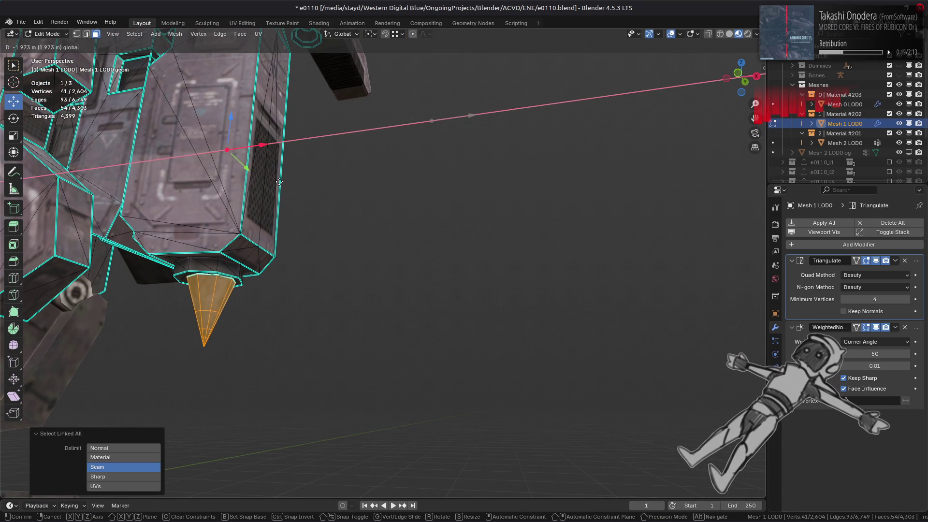
pyautogui.write('2')
pyautogui.press('-')
pyautogui.press('Return')
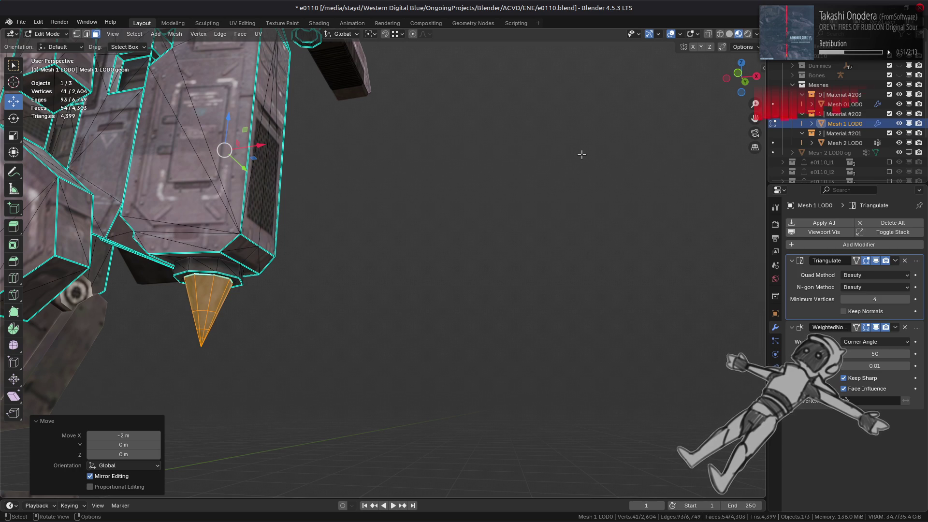
pyautogui.press('n')
pyautogui.press('n')
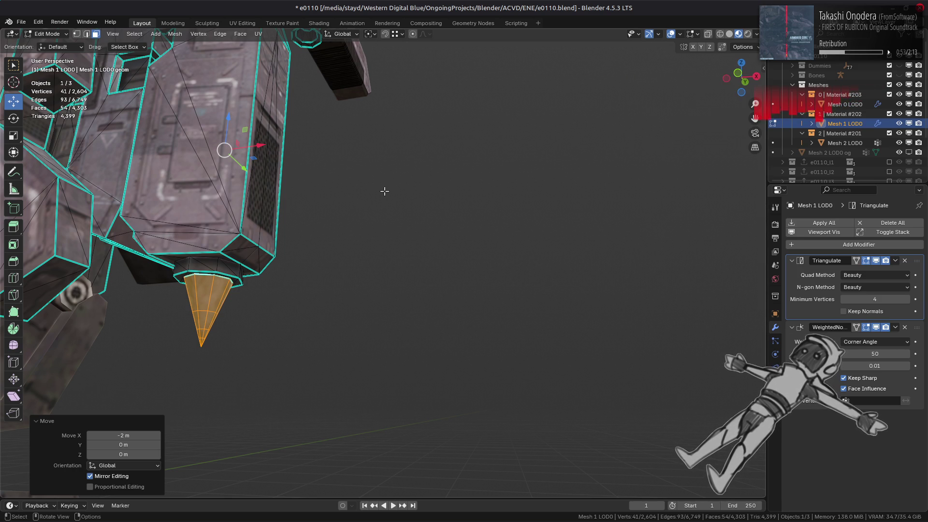
pyautogui.press('Tab')
pyautogui.scroll(-6, 383, 191)
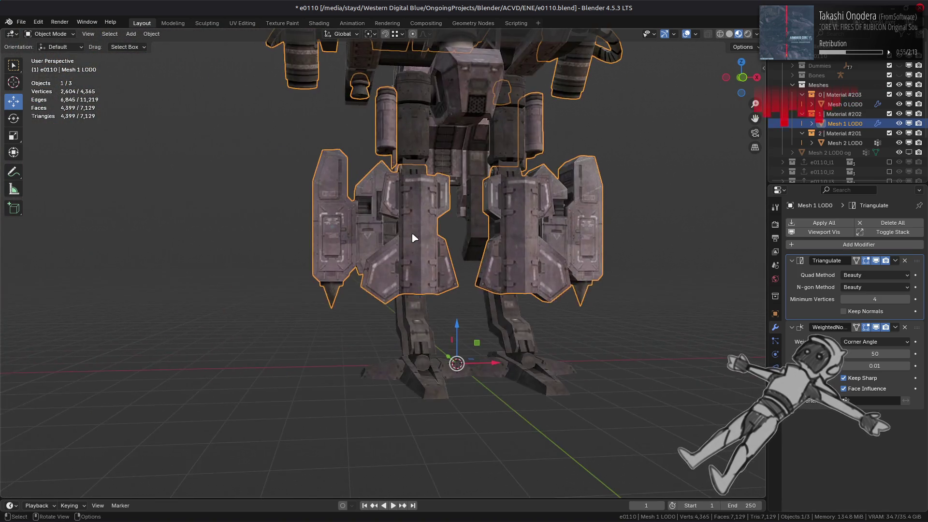
# Step: Clear the selection and select the spiked mech mesh, Mesh 1 LOD0
pyautogui.hotkey('alt', 'a')
pyautogui.scroll(3, 414, 239)
pyautogui.moveTo(429, 249)
pyautogui.mouseDown(button='middle')
pyautogui.moveTo(435, 223)
pyautogui.moveTo(450, 238)
pyautogui.moveTo(274, 311)
pyautogui.moveTo(277, 295)
pyautogui.mouseUp(button='middle')
pyautogui.scroll(2, 277, 295)
pyautogui.click(527, 184)
pyautogui.moveTo(417, 198)
pyautogui.mouseDown(button='middle')
pyautogui.moveTo(344, 243)
pyautogui.moveTo(500, 255)
pyautogui.moveTo(371, 208)
pyautogui.moveTo(400, 234)
pyautogui.moveTo(469, 248)
pyautogui.mouseUp(button='middle')
# Step: Select the stake in Edit Mode, hide all other geometry, and frame it
pyautogui.press('Tab')
pyautogui.moveTo(542, 254); pyautogui.dragTo(480, 241, button='middle')
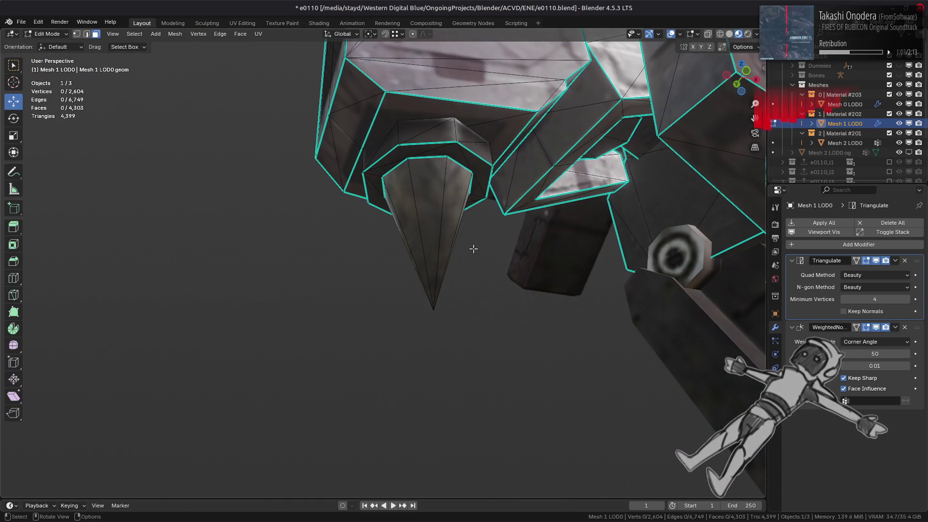
pyautogui.click(422, 248)
pyautogui.hotkey('ctrl', 'l')
pyautogui.hotkey('shift', 'h')
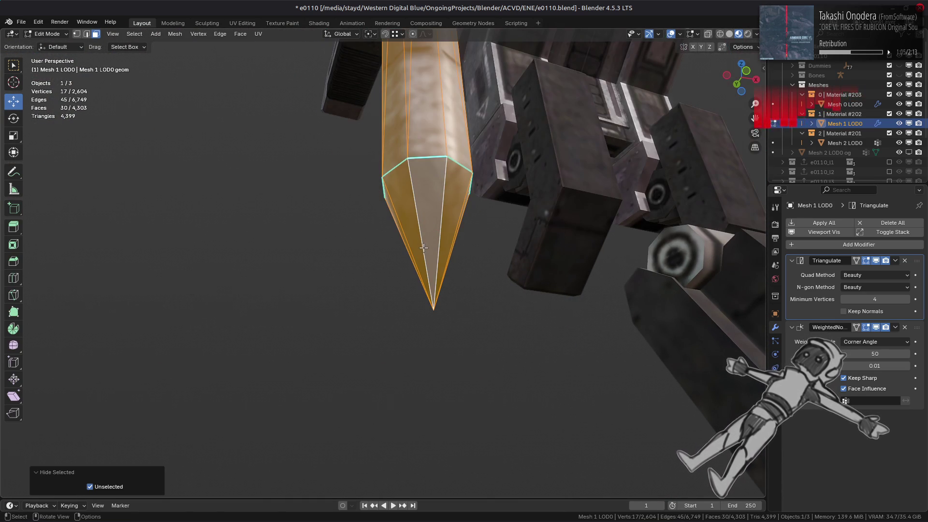
pyautogui.press('KP_Decimal')
pyautogui.moveTo(416, 261)
pyautogui.mouseDown(button='middle')
pyautogui.moveTo(397, 314)
pyautogui.moveTo(408, 255)
pyautogui.mouseUp(button='middle')
pyautogui.hotkey('alt', 'a')
pyautogui.scroll(4, 369, 304)
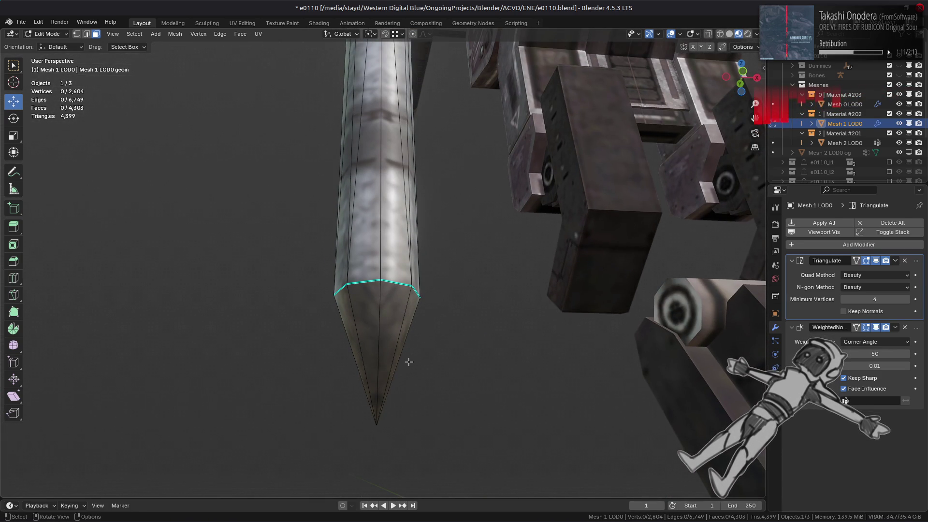
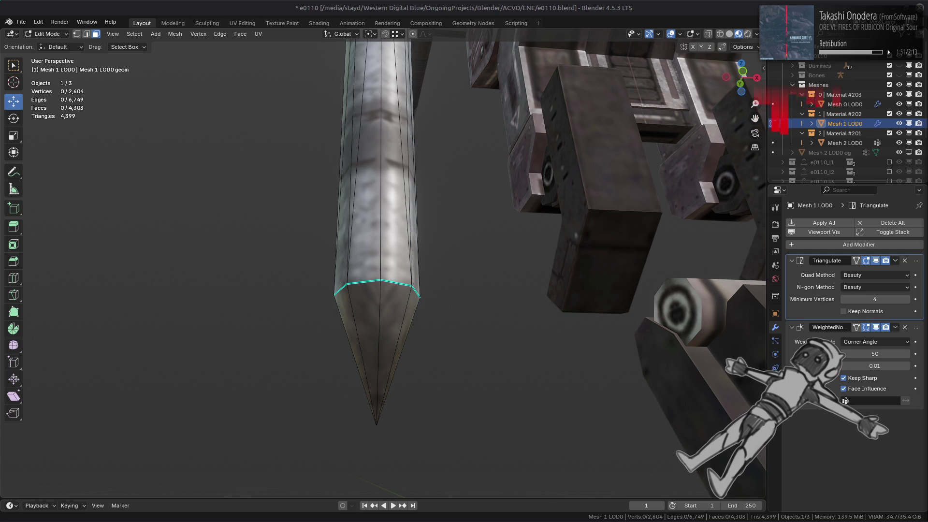
# Step: Select the spike's tip vertex, grow it over the cone and subdivide the cone edges once
pyautogui.moveTo(459, 267); pyautogui.dragTo(429, 307, button='middle')
pyautogui.press('1')
pyautogui.click(399, 350)
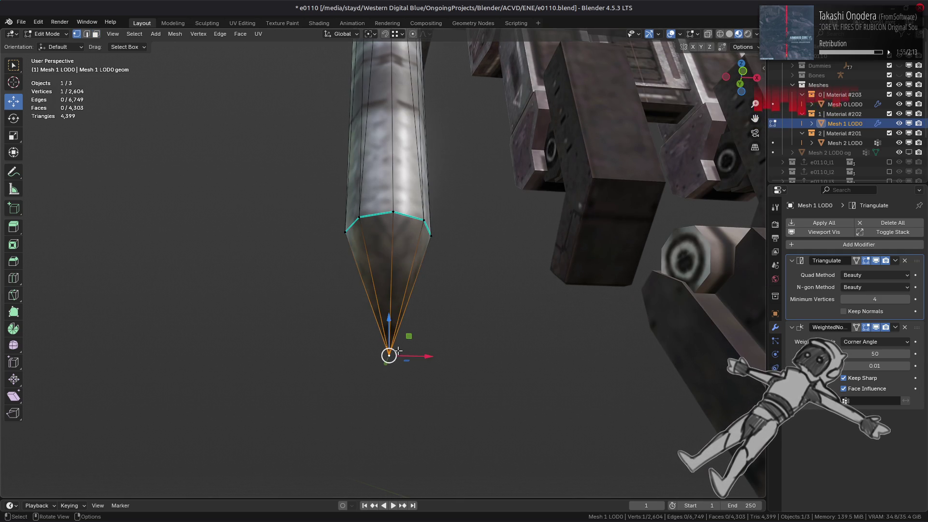
pyautogui.press('ctrl+KP_Add')
pyautogui.press('2')
pyautogui.press('KP_1')
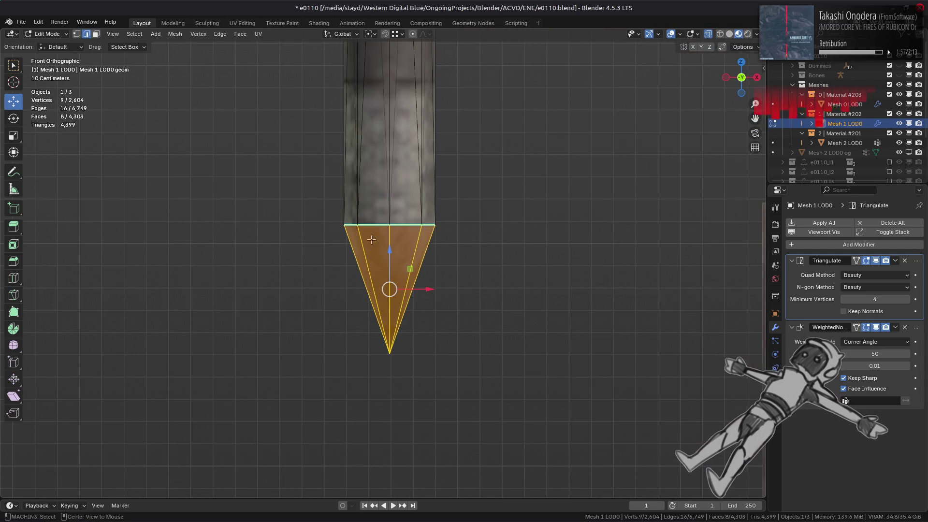
pyautogui.rightClick(486, 271)
pyautogui.click(464, 228)
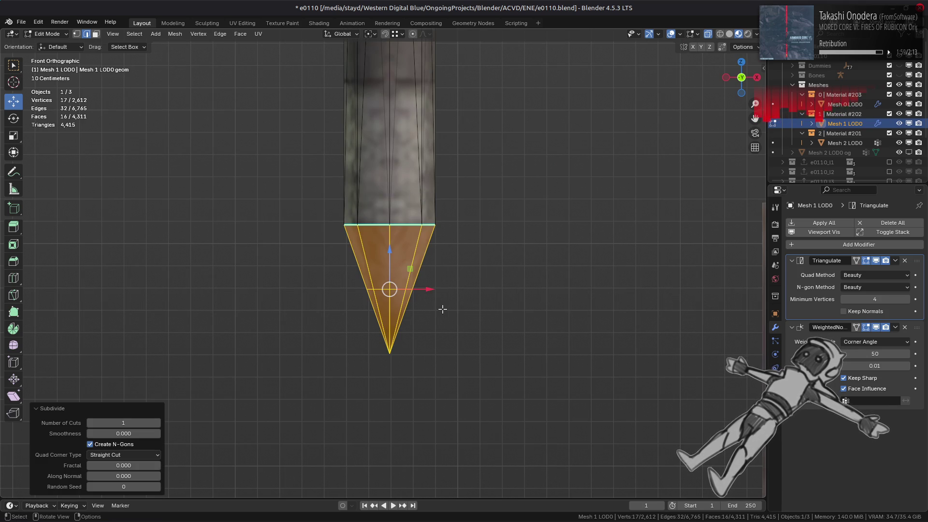
pyautogui.moveTo(443, 307); pyautogui.dragTo(457, 278, button='middle')
pyautogui.hotkey('ctrl', 'z')
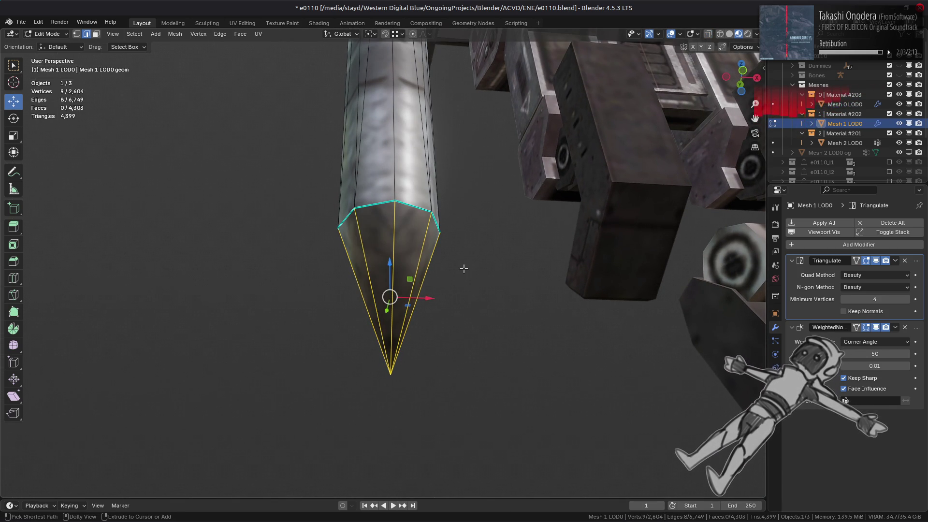
pyautogui.hotkey('ctrl', 'shift', 'z')
# Step: Reselect the tip and its faces, deselect the base ring and subdivide the radial edges
pyautogui.hotkey('alt', 'a')
pyautogui.press('Tab')
pyautogui.press('Tab')
pyautogui.press('1')
pyautogui.click(399, 378)
pyautogui.press('ctrl+KP_Add')
pyautogui.press('2')
pyautogui.moveTo(397, 378)
pyautogui.keyDown('alt'); pyautogui.mouseDown(button='middle')
pyautogui.moveTo(419, 355)
pyautogui.moveTo(407, 344)
pyautogui.mouseUp(button='middle'); pyautogui.keyUp('alt')
pyautogui.keyDown('alt'); pyautogui.keyDown('shift'); pyautogui.click(415, 295); pyautogui.keyUp('shift'); pyautogui.keyUp('alt')
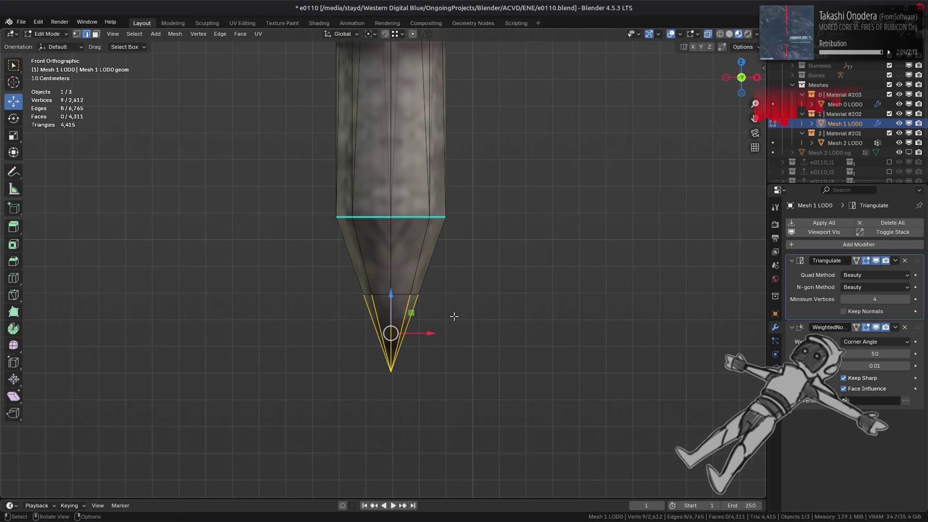
pyautogui.moveTo(452, 315); pyautogui.dragTo(471, 288, button='middle')
pyautogui.rightClick(471, 288)
pyautogui.click(465, 229)
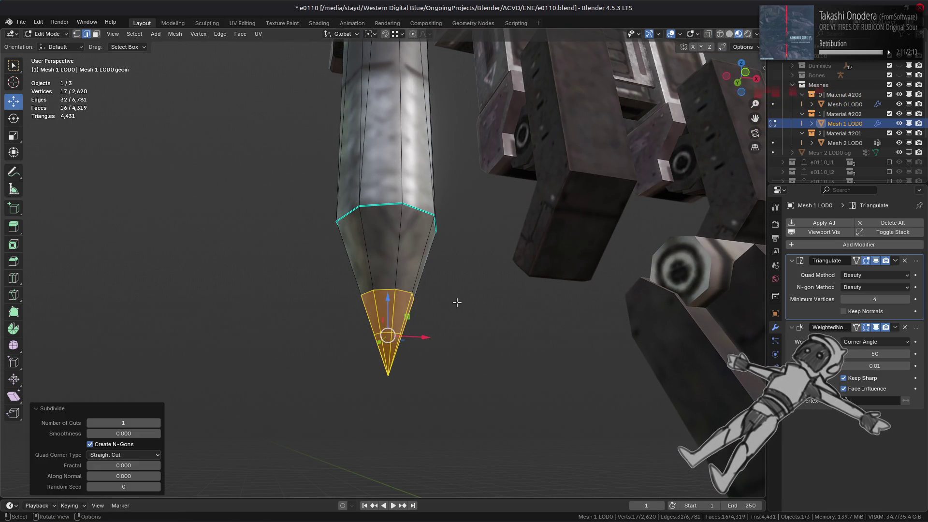
# Step: Select the tip's radial edges again, excluding the ring edges, and subdivide them a third time
pyautogui.hotkey('alt', 'a')
pyautogui.click(393, 371)
pyautogui.press('ctrl+KP_Add')
pyautogui.press('2')
pyautogui.moveTo(394, 370)
pyautogui.keyDown('alt'); pyautogui.mouseDown(button='middle')
pyautogui.moveTo(435, 342)
pyautogui.moveTo(421, 361)
pyautogui.mouseUp(button='middle'); pyautogui.keyUp('alt')
pyautogui.keyDown('ctrl'); pyautogui.moveTo(298, 277); pyautogui.dragTo(441, 345); pyautogui.keyUp('ctrl')
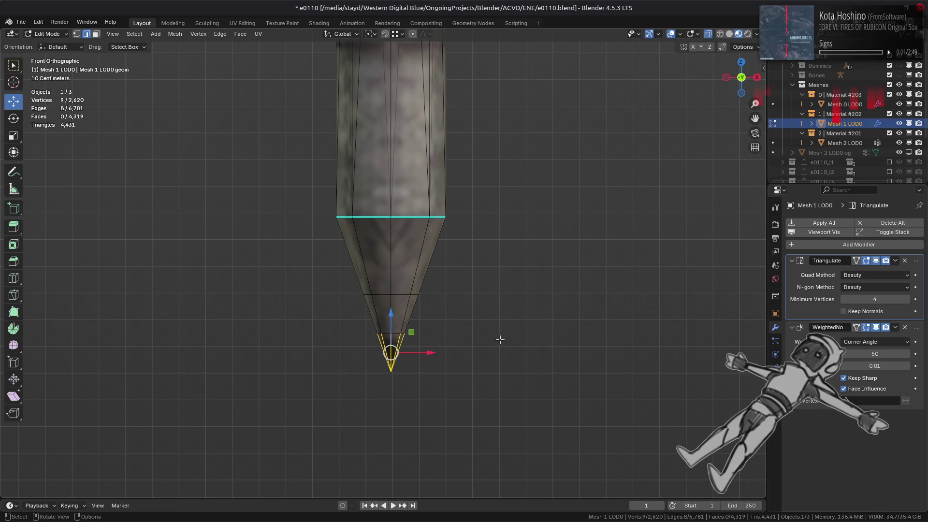
pyautogui.moveTo(478, 323); pyautogui.dragTo(464, 296, button='middle')
pyautogui.rightClick(425, 247)
pyautogui.click(411, 230)
# Step: Reveal the hidden mesh parts, return to Object Mode, check the legs and deselect everything
pyautogui.click(486, 248)
pyautogui.press('Tab')
pyautogui.press('Tab')
pyautogui.moveTo(487, 251); pyautogui.dragTo(488, 249, button='middle')
pyautogui.scroll(6, 464, 261)
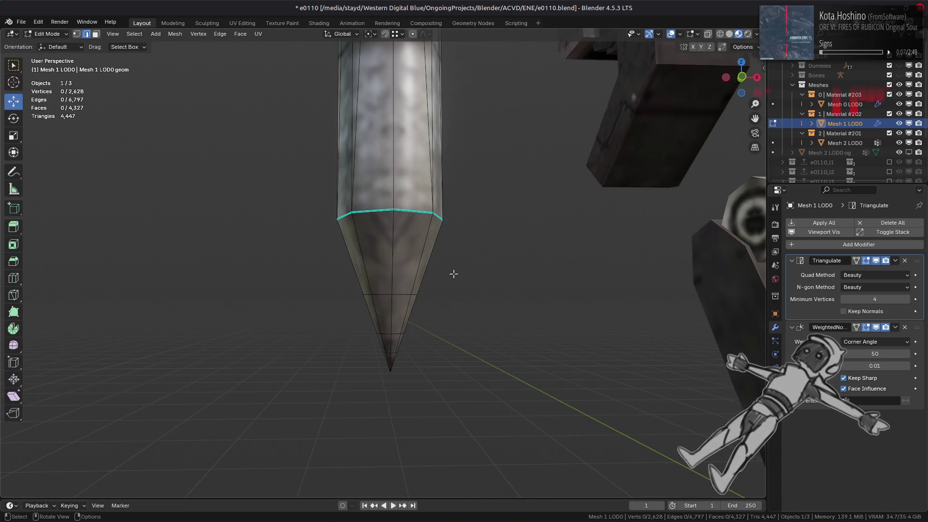
pyautogui.hotkey('alt', 'h')
pyautogui.press('Tab')
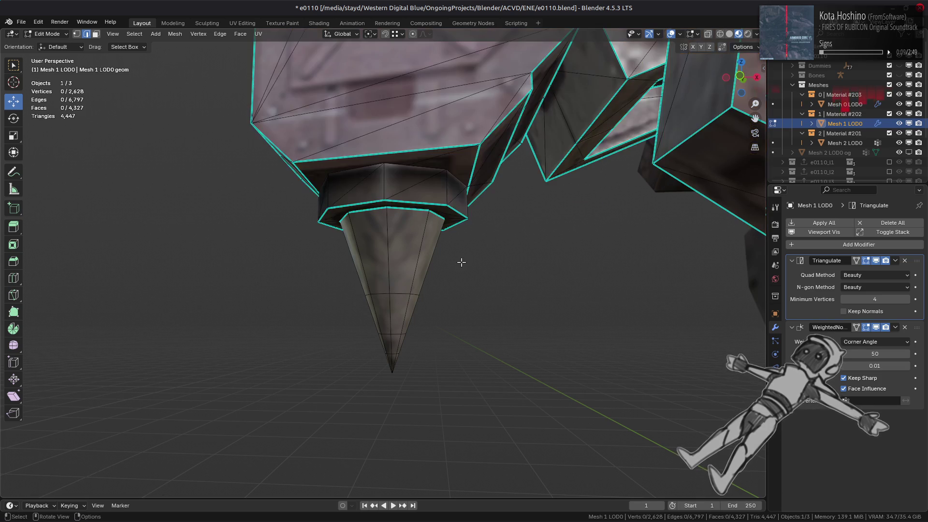
pyautogui.scroll(-3, 463, 263)
pyautogui.moveTo(463, 265)
pyautogui.mouseDown(button='middle')
pyautogui.moveTo(450, 301)
pyautogui.moveTo(376, 292)
pyautogui.moveTo(361, 278)
pyautogui.mouseUp(button='middle')
pyautogui.press('Tab')
pyautogui.scroll(5, 375, 292)
pyautogui.press('Tab')
pyautogui.hotkey('alt', 'a')
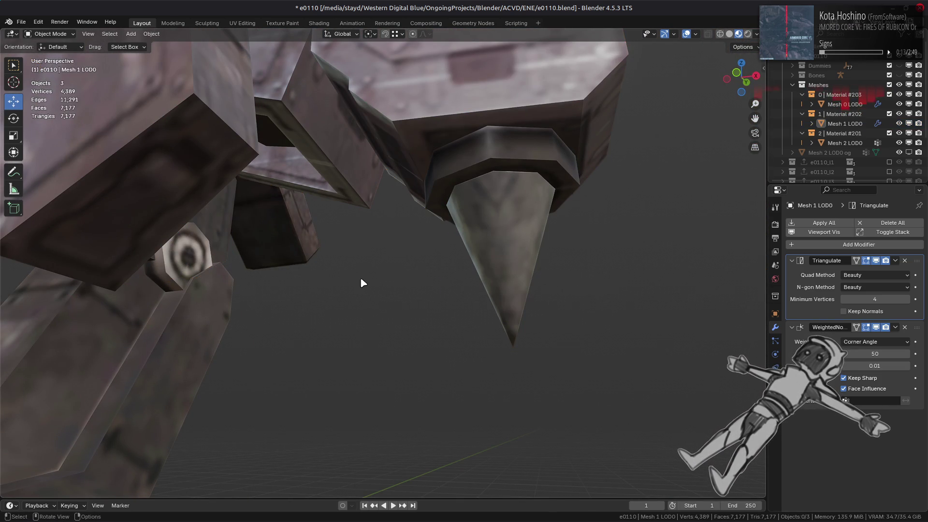
pyautogui.scroll(-5, 383, 306)
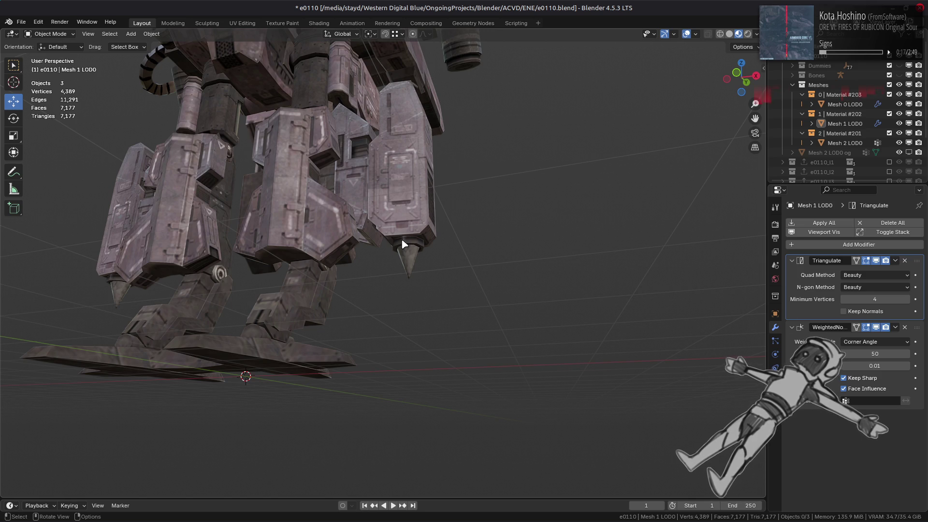
pyautogui.scroll(4, 402, 239)
pyautogui.keyDown('shift'); pyautogui.moveTo(401, 239); pyautogui.dragTo(542, 301, button='middle'); pyautogui.keyUp('shift')
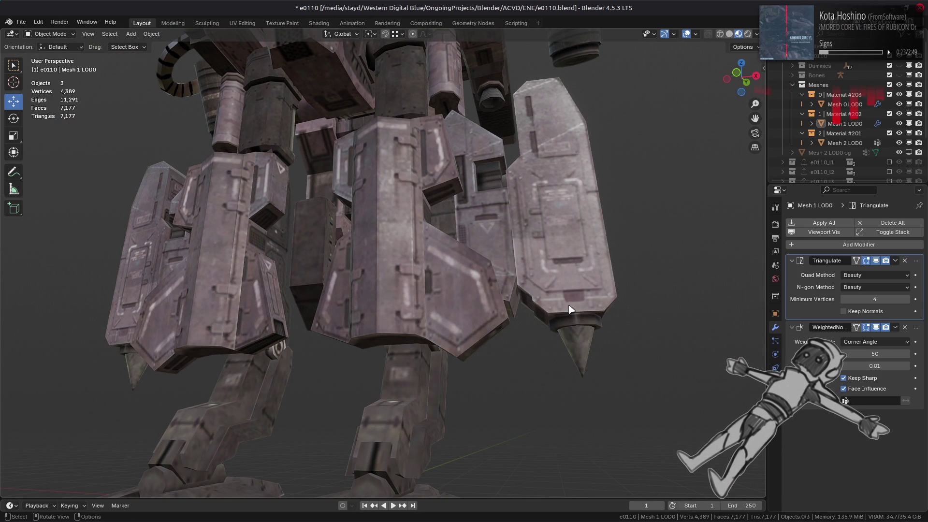
pyautogui.click(578, 335)
pyautogui.press('KP_Decimal')
pyautogui.press('z')
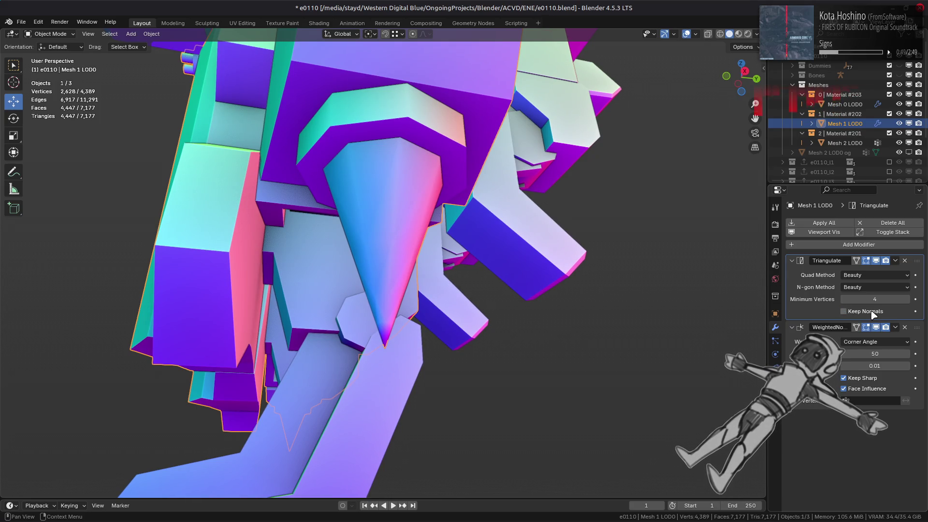
# Step: Try Fixed as the Triangulate modifier's Quad Method, then return to Beauty
pyautogui.click(870, 276)
pyautogui.click(856, 297)
pyautogui.click(864, 277)
pyautogui.click(859, 307)
pyautogui.click(864, 276)
pyautogui.click(855, 286)
# Step: Compare Shortest Diagonal, Longest Diagonal and Fixed quad methods on the spike, then restore Beauty
pyautogui.click(863, 275)
pyautogui.click(871, 319)
pyautogui.click(865, 275)
pyautogui.click(863, 330)
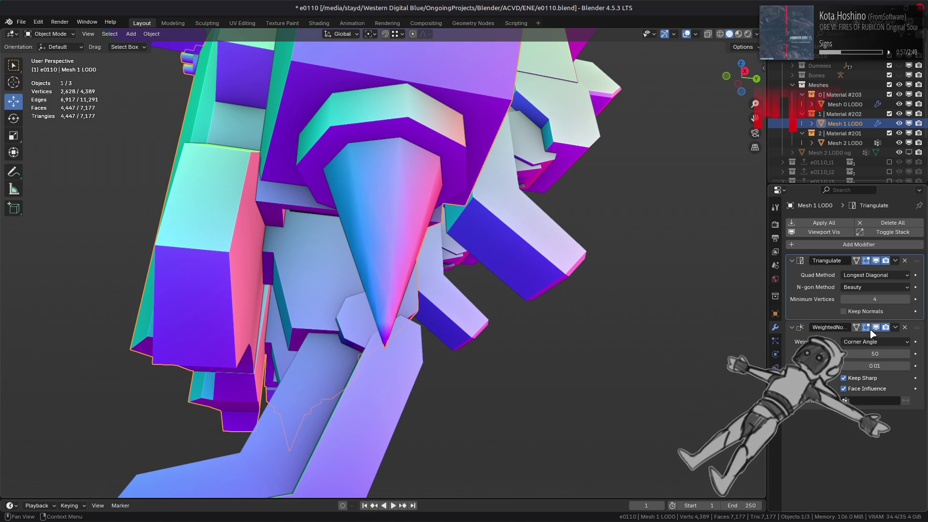
pyautogui.click(868, 276)
pyautogui.click(865, 297)
pyautogui.moveTo(653, 276); pyautogui.dragTo(686, 271, button='middle')
pyautogui.click(870, 276)
pyautogui.click(865, 285)
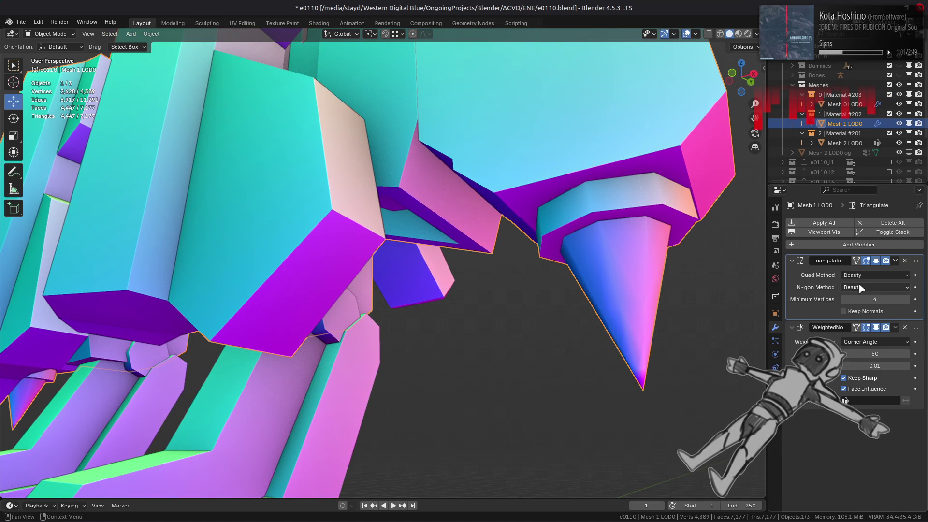
# Step: With the mesh deselected, compare Fixed against Beauty up close and keep Beauty
pyautogui.click(513, 225)
pyautogui.click(876, 275)
pyautogui.click(866, 297)
pyautogui.moveTo(695, 266); pyautogui.dragTo(735, 270, button='middle')
pyautogui.click(870, 275)
pyautogui.click(861, 289)
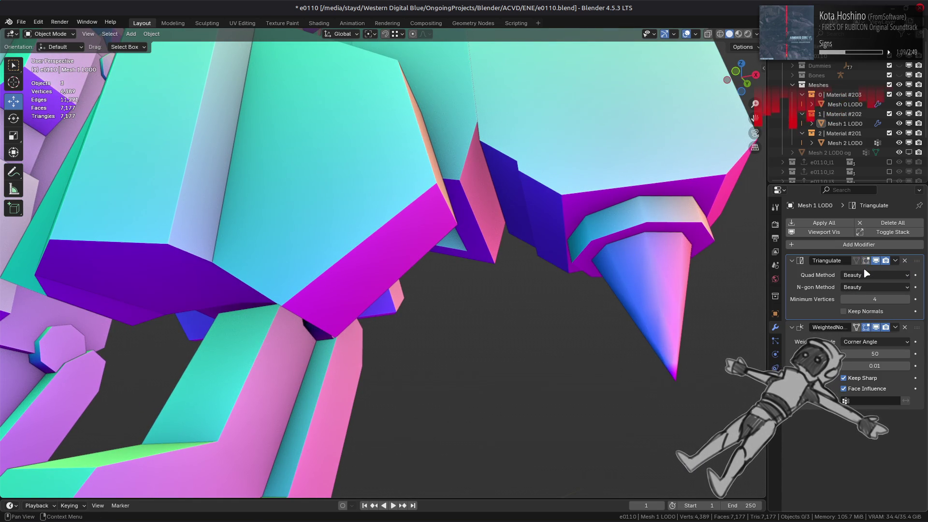
pyautogui.click(866, 275)
pyautogui.click(851, 297)
pyautogui.click(865, 275)
pyautogui.click(851, 286)
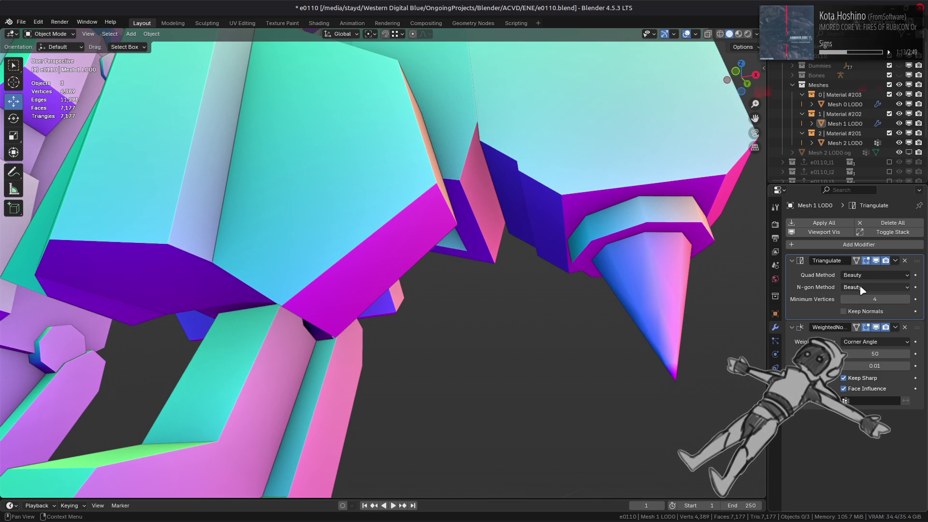
# Step: View both legs from the front and switch the viewport back to textured shading
pyautogui.scroll(-5, 326, 178)
pyautogui.moveTo(325, 178)
pyautogui.mouseDown(button='middle')
pyautogui.moveTo(389, 215)
pyautogui.moveTo(505, 237)
pyautogui.moveTo(429, 222)
pyautogui.mouseUp(button='middle')
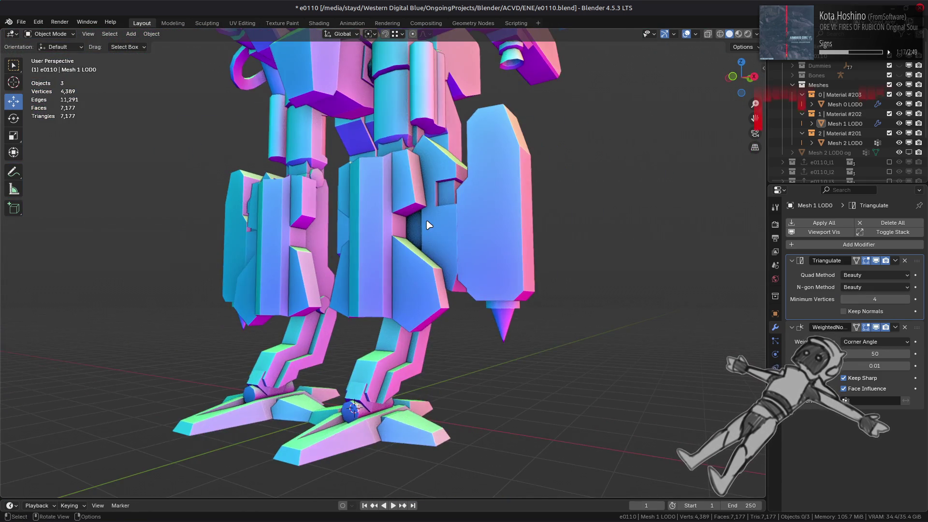
pyautogui.scroll(3, 478, 202)
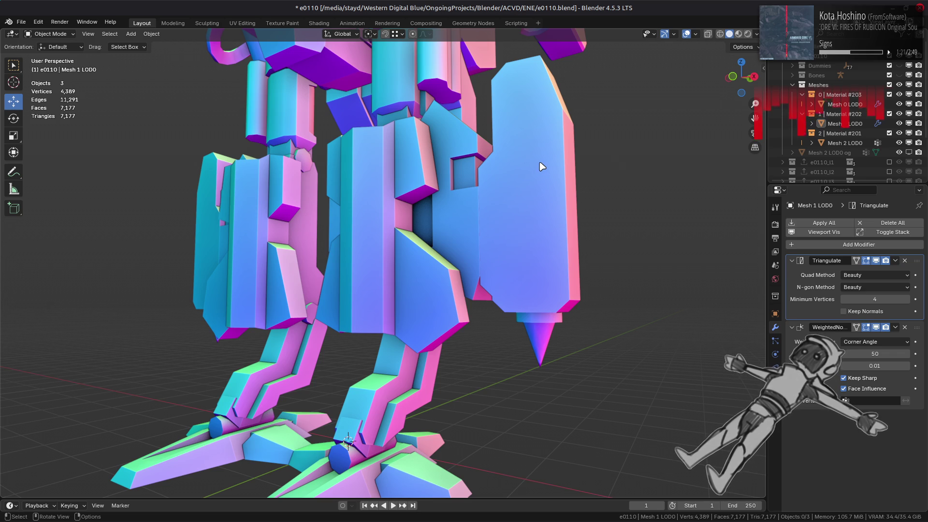
pyautogui.click(738, 34)
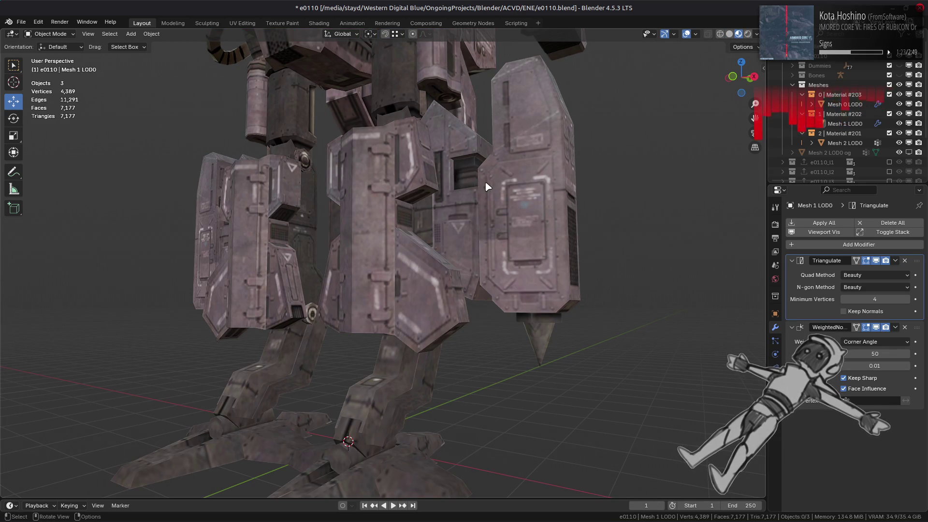
# Step: Orbit around the textured mech to inspect the upper body, gun and front quarter
pyautogui.moveTo(489, 186)
pyautogui.mouseDown(button='middle')
pyautogui.moveTo(430, 114)
pyautogui.moveTo(406, 287)
pyautogui.moveTo(373, 297)
pyautogui.moveTo(364, 289)
pyautogui.mouseUp(button='middle')
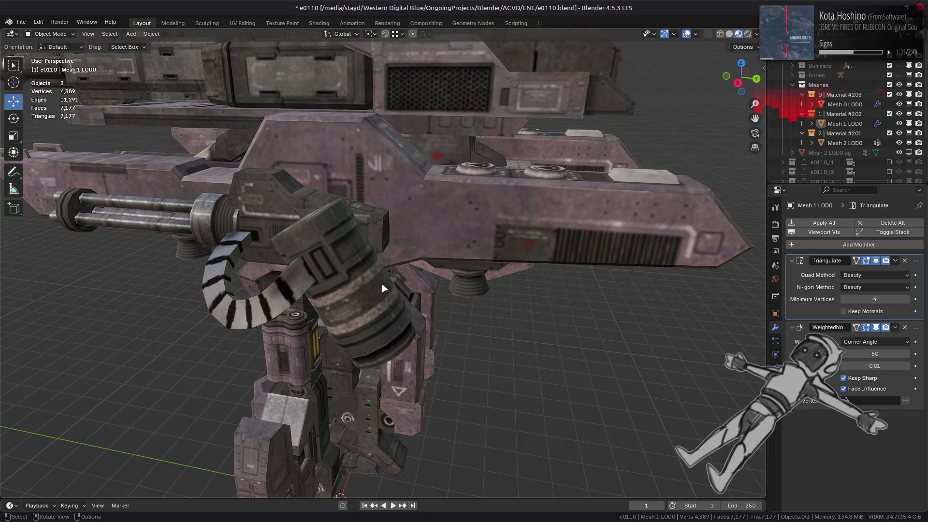
pyautogui.scroll(-1, 381, 288)
pyautogui.moveTo(382, 288)
pyautogui.mouseDown(button='middle')
pyautogui.moveTo(395, 266)
pyautogui.moveTo(432, 316)
pyautogui.moveTo(378, 190)
pyautogui.moveTo(421, 385)
pyautogui.moveTo(415, 227)
pyautogui.moveTo(399, 268)
pyautogui.mouseUp(button='middle')
pyautogui.scroll(5, 399, 268)
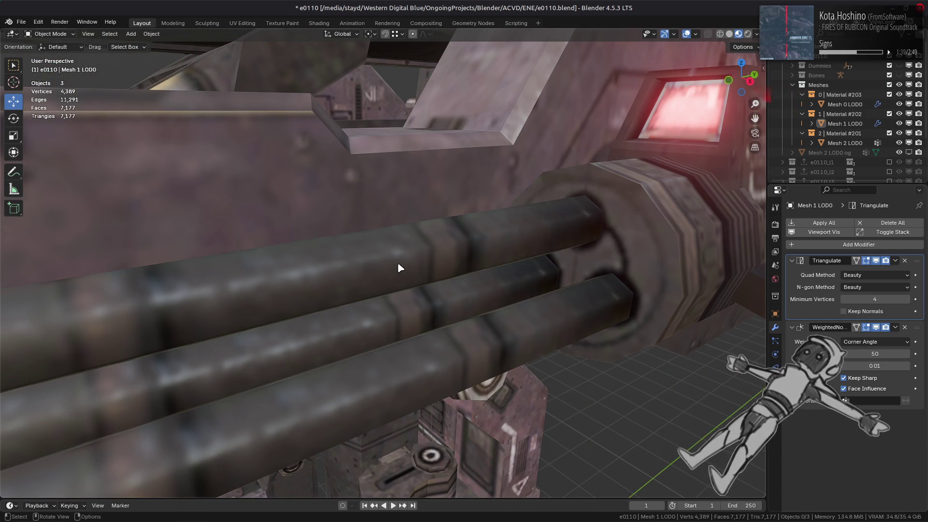
pyautogui.scroll(-5, 400, 268)
pyautogui.moveTo(400, 269)
pyautogui.mouseDown(button='middle')
pyautogui.moveTo(376, 301)
pyautogui.moveTo(387, 201)
pyautogui.moveTo(420, 232)
pyautogui.moveTo(297, 276)
pyautogui.mouseUp(button='middle')
pyautogui.scroll(3, 297, 276)
# Step: Make Mesh 0 LOD0 active and briefly check the gun's underside in Edit Mode
pyautogui.click(272, 256)
pyautogui.press('Tab')
pyautogui.moveTo(343, 252)
pyautogui.mouseDown(button='middle')
pyautogui.moveTo(337, 277)
pyautogui.moveTo(418, 278)
pyautogui.mouseUp(button='middle')
pyautogui.press('Tab')
pyautogui.scroll(2, 337, 277)
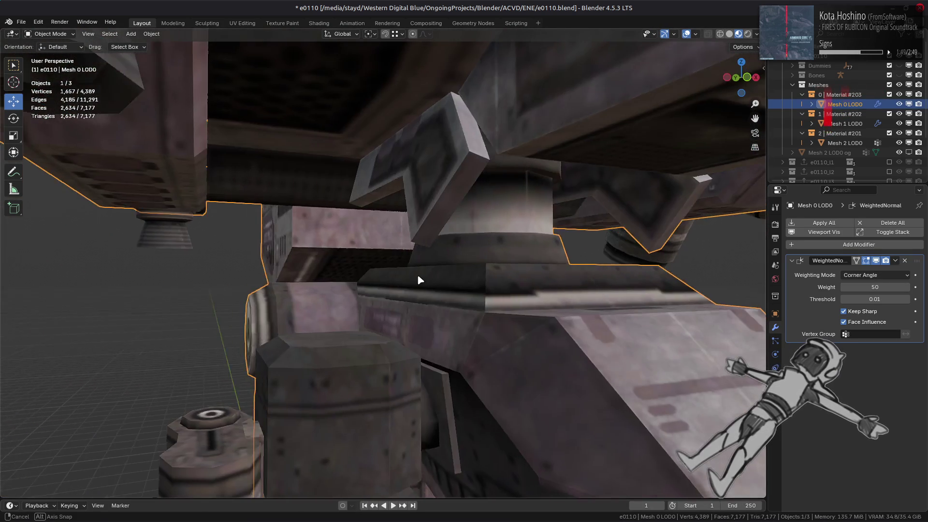
# Step: Isolate the two pillars of Mesh 0 LOD0 by selecting them linked and hiding everything else
pyautogui.press('Tab')
pyautogui.scroll(-2, 419, 275)
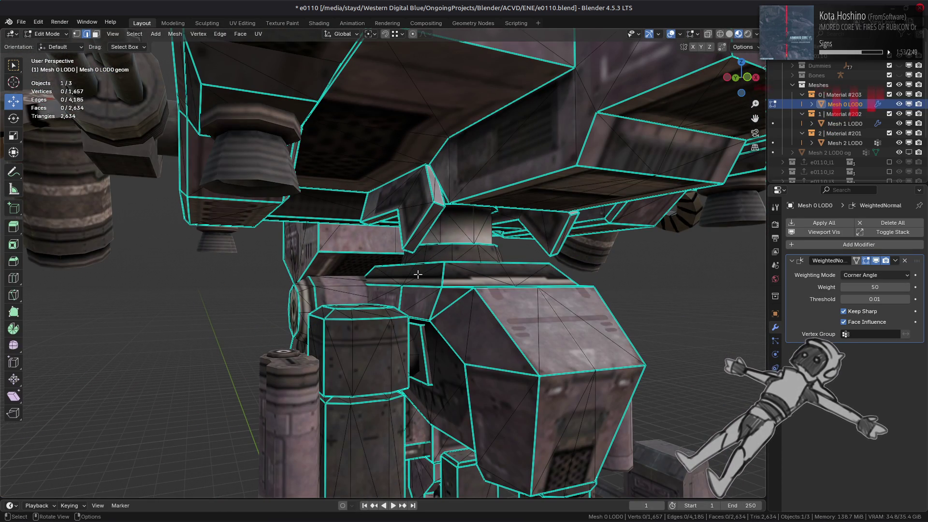
pyautogui.press('Tab')
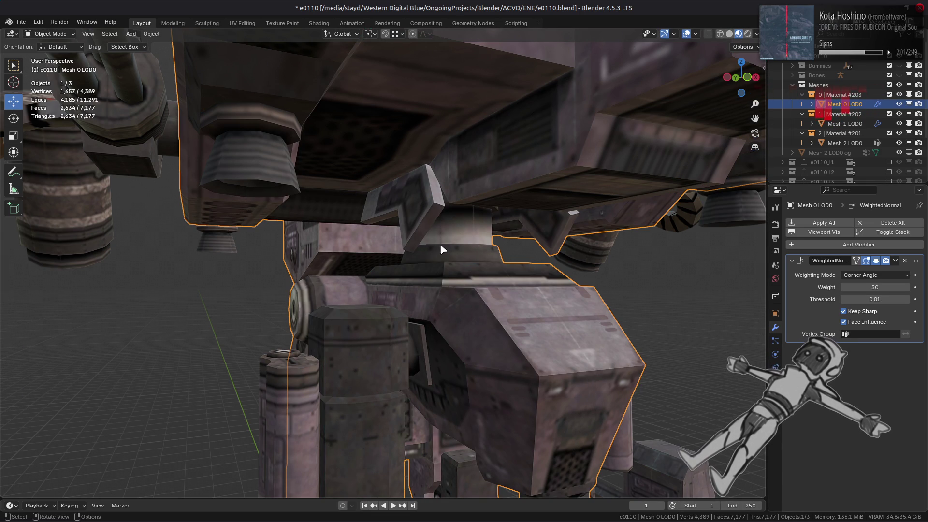
pyautogui.press('Tab')
pyautogui.moveTo(440, 244)
pyautogui.mouseDown(button='middle')
pyautogui.moveTo(433, 252)
pyautogui.moveTo(481, 263)
pyautogui.moveTo(493, 238)
pyautogui.moveTo(411, 250)
pyautogui.moveTo(349, 369)
pyautogui.mouseUp(button='middle')
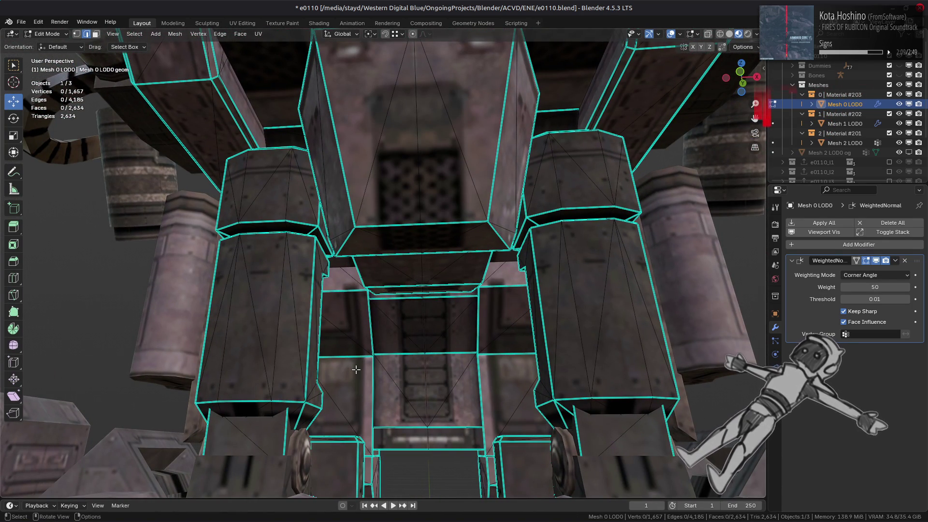
pyautogui.press('3')
pyautogui.click(284, 361)
pyautogui.keyDown('shift'); pyautogui.click(613, 368); pyautogui.keyUp('shift')
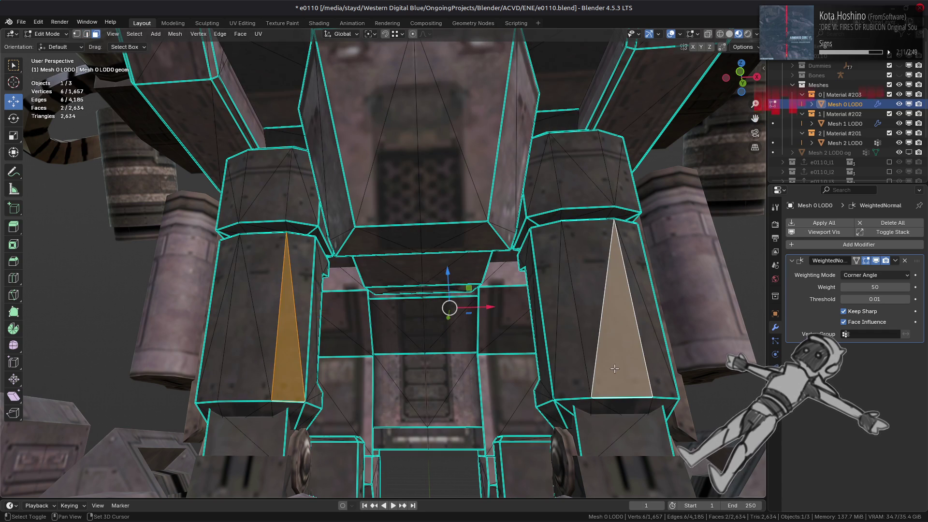
pyautogui.hotkey('ctrl', 'l')
pyautogui.hotkey('shift', 'h')
pyautogui.moveTo(613, 368); pyautogui.dragTo(597, 354, button='middle')
pyautogui.scroll(2, 595, 354)
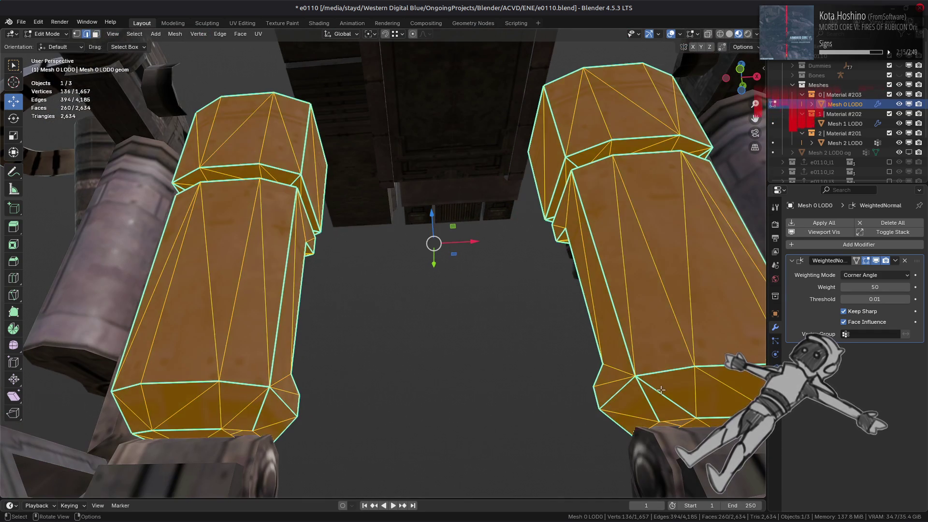
# Step: Mark the selected pillar edges as sharp
pyautogui.hotkey('alt', 'a')
pyautogui.press('2')
pyautogui.moveTo(351, 360); pyautogui.dragTo(364, 364, button='middle')
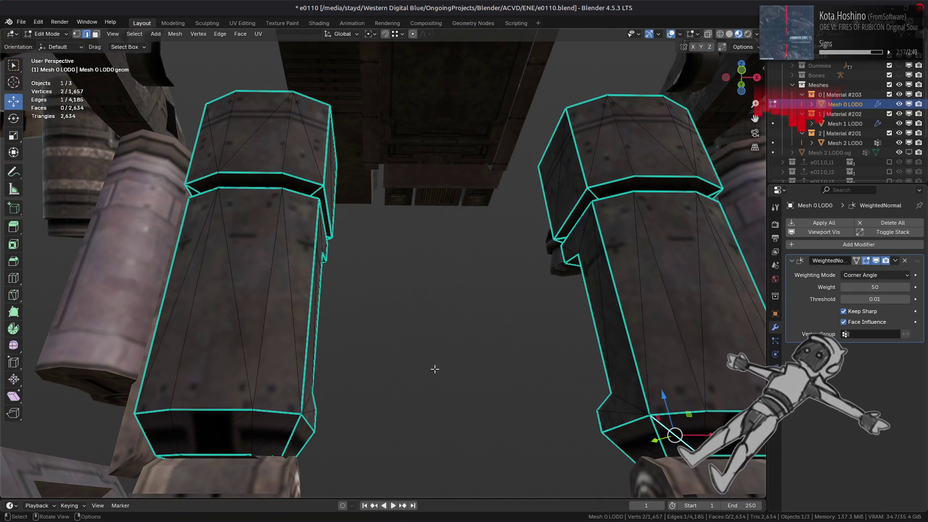
pyautogui.rightClick(427, 418)
pyautogui.click(426, 416)
pyautogui.moveTo(426, 416)
pyautogui.mouseDown(button='middle')
pyautogui.moveTo(442, 311)
pyautogui.moveTo(379, 331)
pyautogui.moveTo(489, 305)
pyautogui.moveTo(447, 306)
pyautogui.moveTo(247, 358)
pyautogui.mouseUp(button='middle')
pyautogui.click(247, 358)
# Step: Check the pillar base's linked geometry and mark a vertical pillar edge as sharp
pyautogui.click(220, 368)
pyautogui.scroll(2, 220, 368)
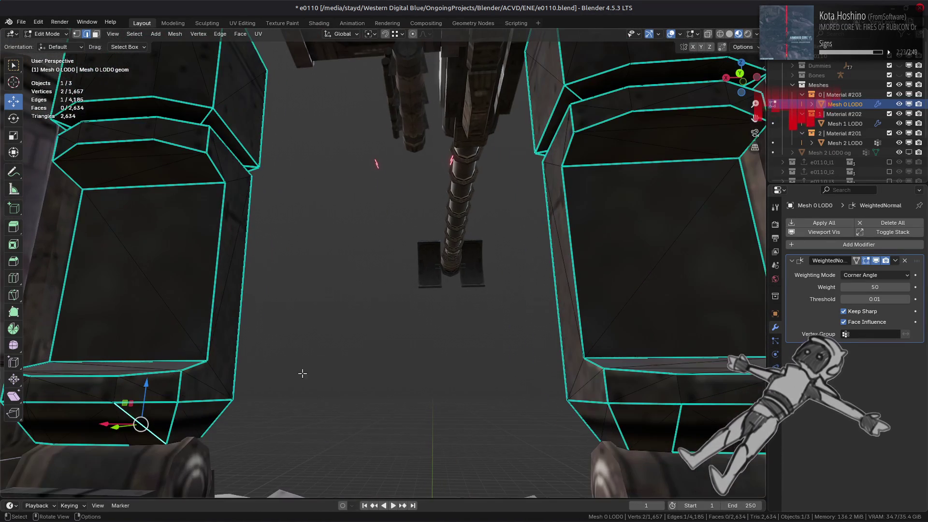
pyautogui.rightClick(384, 388)
pyautogui.press('Escape')
pyautogui.hotkey('ctrl', 'l')
pyautogui.moveTo(375, 386)
pyautogui.mouseDown(button='middle')
pyautogui.moveTo(392, 300)
pyautogui.moveTo(406, 290)
pyautogui.moveTo(382, 301)
pyautogui.mouseUp(button='middle')
pyautogui.scroll(5, 393, 287)
pyautogui.hotkey('alt', 'a')
pyautogui.click(381, 300)
pyautogui.rightClick(376, 290)
pyautogui.click(310, 304)
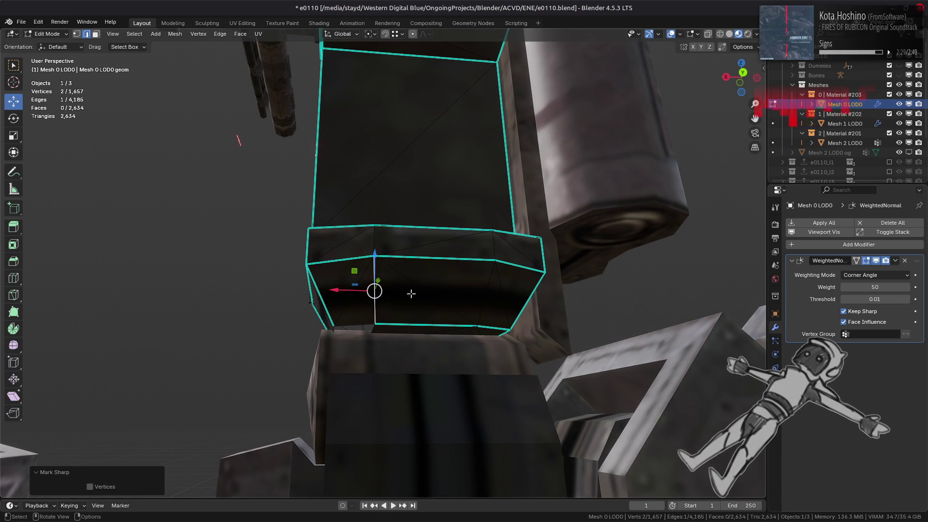
# Step: Undo the last change, clear the selection and inspect the whole pillar from above
pyautogui.scroll(-5, 385, 307)
pyautogui.hotkey('ctrl', 'z')
pyautogui.hotkey('ctrl', 'z')
pyautogui.hotkey('ctrl', 'z')
pyautogui.moveTo(394, 308)
pyautogui.mouseDown(button='middle')
pyautogui.moveTo(392, 261)
pyautogui.moveTo(394, 290)
pyautogui.moveTo(414, 243)
pyautogui.moveTo(393, 285)
pyautogui.moveTo(402, 227)
pyautogui.moveTo(385, 216)
pyautogui.moveTo(358, 254)
pyautogui.moveTo(369, 274)
pyautogui.mouseUp(button='middle')
pyautogui.scroll(3, 392, 290)
pyautogui.scroll(2, 404, 259)
pyautogui.hotkey('alt', 'a')
pyautogui.scroll(3, 390, 273)
pyautogui.scroll(-5, 369, 274)
pyautogui.moveTo(290, 270)
pyautogui.mouseDown(button='middle')
pyautogui.moveTo(192, 266)
pyautogui.moveTo(435, 311)
pyautogui.moveTo(396, 198)
pyautogui.moveTo(401, 222)
pyautogui.moveTo(400, 190)
pyautogui.moveTo(390, 243)
pyautogui.moveTo(370, 188)
pyautogui.moveTo(315, 209)
pyautogui.moveTo(288, 306)
pyautogui.moveTo(412, 248)
pyautogui.moveTo(352, 217)
pyautogui.moveTo(425, 228)
pyautogui.moveTo(365, 283)
pyautogui.moveTo(436, 218)
pyautogui.moveTo(439, 199)
pyautogui.moveTo(456, 213)
pyautogui.moveTo(443, 179)
pyautogui.mouseUp(button='middle')
# Step: Hide Mesh 1 LOD0 in the outliner and return to editing Mesh 0 LOD0
pyautogui.click(899, 124)
pyautogui.press('Tab')
pyautogui.scroll(4, 450, 180)
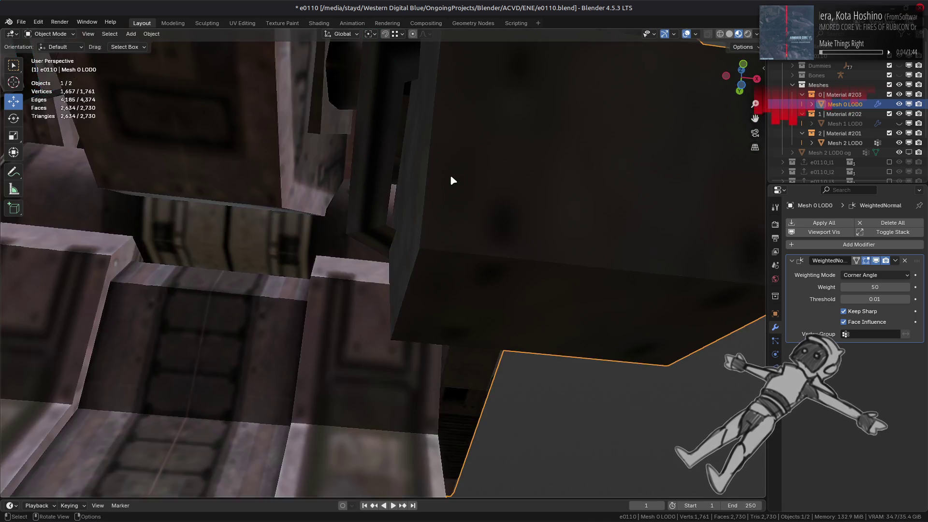
pyautogui.scroll(-2, 440, 184)
pyautogui.press('Tab')
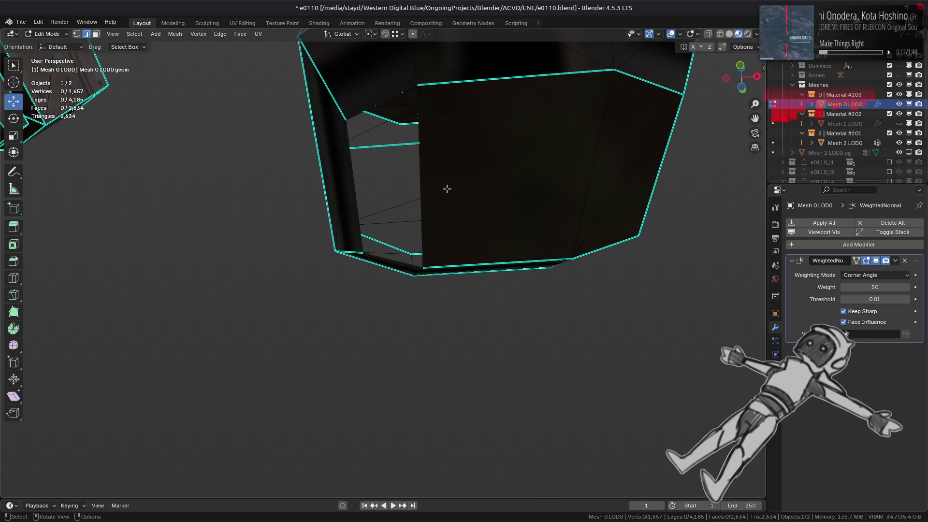
# Step: Extrude the edge beside the first leg's gap along X into a new face
pyautogui.click(417, 183)
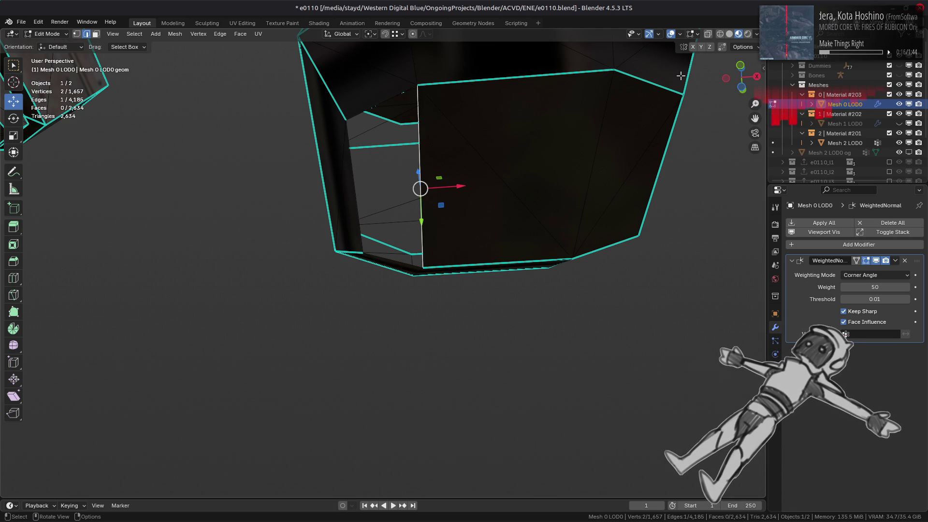
pyautogui.click(730, 34)
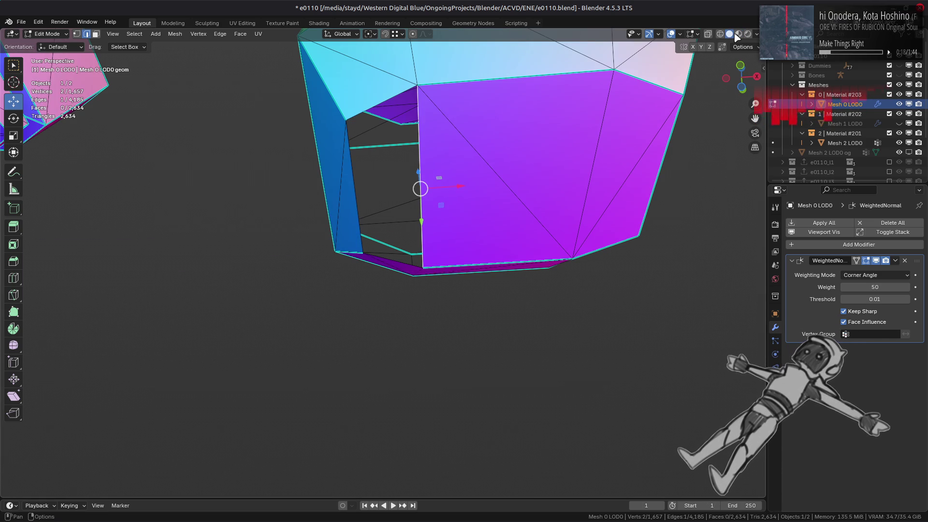
pyautogui.click(738, 34)
pyautogui.moveTo(481, 178)
pyautogui.mouseDown(button='middle')
pyautogui.moveTo(495, 162)
pyautogui.moveTo(485, 224)
pyautogui.mouseUp(button='middle')
pyautogui.click(448, 163)
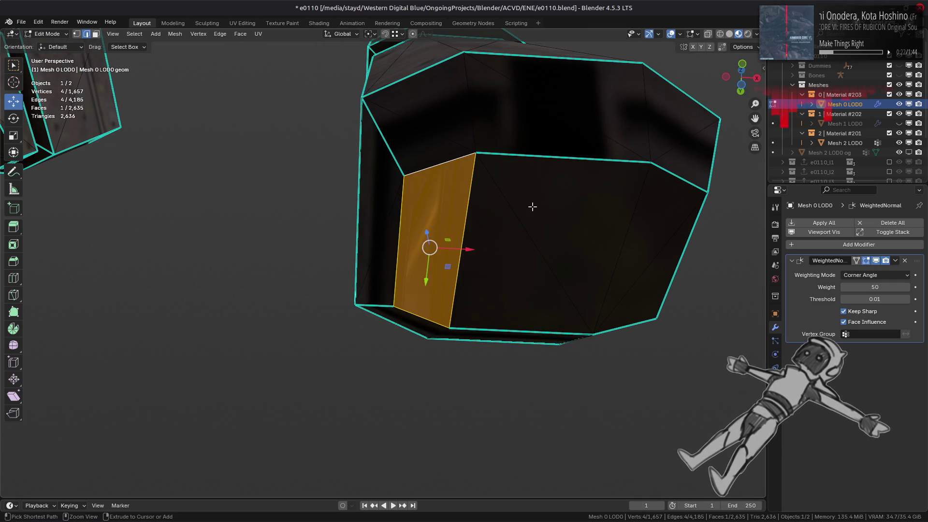
pyautogui.click(476, 219)
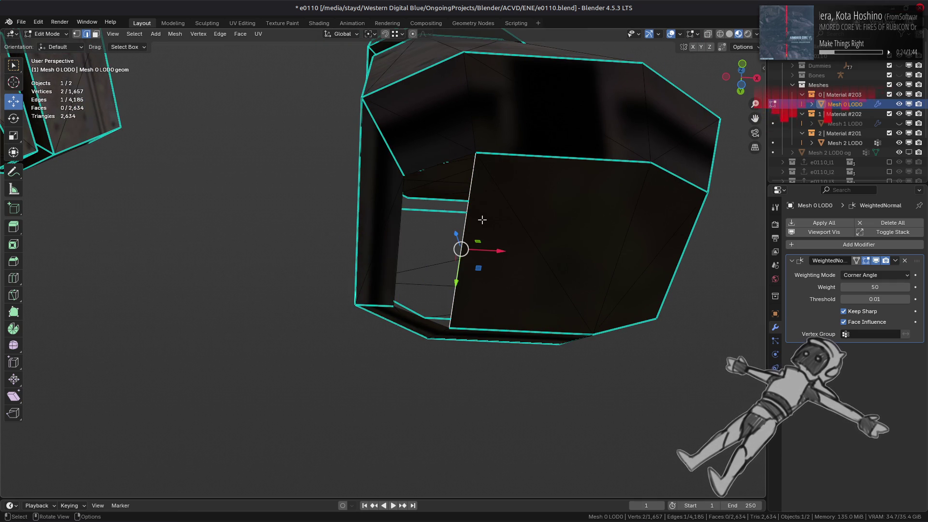
pyautogui.press('n')
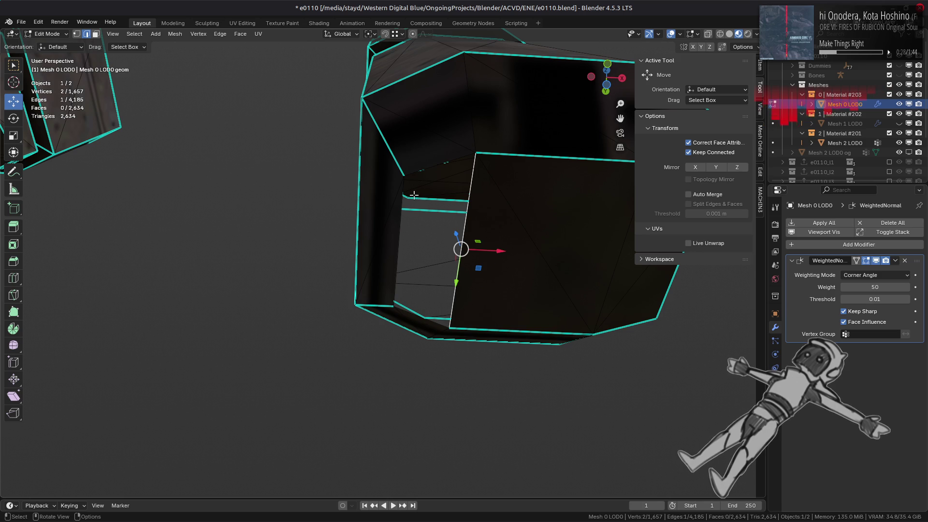
pyautogui.moveTo(414, 192); pyautogui.dragTo(415, 213, button='middle')
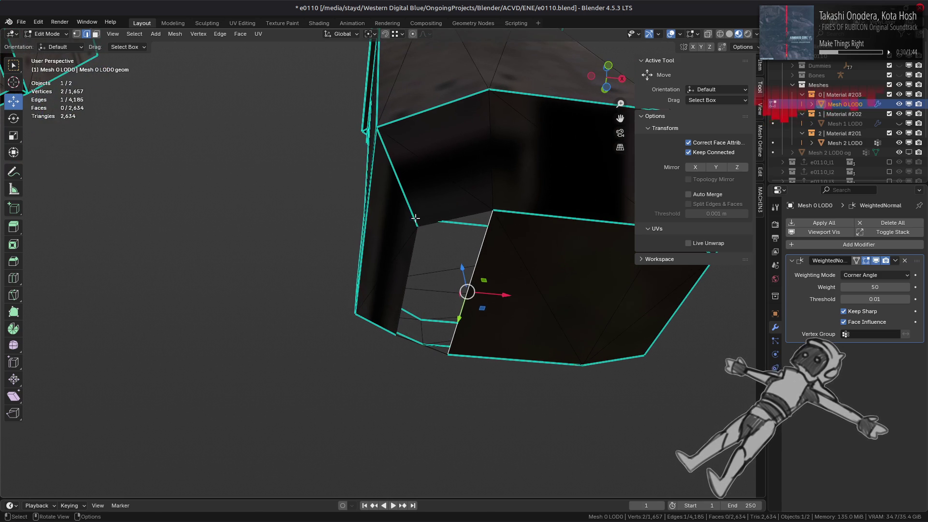
pyautogui.press('e')
pyautogui.press('x')
pyautogui.click(414, 228)
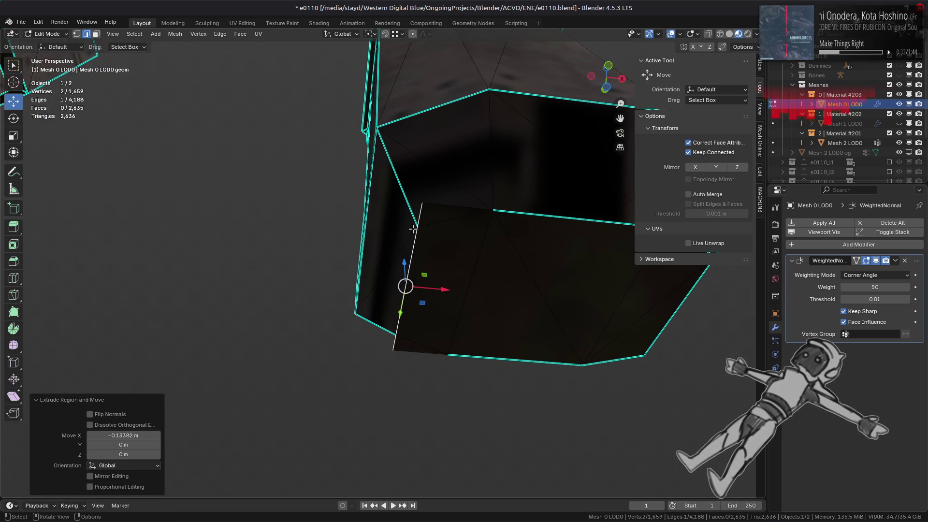
pyautogui.moveTo(414, 229)
pyautogui.mouseDown(button='middle')
pyautogui.moveTo(510, 233)
pyautogui.moveTo(473, 199)
pyautogui.moveTo(499, 218)
pyautogui.mouseUp(button='middle')
# Step: Slide the new face's corner vertex along Y into the gap corner
pyautogui.press('1')
pyautogui.click(508, 230)
pyautogui.moveTo(473, 234); pyautogui.dragTo(300, 251)
pyautogui.press('g')
pyautogui.press('y')
pyautogui.click(311, 251)
# Step: Select the new face and its surrounding faces and merge their vertices by distance
pyautogui.press('3')
pyautogui.click(326, 253)
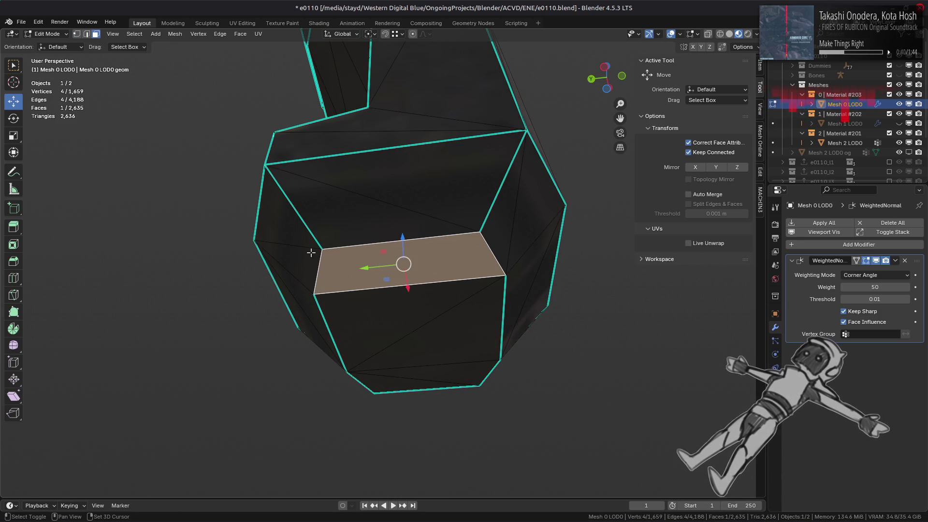
pyautogui.keyDown('shift'); pyautogui.click(310, 253); pyautogui.keyUp('shift')
pyautogui.hotkey('ctrl', 'l')
pyautogui.press('1')
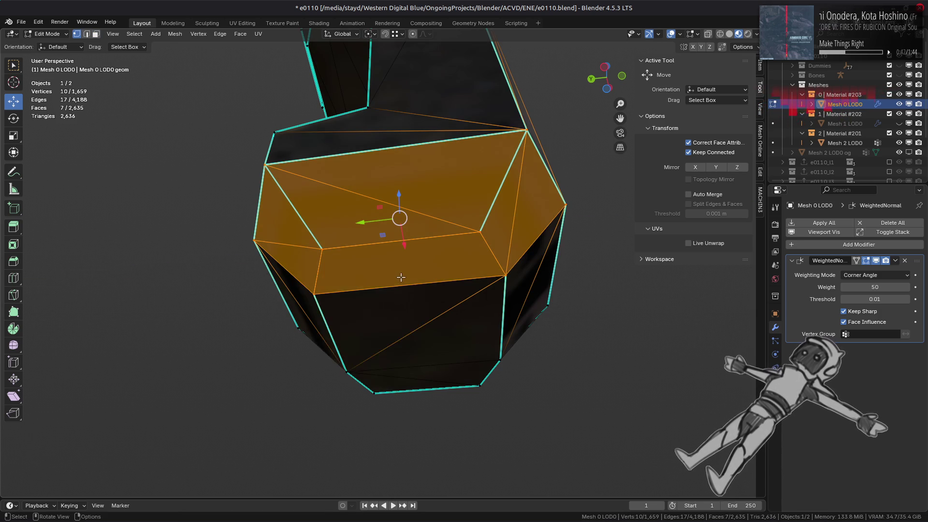
pyautogui.rightClick(370, 335)
pyautogui.moveTo(396, 464)
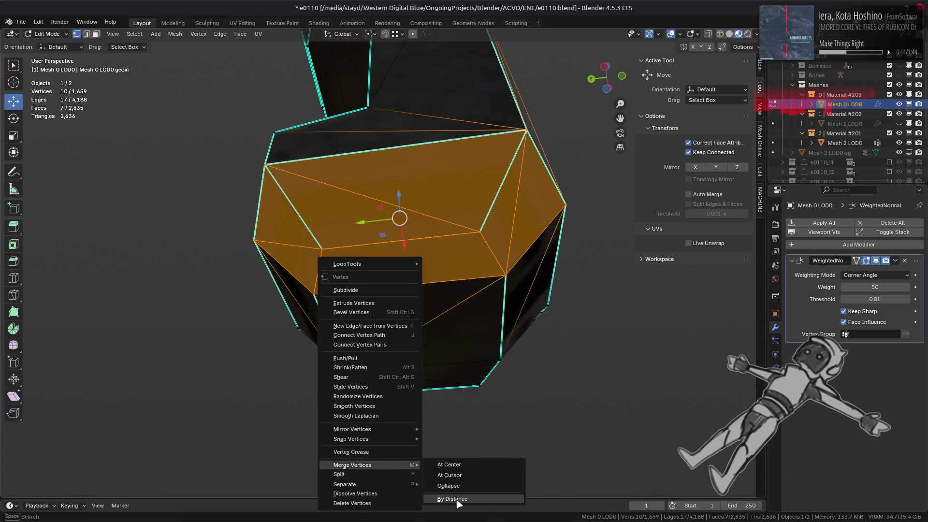
pyautogui.click(447, 500)
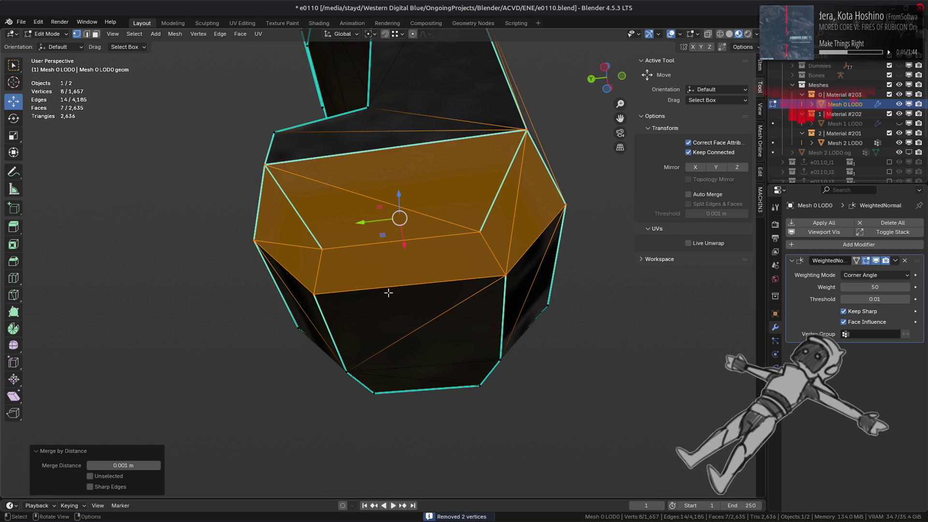
# Step: Connect the two vertices with a new edge (J) and mark it sharp
pyautogui.click(389, 293)
pyautogui.press('j')
pyautogui.rightClick(360, 324)
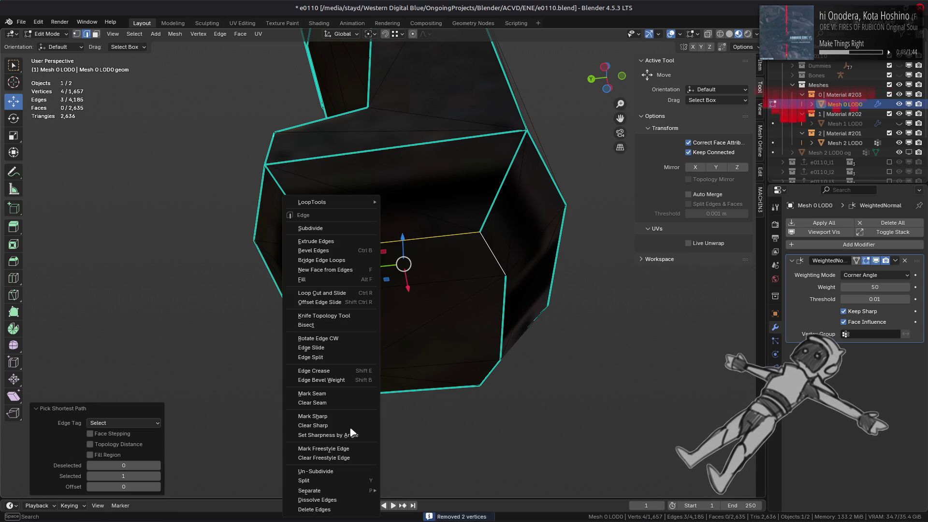
pyautogui.click(345, 418)
pyautogui.click(426, 282)
pyautogui.moveTo(427, 282)
pyautogui.mouseDown(button='middle')
pyautogui.moveTo(450, 277)
pyautogui.moveTo(319, 257)
pyautogui.moveTo(500, 263)
pyautogui.moveTo(404, 239)
pyautogui.moveTo(319, 302)
pyautogui.moveTo(298, 306)
pyautogui.moveTo(227, 273)
pyautogui.moveTo(400, 240)
pyautogui.mouseUp(button='middle')
# Step: Extrude the edge at the other leg's gap along X into a new face
pyautogui.press('Tab')
pyautogui.scroll(-5, 376, 259)
pyautogui.scroll(3, 297, 307)
pyautogui.press('Tab')
pyautogui.click(333, 283)
pyautogui.scroll(2, 349, 300)
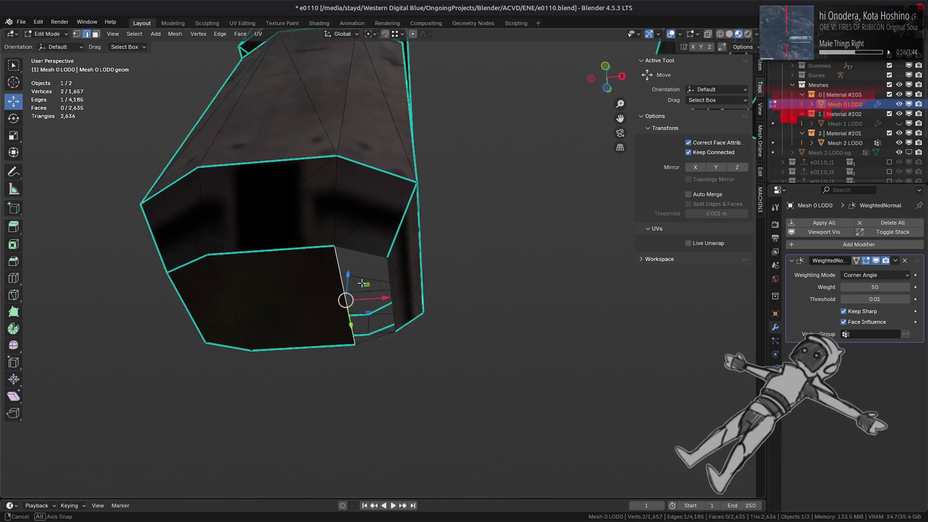
pyautogui.press('e')
pyautogui.press('x')
pyautogui.click(391, 271)
pyautogui.moveTo(392, 271)
pyautogui.mouseDown(button='middle')
pyautogui.moveTo(339, 300)
pyautogui.moveTo(281, 306)
pyautogui.mouseUp(button='middle')
# Step: Move both corner vertices of the new face along X onto the gap edges
pyautogui.press('1')
pyautogui.click(280, 306)
pyautogui.press('g')
pyautogui.press('x')
pyautogui.click(305, 304)
pyautogui.click(515, 294)
pyautogui.press('g')
pyautogui.press('x')
pyautogui.click(469, 280)
# Step: Select the surrounding faces and merge their duplicate vertices by distance
pyautogui.press('3')
pyautogui.click(367, 321)
pyautogui.keyDown('shift'); pyautogui.click(274, 314); pyautogui.keyUp('shift')
pyautogui.keyDown('alt'); pyautogui.keyDown('shift'); pyautogui.click(278, 310); pyautogui.keyUp('shift'); pyautogui.keyUp('alt')
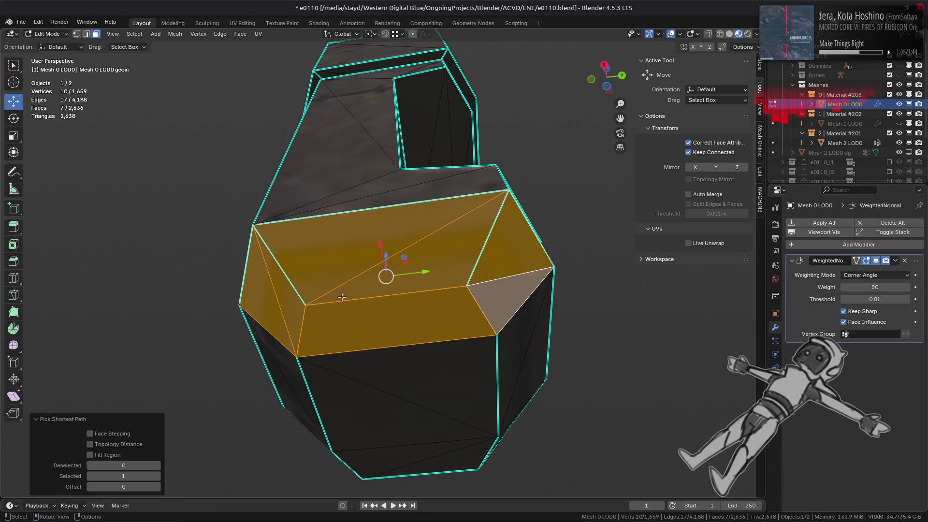
pyautogui.press('1')
pyautogui.rightClick(309, 296)
pyautogui.moveTo(332, 473)
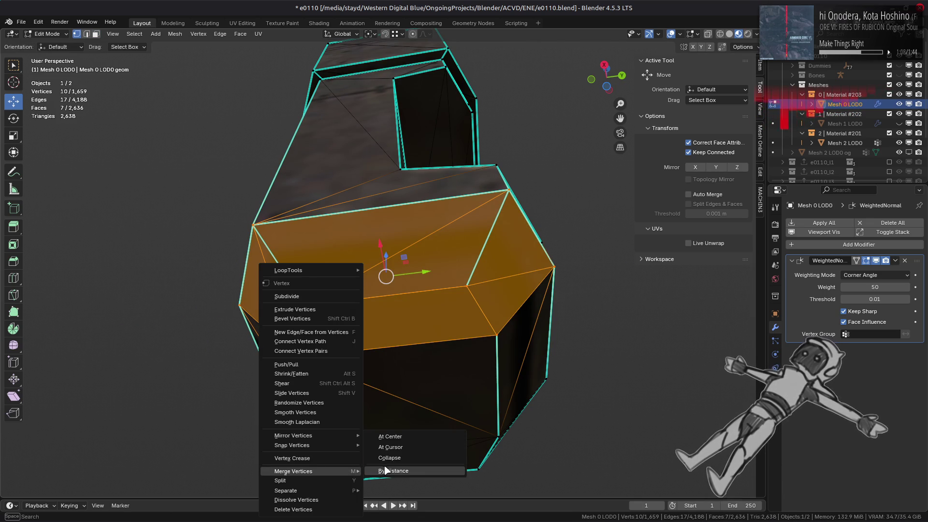
pyautogui.click(386, 470)
# Step: Mark the edge path along the seam sharp
pyautogui.press('2')
pyautogui.click(297, 328)
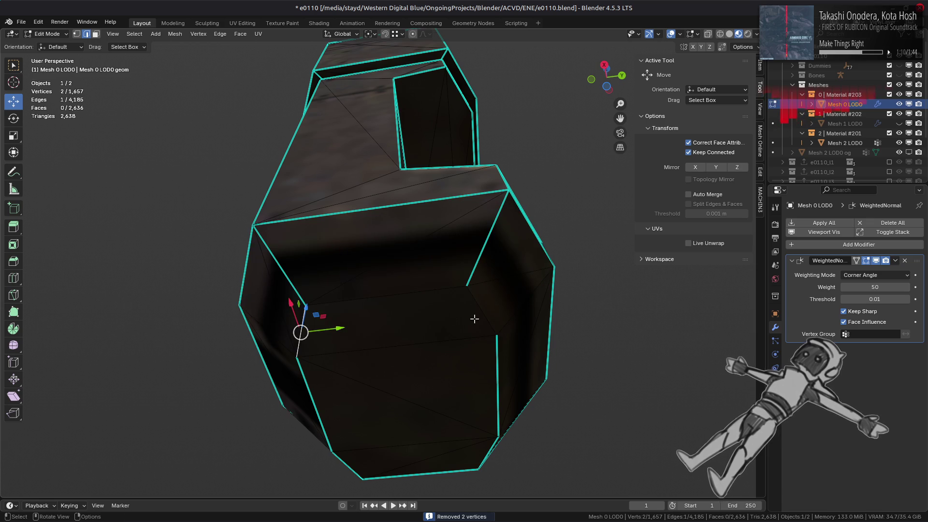
pyautogui.keyDown('ctrl'); pyautogui.click(484, 312); pyautogui.keyUp('ctrl')
pyautogui.rightClick(309, 371)
pyautogui.click(301, 417)
pyautogui.moveTo(300, 417); pyautogui.dragTo(408, 306, button='middle')
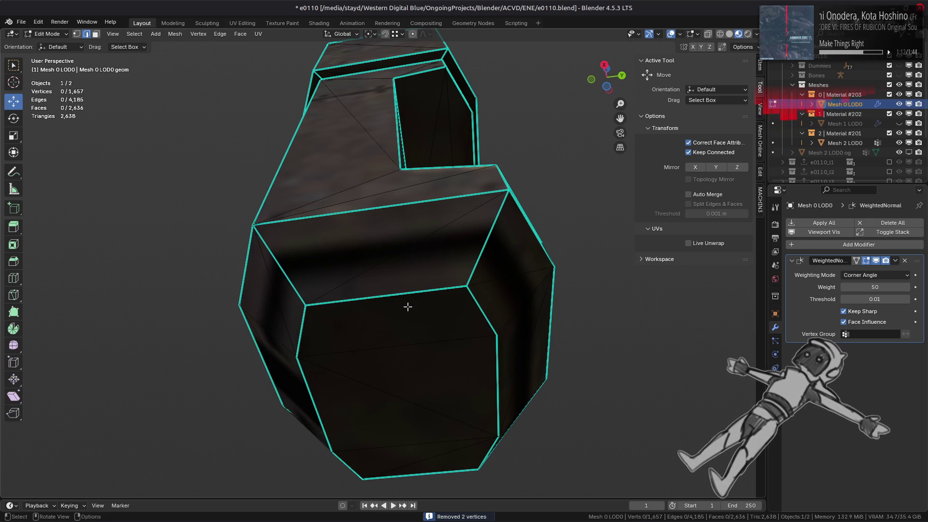
# Step: Reveal the hidden geometry, clear the selection and close the sidebar
pyautogui.press('3')
pyautogui.hotkey('alt', 'a')
pyautogui.hotkey('alt', 'h')
pyautogui.hotkey('alt', 'a')
pyautogui.moveTo(373, 252)
pyautogui.mouseDown(button='middle')
pyautogui.moveTo(379, 265)
pyautogui.moveTo(580, 234)
pyautogui.mouseUp(button='middle')
pyautogui.press('n')
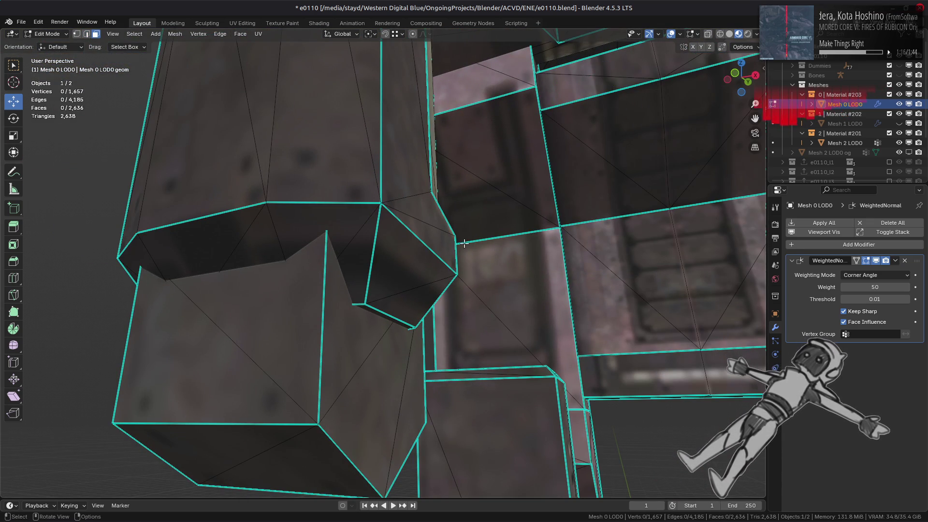
pyautogui.scroll(-5, 465, 243)
pyautogui.moveTo(470, 239)
pyautogui.mouseDown(button='middle')
pyautogui.moveTo(437, 221)
pyautogui.moveTo(450, 242)
pyautogui.moveTo(425, 261)
pyautogui.moveTo(445, 247)
pyautogui.moveTo(367, 276)
pyautogui.moveTo(398, 263)
pyautogui.moveTo(377, 259)
pyautogui.mouseUp(button='middle')
pyautogui.press('Tab')
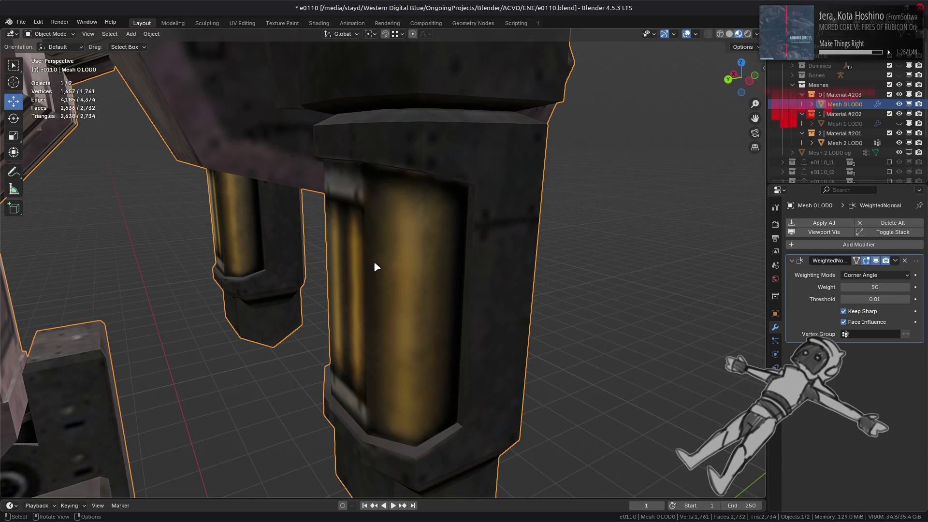
pyautogui.moveTo(347, 264); pyautogui.dragTo(398, 234, button='middle')
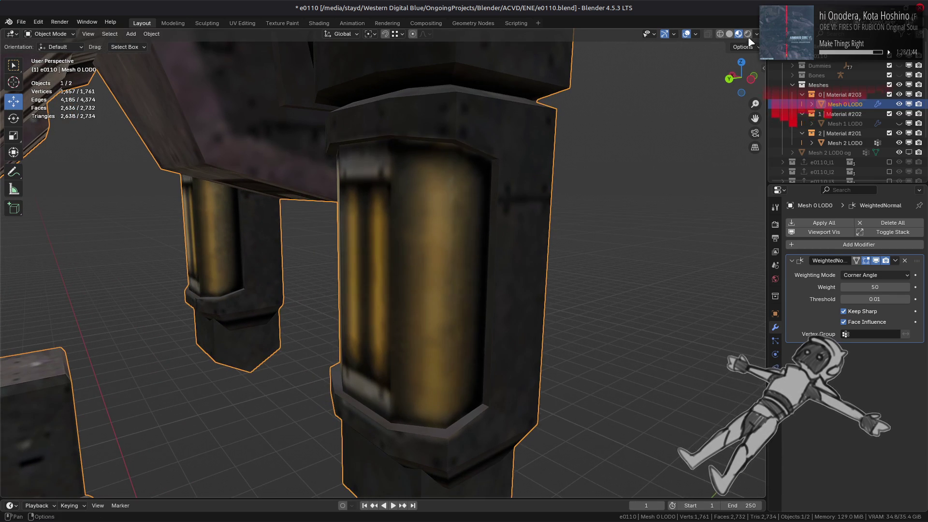
pyautogui.click(731, 35)
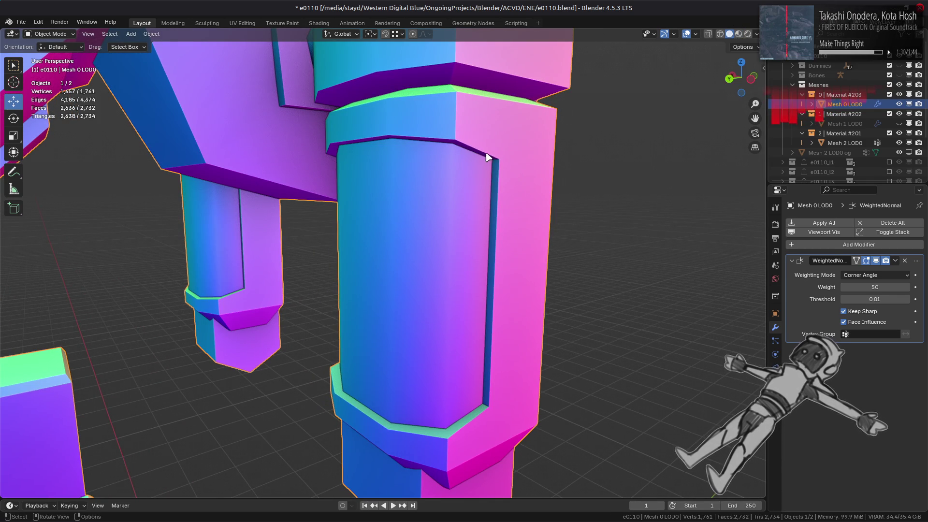
pyautogui.click(738, 34)
pyautogui.press('Tab')
pyautogui.moveTo(401, 256)
pyautogui.mouseDown(button='middle')
pyautogui.moveTo(394, 267)
pyautogui.moveTo(364, 266)
pyautogui.moveTo(296, 232)
pyautogui.moveTo(421, 245)
pyautogui.moveTo(433, 280)
pyautogui.moveTo(517, 236)
pyautogui.moveTo(425, 266)
pyautogui.moveTo(460, 227)
pyautogui.moveTo(473, 272)
pyautogui.moveTo(473, 249)
pyautogui.moveTo(489, 262)
pyautogui.mouseUp(button='middle')
pyautogui.scroll(5, 435, 290)
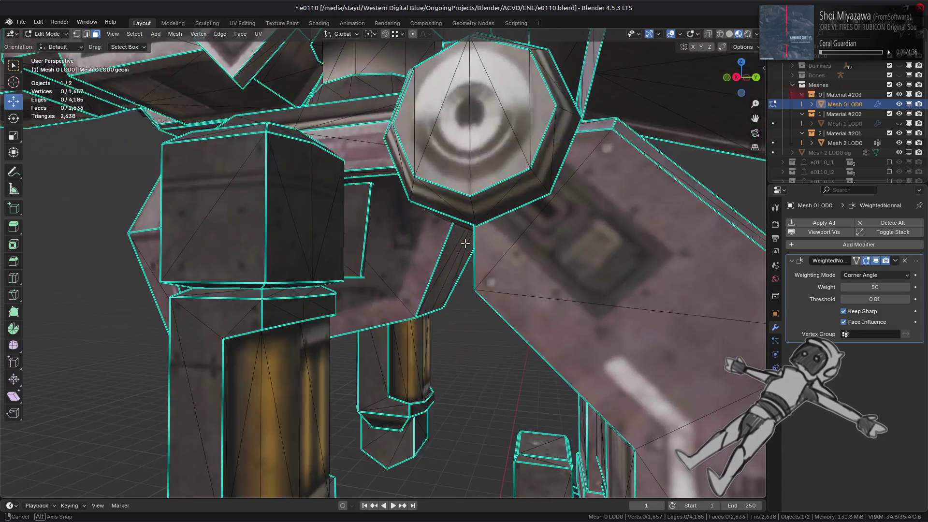
# Step: Turn Mesh 1 LOD0's visibility back on and look down on the column top
pyautogui.moveTo(465, 243)
pyautogui.mouseDown(button='middle')
pyautogui.moveTo(479, 298)
pyautogui.moveTo(439, 304)
pyautogui.moveTo(365, 292)
pyautogui.moveTo(448, 288)
pyautogui.moveTo(454, 267)
pyautogui.moveTo(527, 192)
pyautogui.moveTo(458, 229)
pyautogui.moveTo(440, 228)
pyautogui.moveTo(472, 222)
pyautogui.moveTo(368, 225)
pyautogui.moveTo(390, 272)
pyautogui.moveTo(375, 312)
pyautogui.moveTo(405, 215)
pyautogui.moveTo(350, 219)
pyautogui.moveTo(263, 276)
pyautogui.moveTo(272, 275)
pyautogui.mouseUp(button='middle')
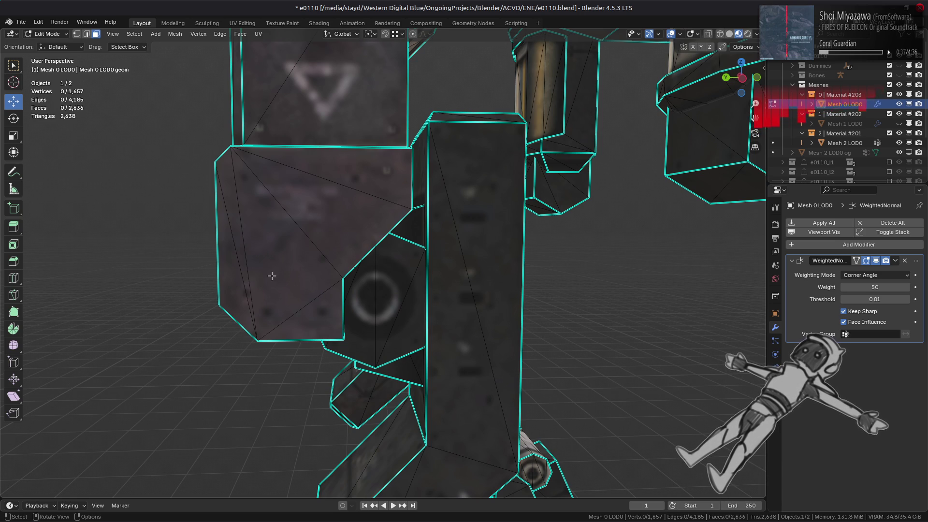
pyautogui.scroll(-6, 271, 276)
pyautogui.press('Tab')
pyautogui.press('Tab')
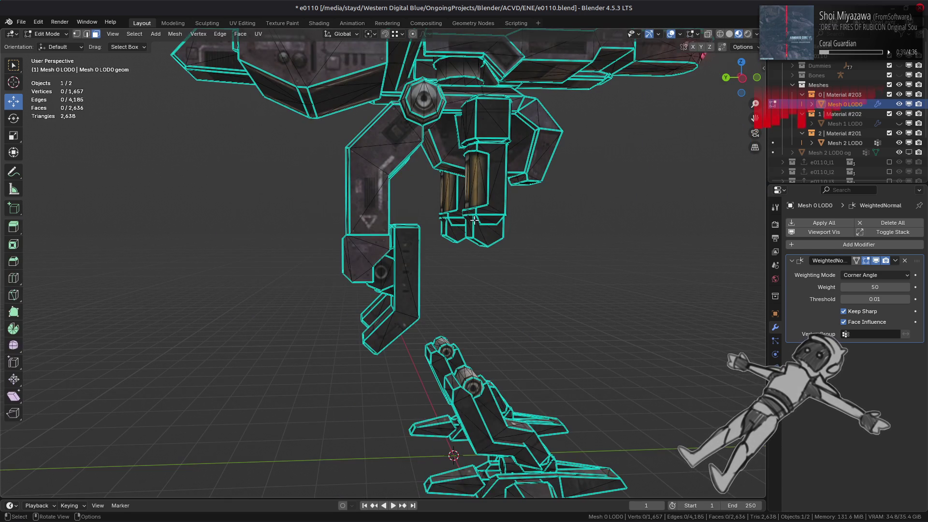
pyautogui.press('Tab')
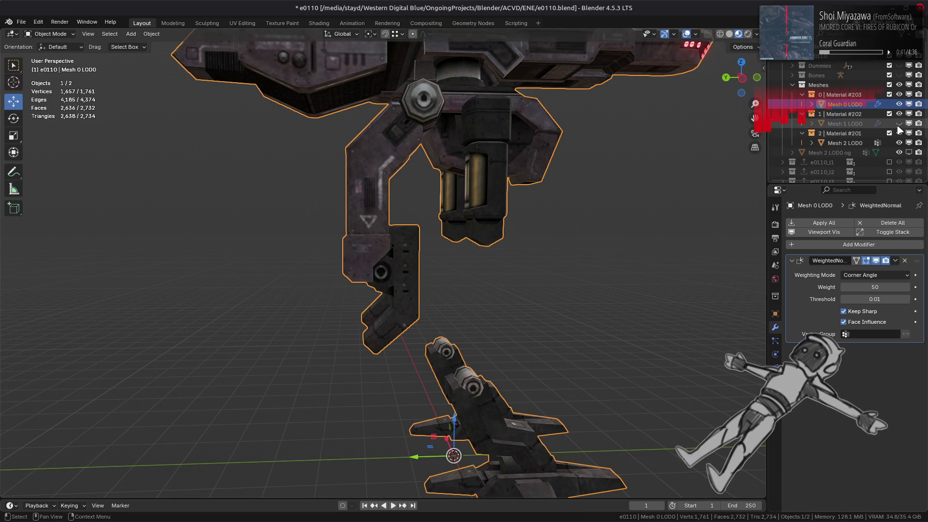
pyautogui.click(899, 123)
pyautogui.click(603, 186)
pyautogui.moveTo(599, 188)
pyautogui.mouseDown(button='middle')
pyautogui.moveTo(517, 213)
pyautogui.moveTo(451, 202)
pyautogui.moveTo(369, 234)
pyautogui.moveTo(448, 307)
pyautogui.moveTo(483, 322)
pyautogui.mouseUp(button='middle')
pyautogui.scroll(3, 479, 199)
pyautogui.scroll(2, 449, 300)
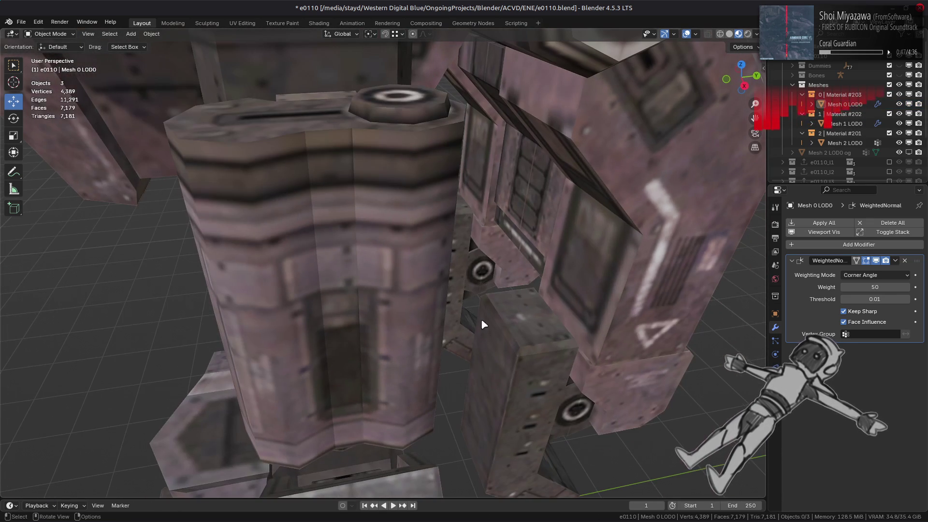
pyautogui.moveTo(387, 288)
pyautogui.mouseDown(button='middle')
pyautogui.moveTo(394, 307)
pyautogui.moveTo(564, 335)
pyautogui.moveTo(415, 356)
pyautogui.moveTo(435, 349)
pyautogui.moveTo(297, 339)
pyautogui.moveTo(352, 332)
pyautogui.moveTo(257, 293)
pyautogui.moveTo(435, 241)
pyautogui.moveTo(466, 379)
pyautogui.mouseUp(button='middle')
# Step: Mark the two vertical seam edges on Mesh 1 LOD0's column sharp
pyautogui.click(386, 324)
pyautogui.press('Tab')
pyautogui.press('2')
pyautogui.click(384, 308)
pyautogui.keyDown('shift'); pyautogui.click(426, 301); pyautogui.keyUp('shift')
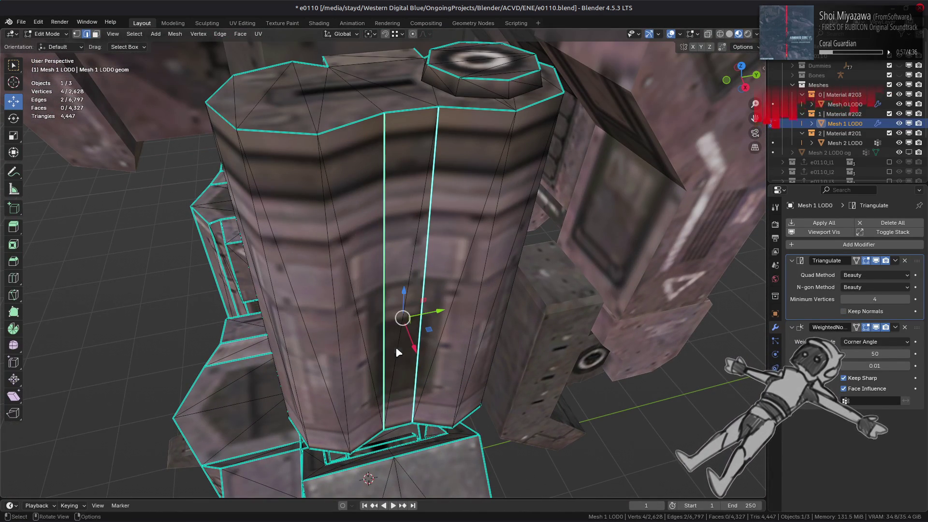
pyautogui.rightClick(385, 357)
pyautogui.click(383, 363)
pyautogui.moveTo(384, 362)
pyautogui.mouseDown(button='middle')
pyautogui.moveTo(442, 332)
pyautogui.moveTo(442, 349)
pyautogui.mouseUp(button='middle')
pyautogui.hotkey('alt', 'a')
pyautogui.press('Tab')
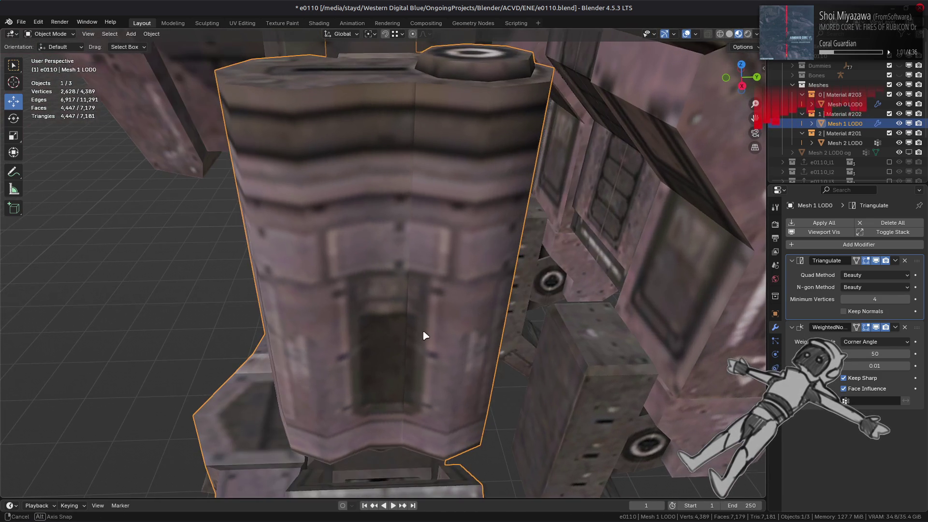
# Step: Set the two strip triangles between the seams to Strong face strength
pyautogui.press('Tab')
pyautogui.press('3')
pyautogui.click(390, 386)
pyautogui.keyDown('shift'); pyautogui.click(390, 386); pyautogui.keyUp('shift')
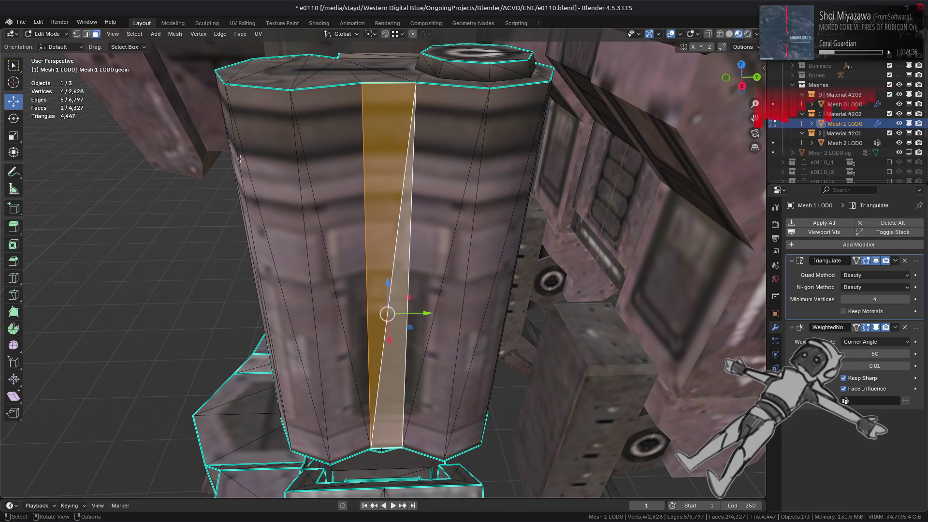
pyautogui.click(175, 34)
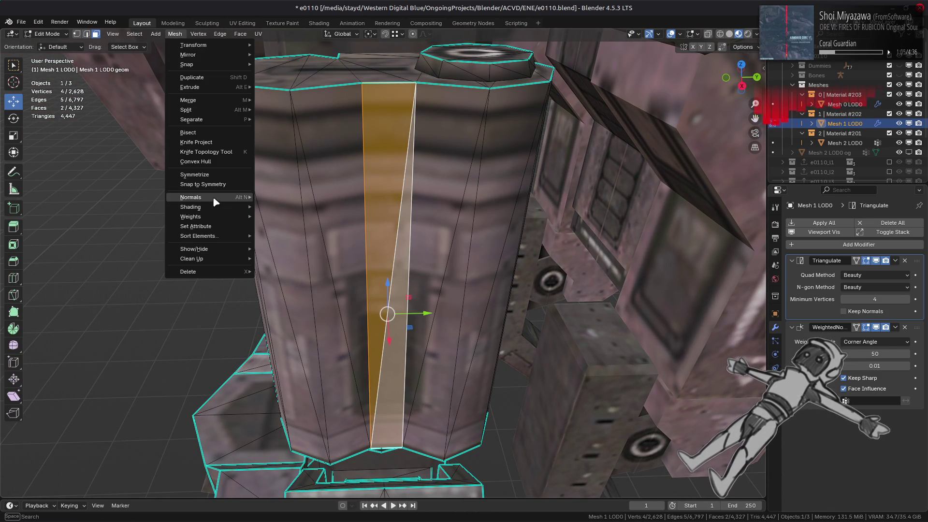
pyautogui.moveTo(213, 197)
pyautogui.moveTo(339, 342)
pyautogui.click(386, 362)
pyautogui.hotkey('alt', 'a')
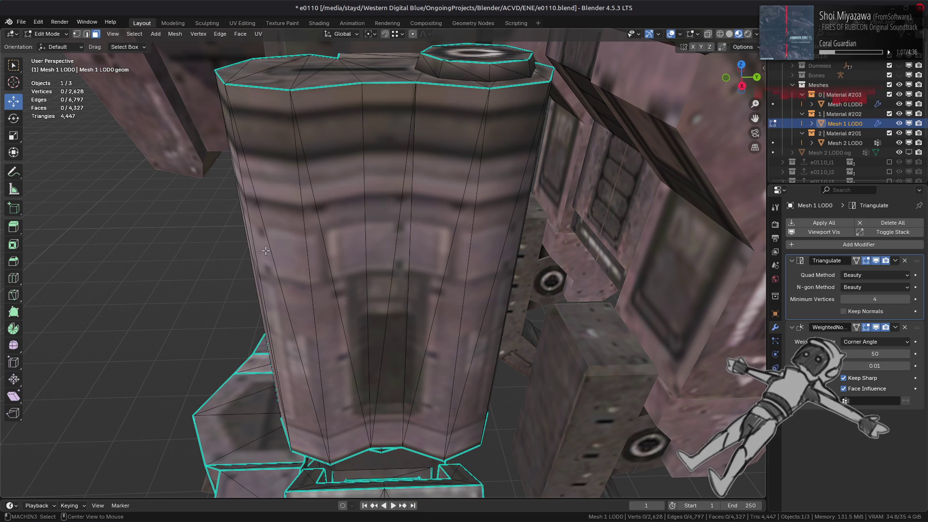
pyautogui.press('Tab')
pyautogui.scroll(-1, 270, 256)
# Step: Check the column's shading in Solid view, then return to material preview
pyautogui.click(730, 34)
pyautogui.moveTo(379, 195); pyautogui.dragTo(397, 201, button='middle')
pyautogui.press('Tab')
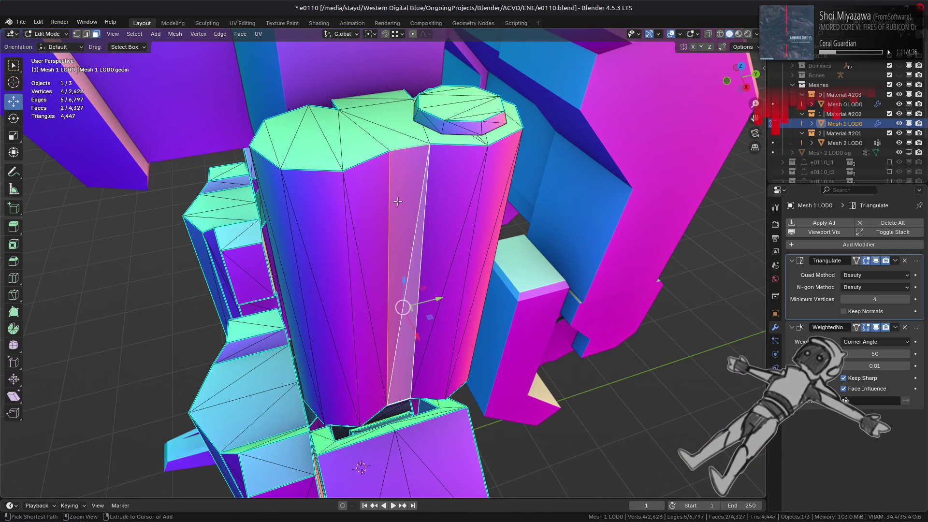
pyautogui.hotkey('alt', 'a')
pyautogui.press('Tab')
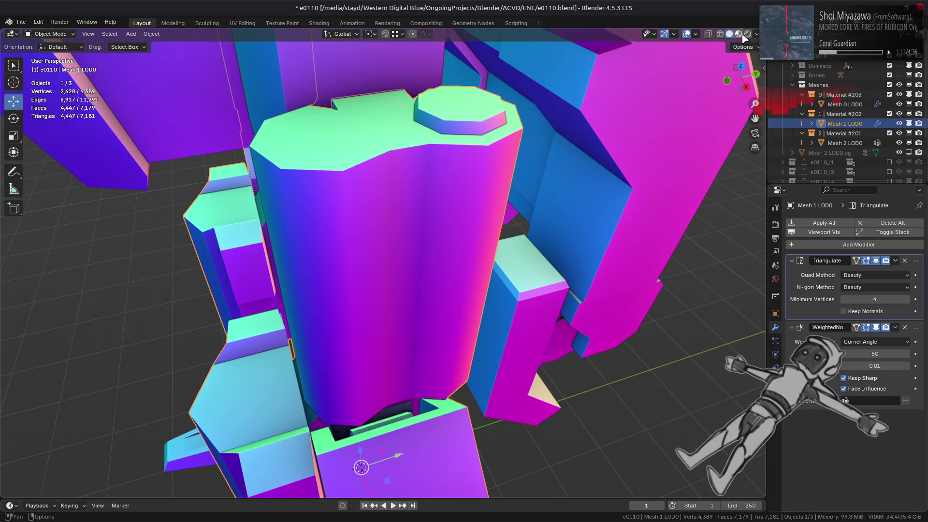
pyautogui.click(739, 34)
pyautogui.moveTo(454, 203); pyautogui.dragTo(462, 164, button='middle')
pyautogui.scroll(4, 461, 161)
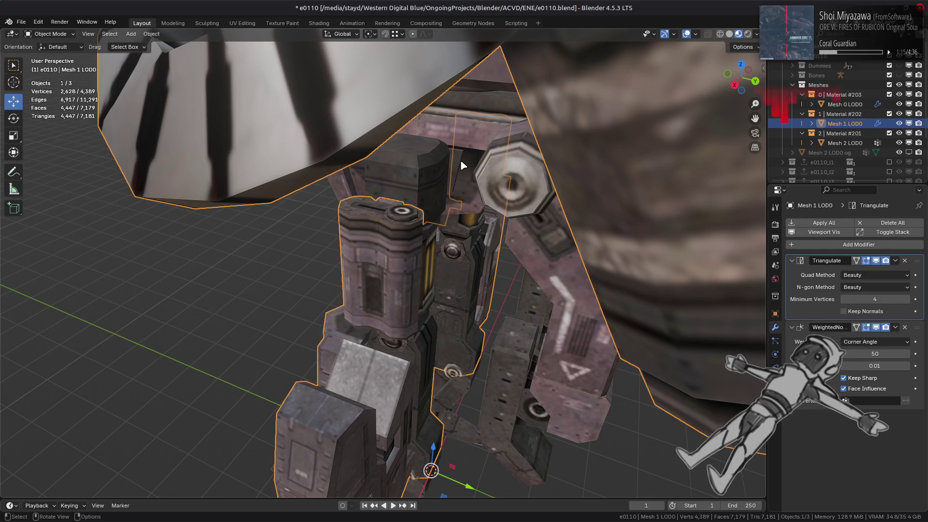
pyautogui.scroll(5, 461, 159)
pyautogui.moveTo(413, 202)
pyautogui.mouseDown(button='middle')
pyautogui.moveTo(332, 285)
pyautogui.moveTo(413, 270)
pyautogui.mouseUp(button='middle')
# Step: Clear the sharp marks from the first leg column's selected seam edges
pyautogui.moveTo(524, 198); pyautogui.dragTo(344, 205, button='middle')
pyautogui.press('Tab')
pyautogui.hotkey('ctrl', 'z')
pyautogui.hotkey('ctrl', 'z')
pyautogui.hotkey('ctrl', 'z')
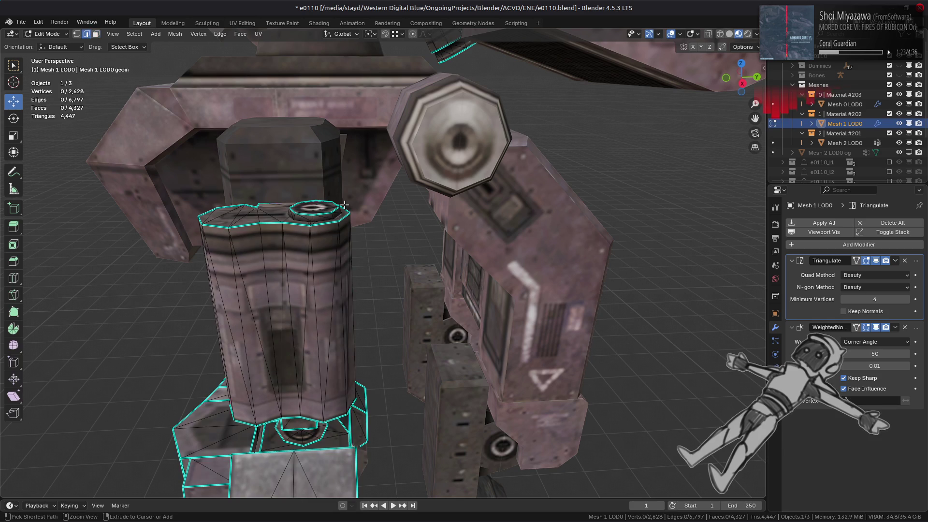
pyautogui.press('Tab')
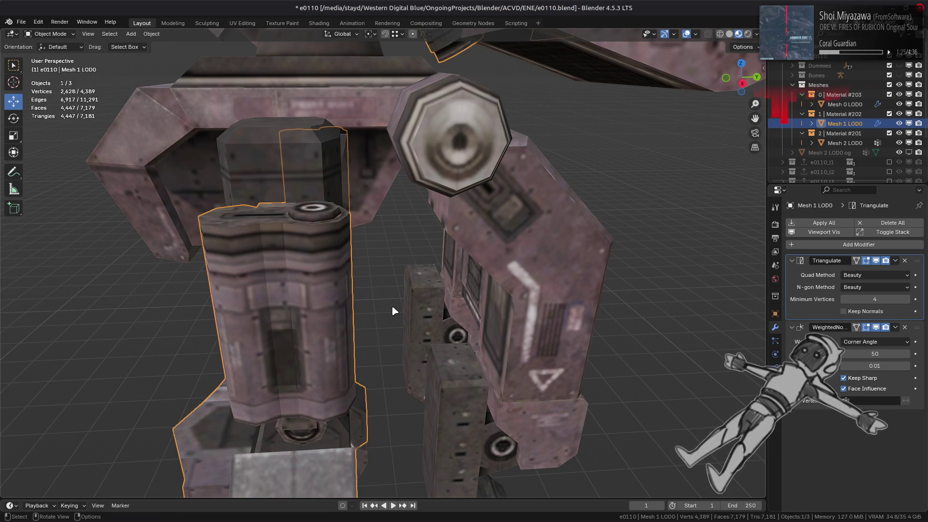
pyautogui.scroll(5, 388, 306)
pyautogui.moveTo(440, 263); pyautogui.dragTo(416, 274, button='middle')
pyautogui.scroll(3, 415, 271)
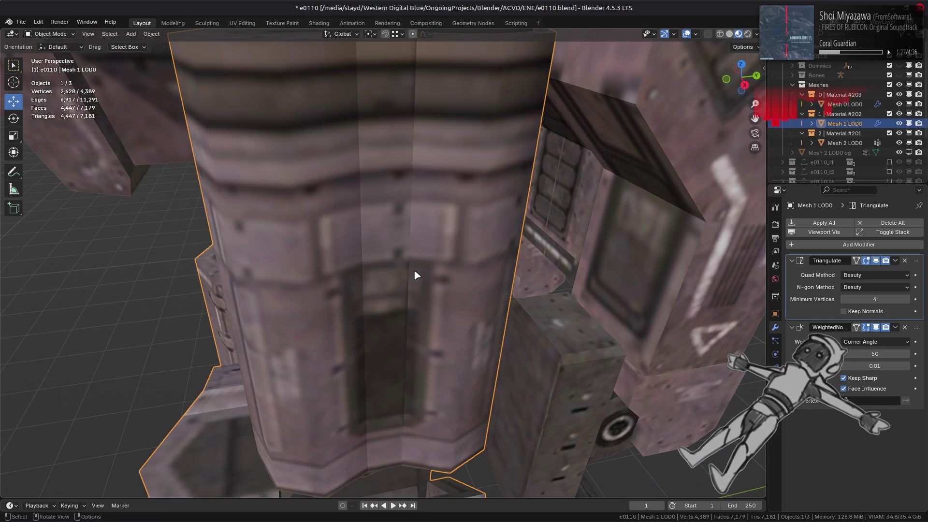
pyautogui.press('Tab')
pyautogui.rightClick(334, 305)
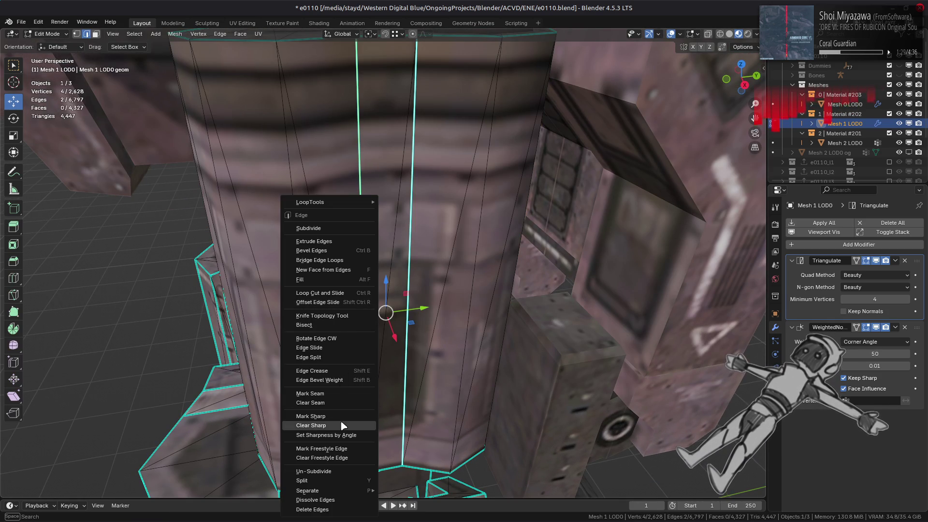
pyautogui.click(329, 425)
# Step: Set the first column's two-triangle seam face strip to Strong face strength
pyautogui.scroll(-4, 356, 331)
pyautogui.press('3')
pyautogui.click(387, 228)
pyautogui.keyDown('shift'); pyautogui.click(398, 303); pyautogui.keyUp('shift')
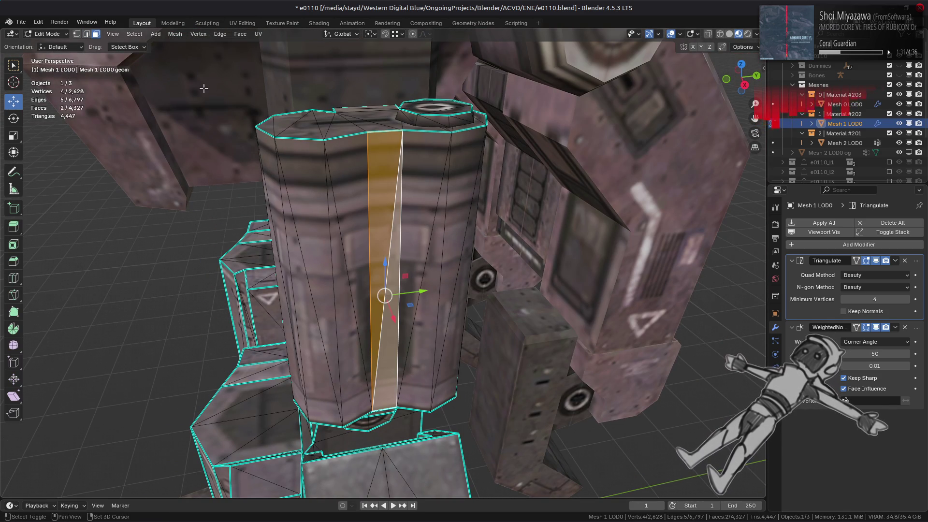
pyautogui.click(175, 34)
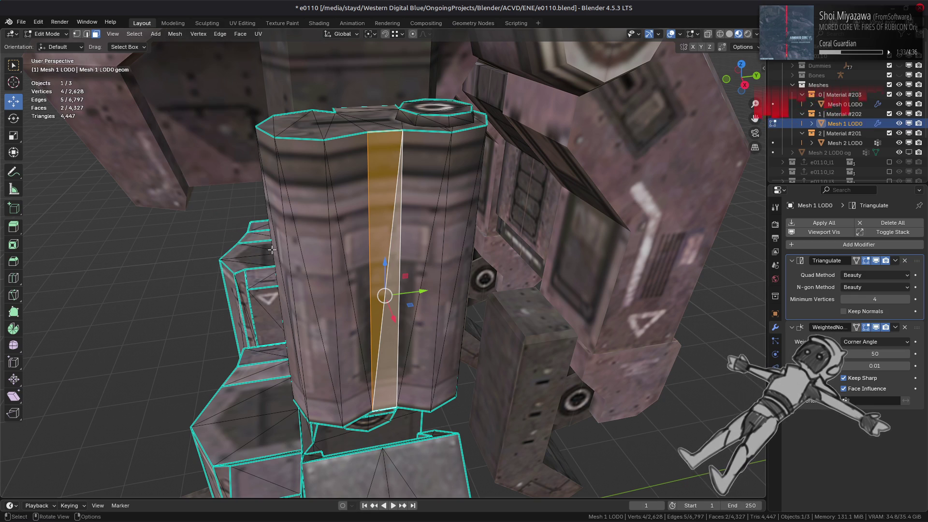
pyautogui.click(175, 33)
pyautogui.moveTo(203, 197)
pyautogui.moveTo(315, 342)
pyautogui.click(385, 360)
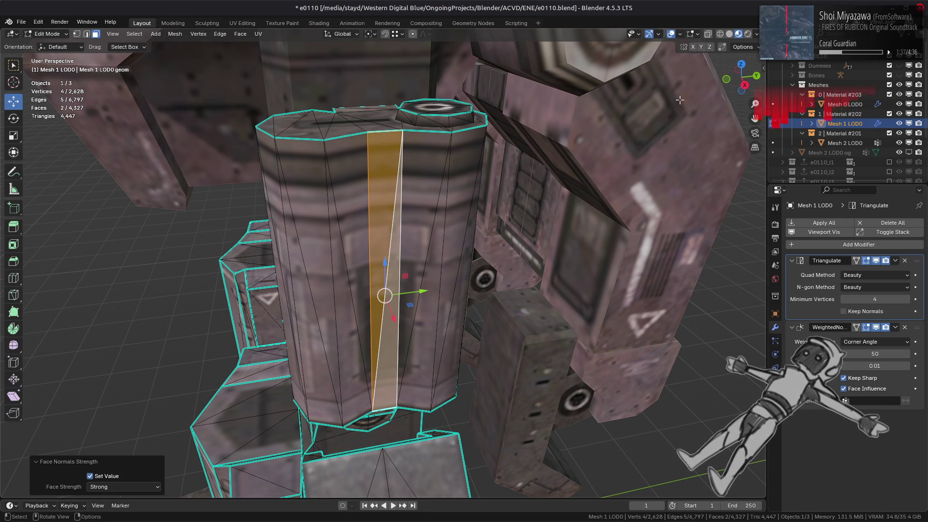
# Step: Check the column's normals in solid shading, then return to Material Preview
pyautogui.click(732, 36)
pyautogui.press('Tab')
pyautogui.moveTo(382, 290)
pyautogui.mouseDown(button='middle')
pyautogui.moveTo(332, 285)
pyautogui.moveTo(363, 284)
pyautogui.mouseUp(button='middle')
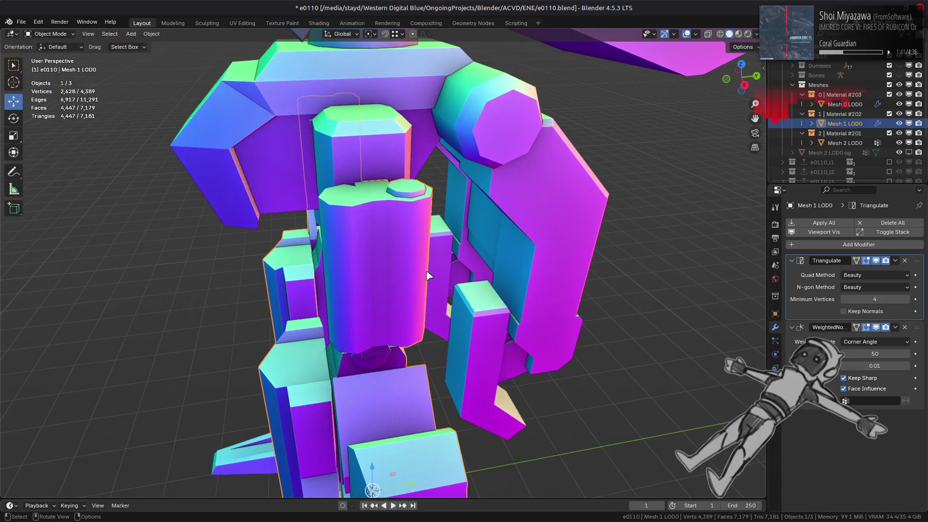
pyautogui.scroll(3, 428, 275)
pyautogui.moveTo(453, 255); pyautogui.dragTo(495, 253, button='middle')
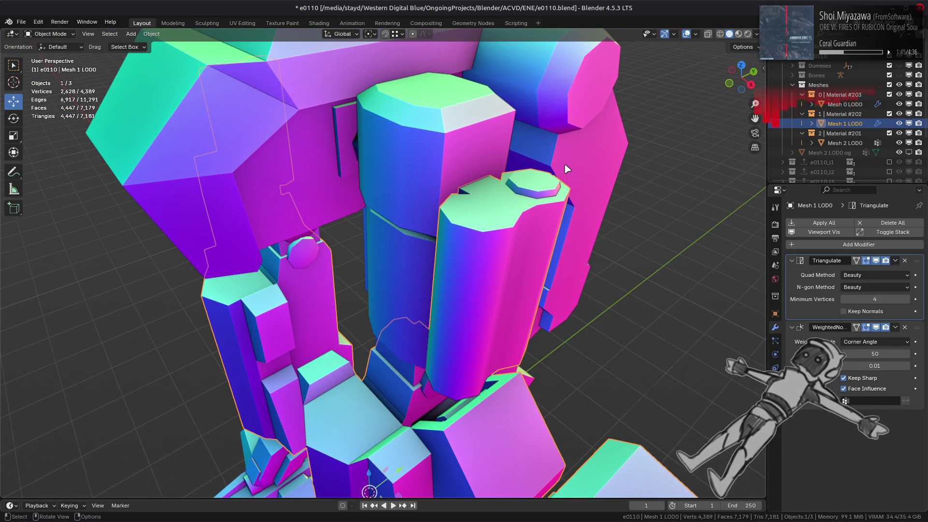
pyautogui.scroll(-2, 567, 168)
pyautogui.click(739, 34)
pyautogui.moveTo(451, 207); pyautogui.dragTo(404, 209, button='middle')
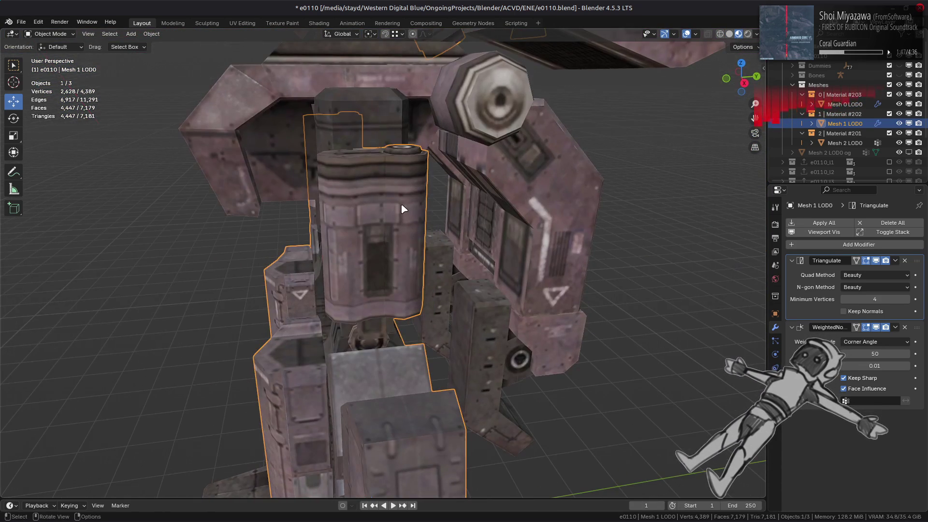
pyautogui.moveTo(267, 205); pyautogui.dragTo(415, 214, button='middle')
# Step: Clear the sharp mark from the other column's vertical seam edge
pyautogui.press('KP_Decimal')
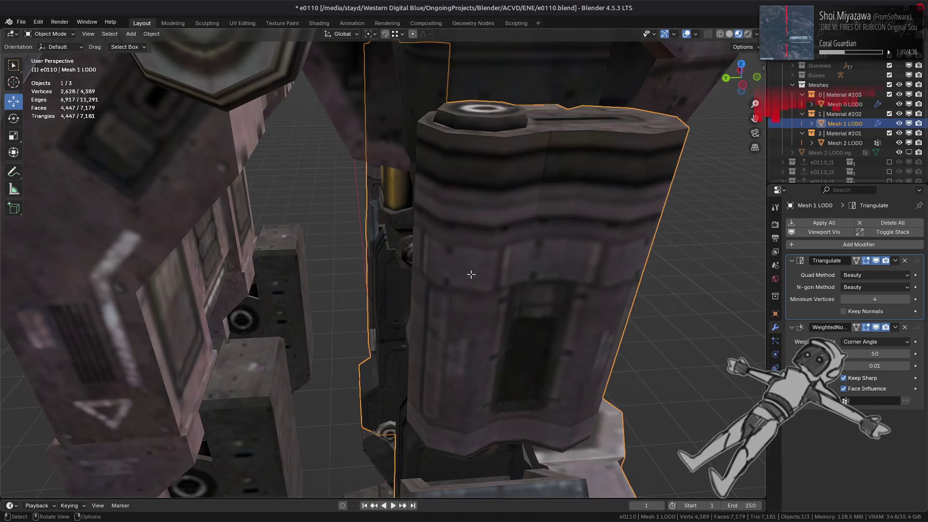
pyautogui.press('Tab')
pyautogui.press('2')
pyautogui.click(439, 271)
pyautogui.rightClick(451, 260)
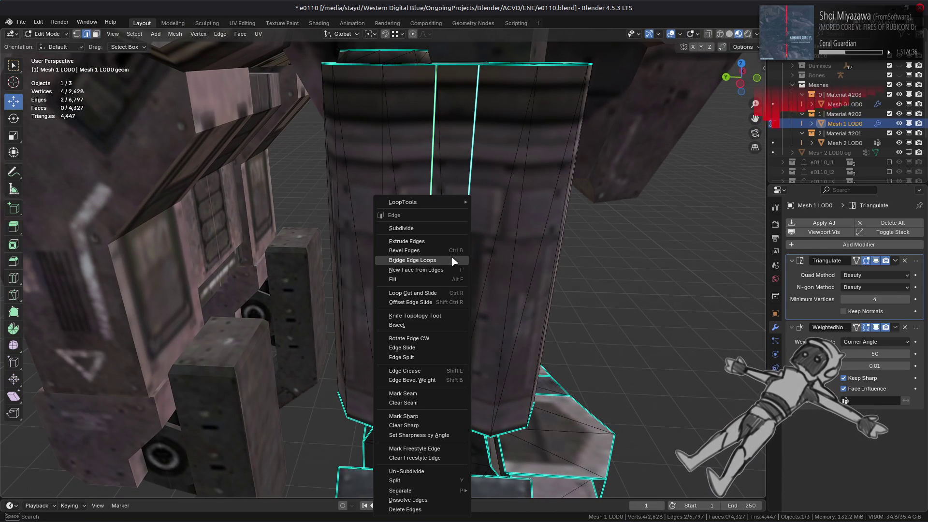
pyautogui.click(416, 424)
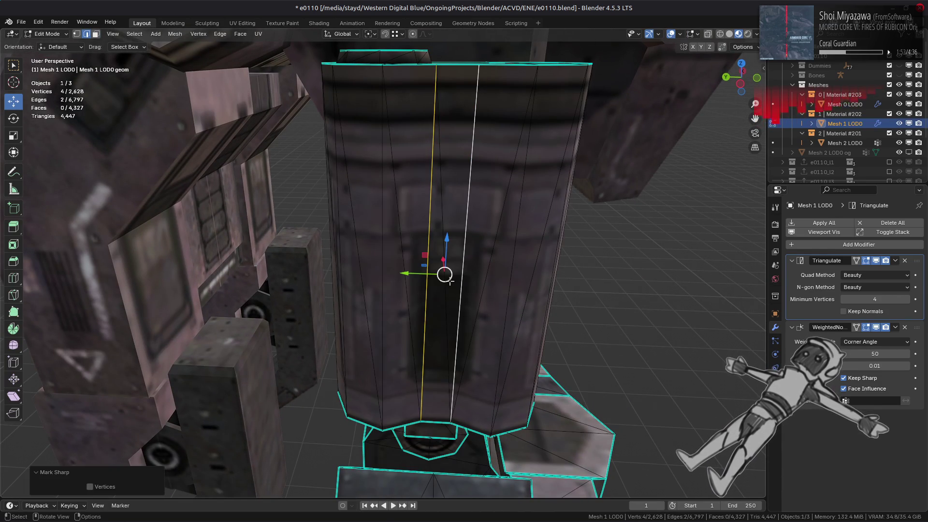
# Step: Give the other column's face strip Strong face strength and leave Edit Mode
pyautogui.press('3')
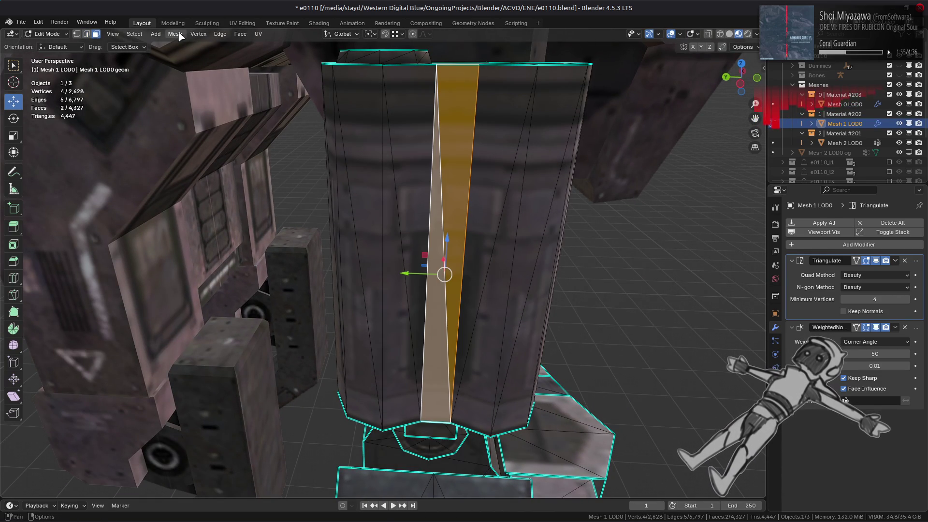
pyautogui.click(179, 34)
pyautogui.moveTo(194, 197)
pyautogui.moveTo(325, 343)
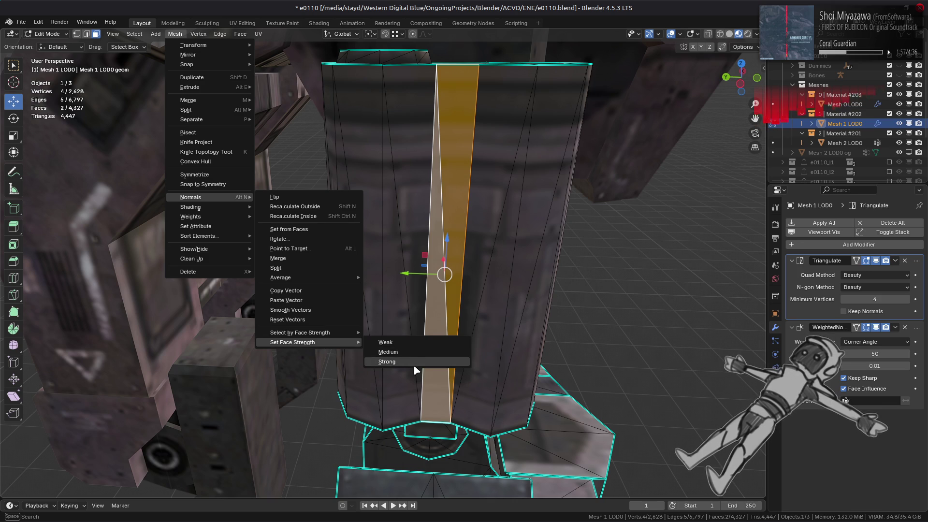
pyautogui.click(413, 362)
pyautogui.press('Tab')
pyautogui.moveTo(414, 365); pyautogui.dragTo(425, 225, button='middle')
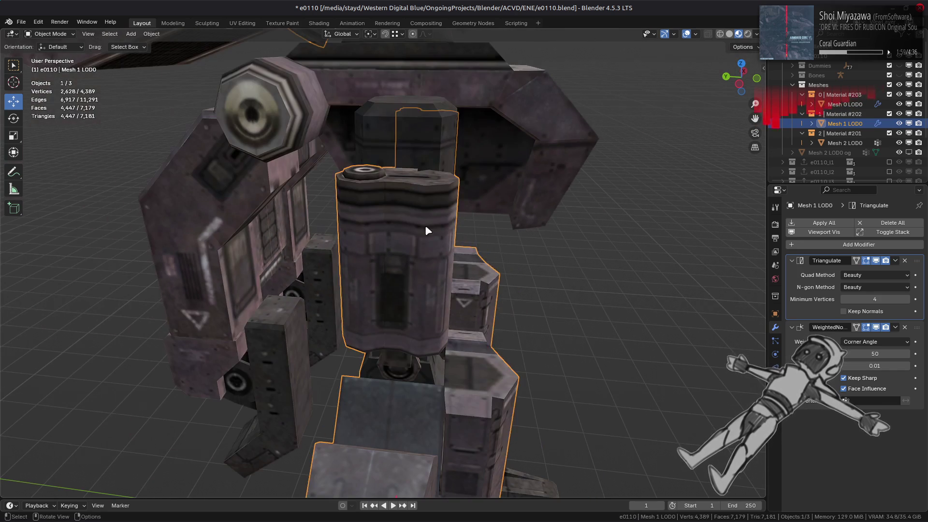
# Step: Deselect everything and switch the viewport preview to a brighter studio HDRI
pyautogui.hotkey('alt', 'a')
pyautogui.click(757, 34)
pyautogui.click(752, 116)
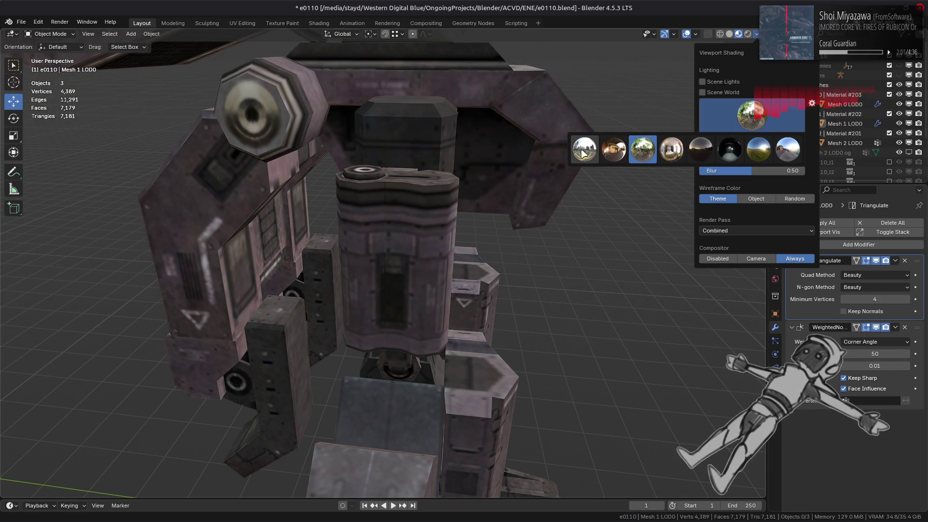
pyautogui.click(586, 147)
# Step: Swing the view under the mech and open the upper body mesh in Edit Mode
pyautogui.moveTo(587, 150)
pyautogui.mouseDown(button='middle')
pyautogui.moveTo(445, 198)
pyautogui.moveTo(326, 161)
pyautogui.moveTo(444, 297)
pyautogui.mouseUp(button='middle')
pyautogui.moveTo(495, 209)
pyautogui.mouseDown(button='middle')
pyautogui.moveTo(483, 257)
pyautogui.moveTo(469, 260)
pyautogui.mouseUp(button='middle')
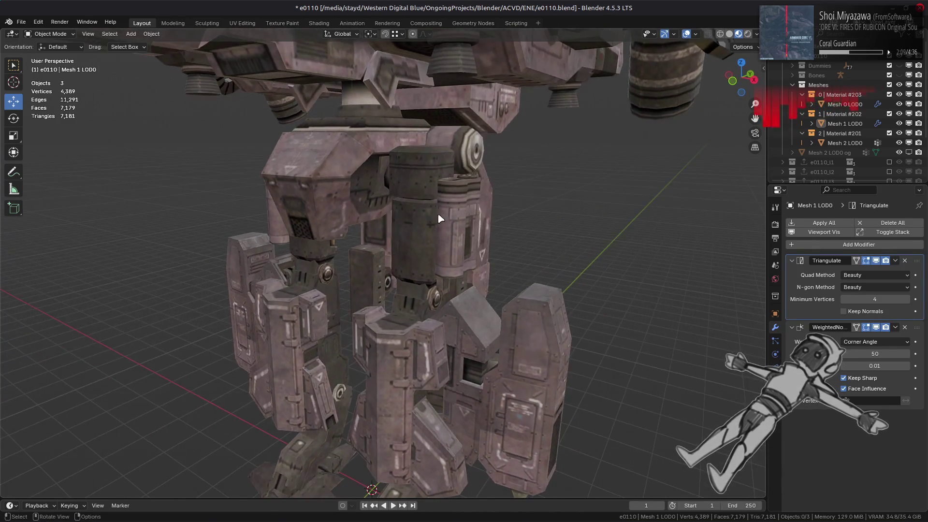
pyautogui.scroll(5, 435, 315)
pyautogui.moveTo(426, 343)
pyautogui.mouseDown(button='middle')
pyautogui.moveTo(441, 290)
pyautogui.moveTo(472, 265)
pyautogui.moveTo(489, 228)
pyautogui.moveTo(374, 288)
pyautogui.moveTo(483, 203)
pyautogui.moveTo(543, 182)
pyautogui.moveTo(323, 257)
pyautogui.moveTo(239, 253)
pyautogui.moveTo(288, 270)
pyautogui.mouseUp(button='middle')
pyautogui.click(486, 228)
pyautogui.press('Tab')
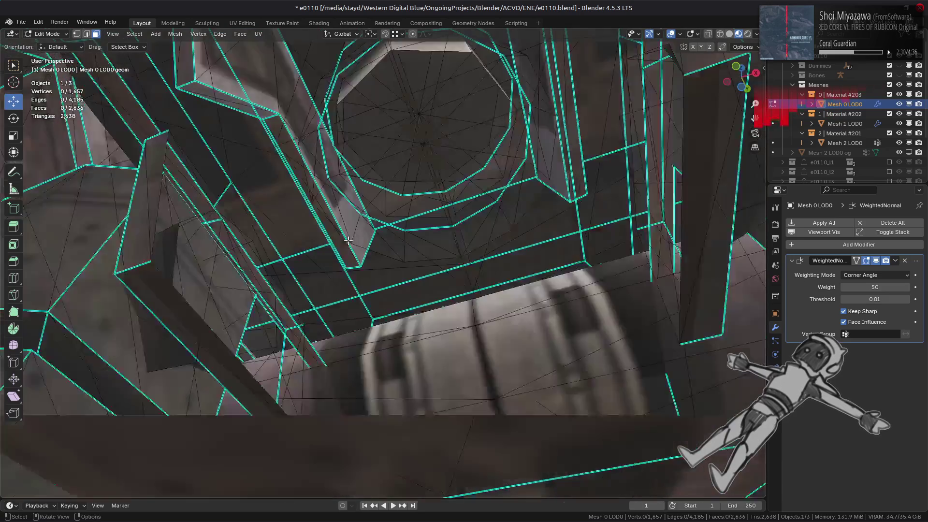
# Step: Inspect Mesh 0 LOD0's shading from another angle, then return to Object Mode
pyautogui.moveTo(348, 241)
pyautogui.mouseDown(button='middle')
pyautogui.moveTo(239, 279)
pyautogui.moveTo(294, 274)
pyautogui.moveTo(323, 286)
pyautogui.moveTo(352, 335)
pyautogui.moveTo(360, 301)
pyautogui.moveTo(629, 261)
pyautogui.mouseUp(button='middle')
pyautogui.scroll(-8, 356, 323)
pyautogui.press('Tab')
pyautogui.hotkey('alt', 'a')
pyautogui.click(776, 225)
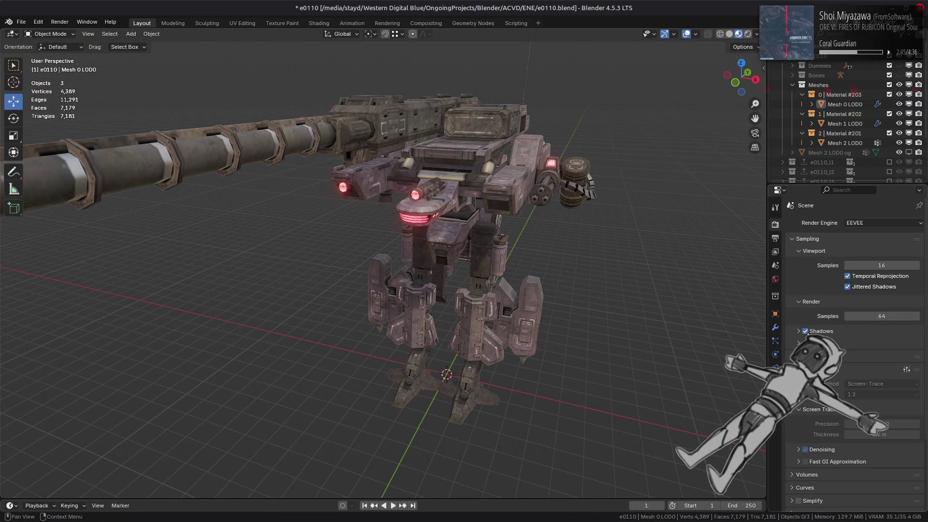
pyautogui.click(798, 369)
pyautogui.moveTo(483, 271)
pyautogui.mouseDown(button='middle')
pyautogui.moveTo(527, 255)
pyautogui.moveTo(448, 284)
pyautogui.moveTo(550, 276)
pyautogui.moveTo(538, 240)
pyautogui.mouseUp(button='middle')
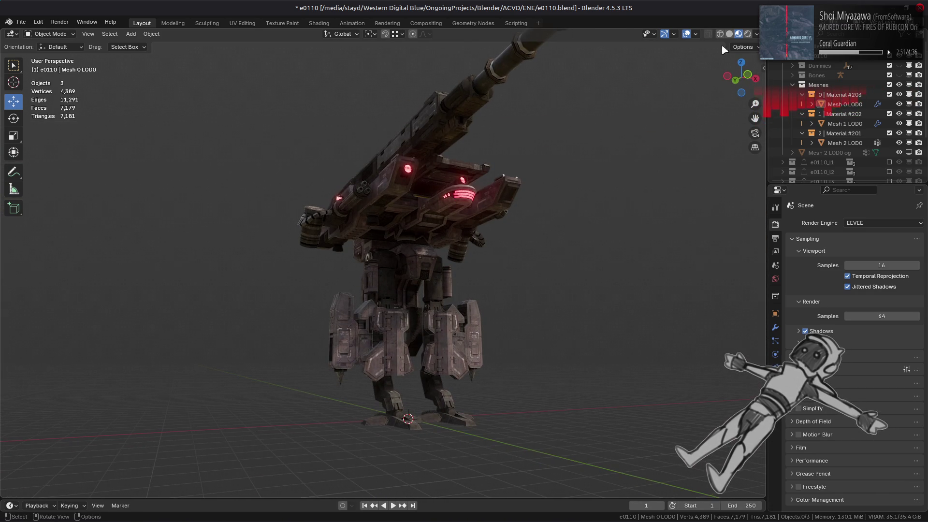
pyautogui.click(757, 34)
pyautogui.click(752, 115)
pyautogui.click(638, 149)
pyautogui.moveTo(633, 150)
pyautogui.mouseDown(button='middle')
pyautogui.moveTo(512, 234)
pyautogui.moveTo(525, 242)
pyautogui.mouseUp(button='middle')
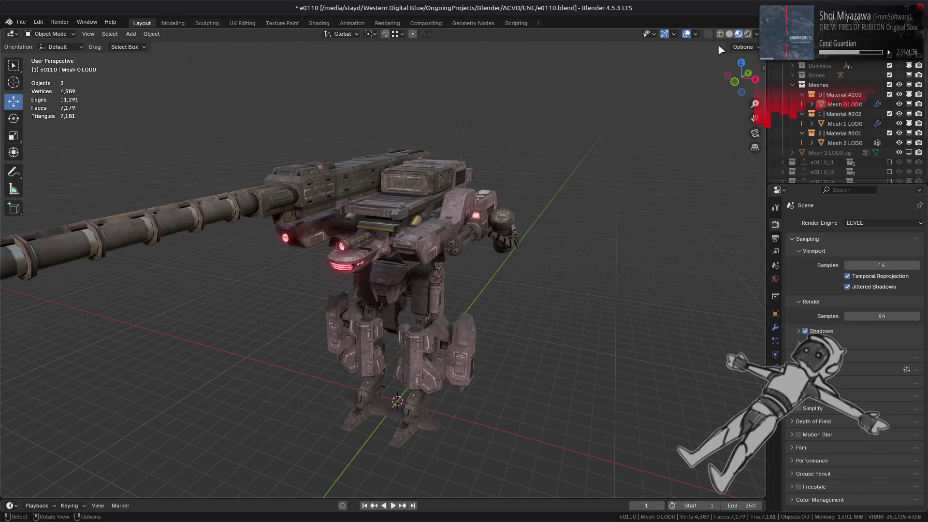
pyautogui.click(756, 34)
pyautogui.click(752, 115)
pyautogui.click(701, 149)
pyautogui.moveTo(542, 208)
pyautogui.mouseDown(button='middle')
pyautogui.moveTo(515, 180)
pyautogui.moveTo(599, 239)
pyautogui.mouseUp(button='middle')
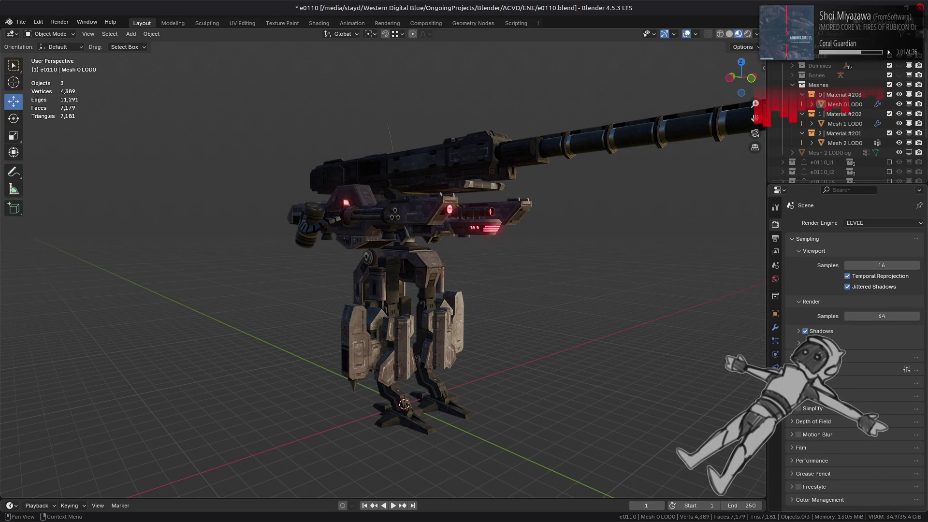
pyautogui.moveTo(601, 198)
pyautogui.mouseDown(button='middle')
pyautogui.moveTo(551, 227)
pyautogui.moveTo(496, 237)
pyautogui.moveTo(388, 219)
pyautogui.moveTo(405, 218)
pyautogui.moveTo(338, 224)
pyautogui.mouseUp(button='middle')
pyautogui.moveTo(405, 230)
pyautogui.mouseDown(button='middle')
pyautogui.moveTo(388, 217)
pyautogui.moveTo(421, 217)
pyautogui.moveTo(300, 201)
pyautogui.moveTo(309, 198)
pyautogui.moveTo(317, 213)
pyautogui.mouseUp(button='middle')
pyautogui.click(757, 34)
# Step: Try the first, third, second and a brighter HDRI preset on the mech
pyautogui.click(748, 123)
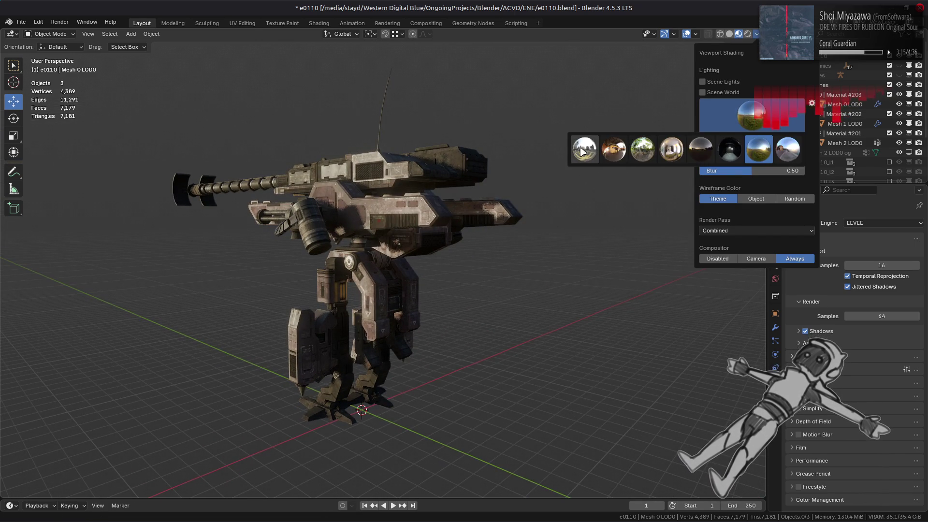
pyautogui.click(583, 152)
pyautogui.click(645, 156)
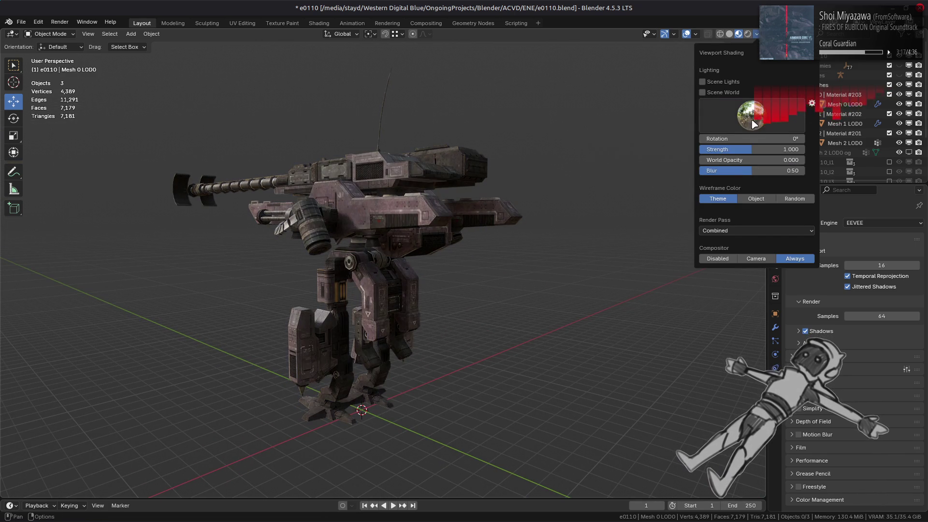
pyautogui.moveTo(555, 165)
pyautogui.mouseDown(button='middle')
pyautogui.moveTo(493, 190)
pyautogui.moveTo(682, 80)
pyautogui.mouseUp(button='middle')
pyautogui.click(757, 34)
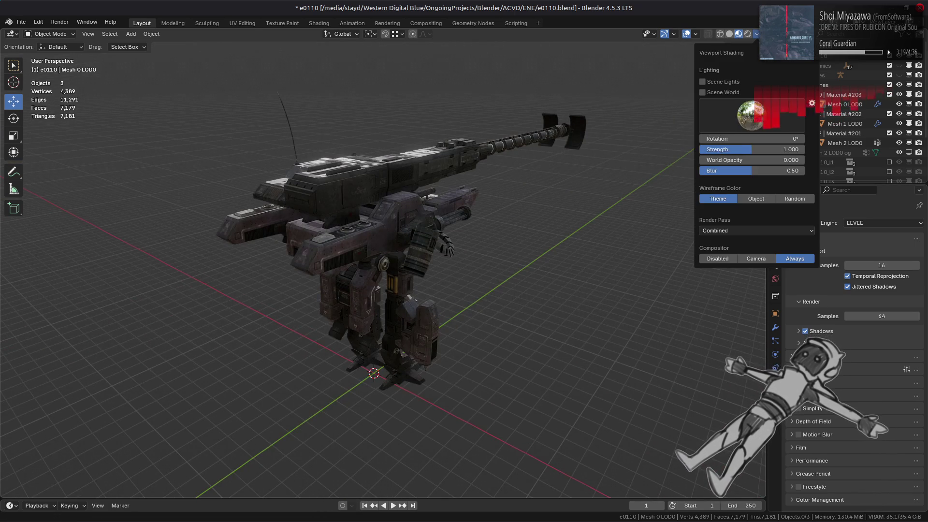
pyautogui.click(739, 124)
pyautogui.click(614, 154)
pyautogui.moveTo(555, 152); pyautogui.dragTo(366, 141, button='middle')
pyautogui.click(758, 35)
pyautogui.click(744, 125)
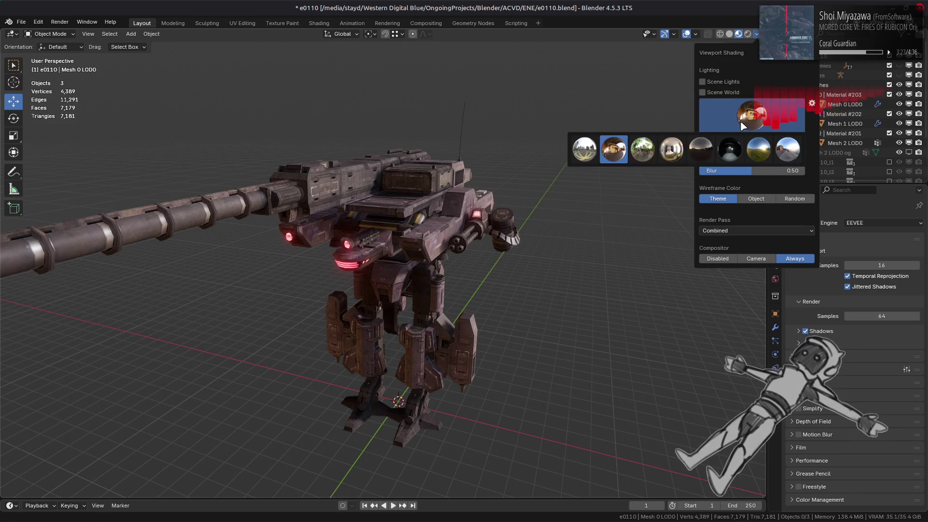
pyautogui.click(671, 151)
pyautogui.moveTo(576, 176)
pyautogui.mouseDown(button='middle')
pyautogui.moveTo(609, 160)
pyautogui.moveTo(574, 179)
pyautogui.mouseUp(button='middle')
# Step: Cycle through the fifth, eighth, fourth, second and third presets, ending on the first
pyautogui.click(757, 35)
pyautogui.click(752, 120)
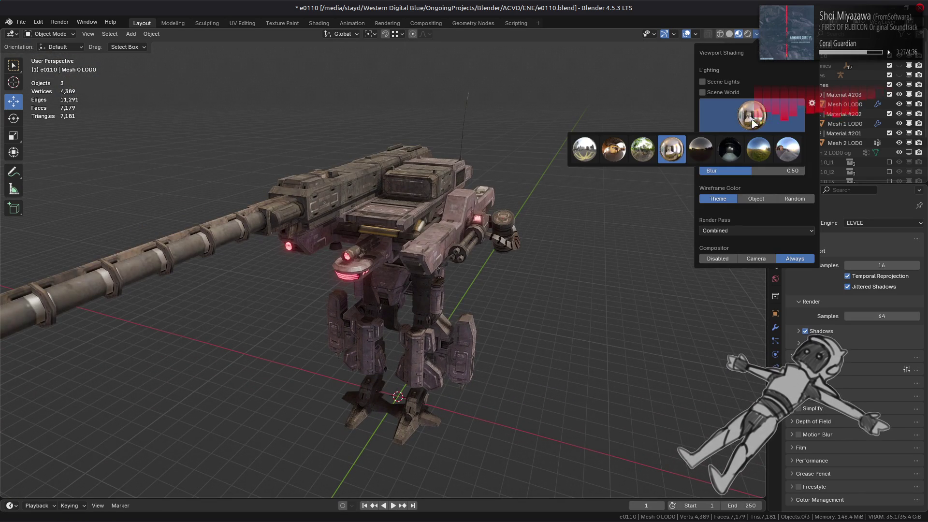
pyautogui.click(714, 148)
pyautogui.click(757, 113)
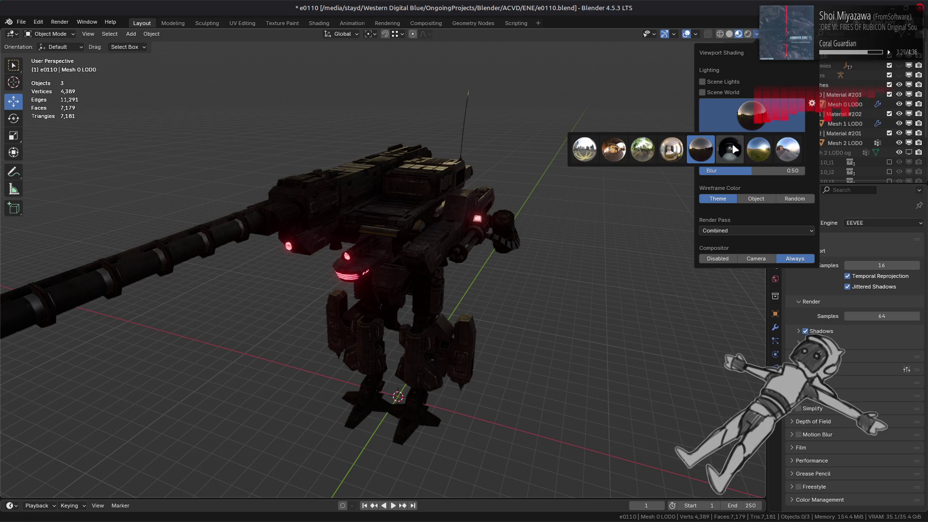
pyautogui.click(757, 149)
pyautogui.click(754, 114)
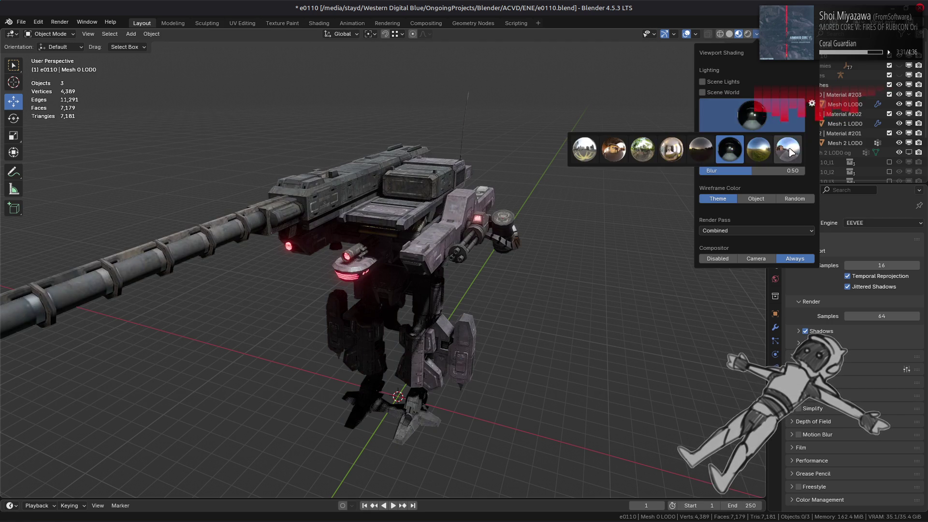
pyautogui.click(788, 148)
pyautogui.click(758, 108)
pyautogui.click(668, 147)
pyautogui.click(743, 118)
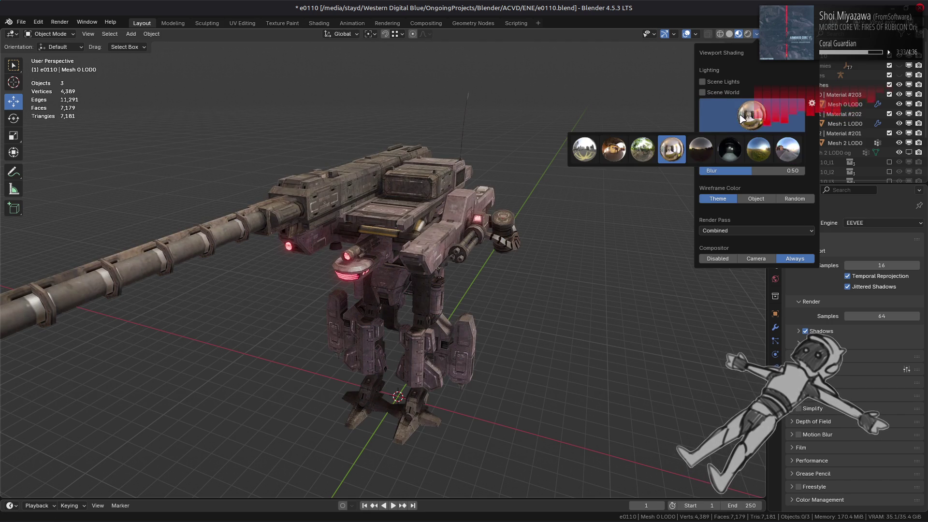
pyautogui.click(614, 149)
pyautogui.click(750, 116)
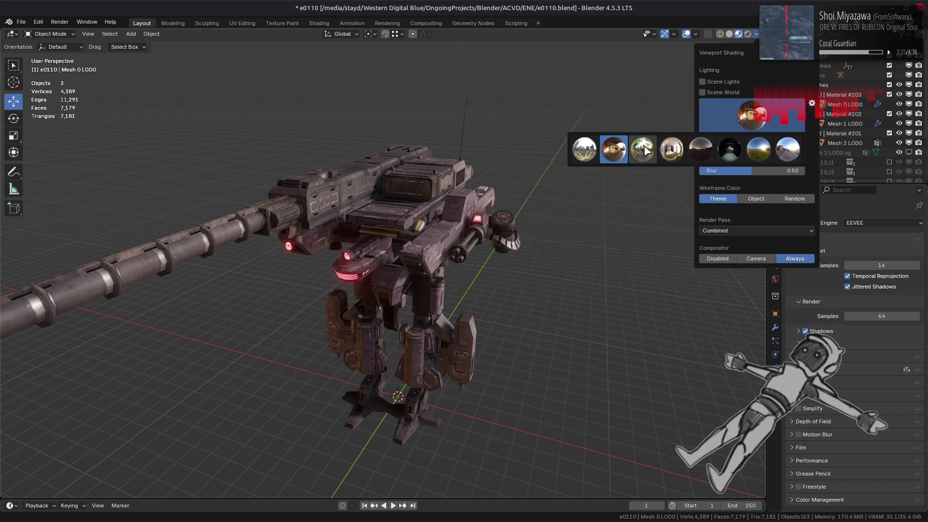
pyautogui.click(645, 150)
pyautogui.click(750, 116)
pyautogui.click(585, 150)
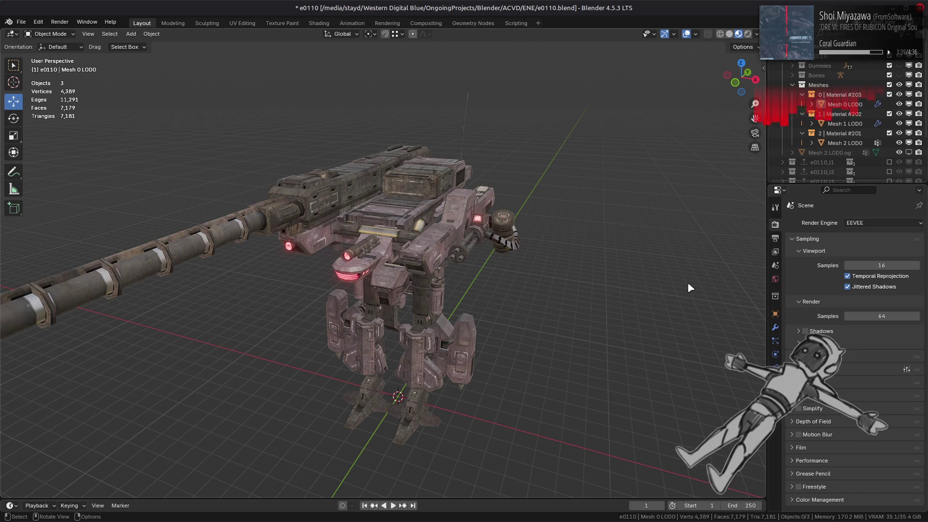
# Step: Expand EEVEE Raytracing and toggle it off and back on to compare lighting
pyautogui.keyDown('shift'); pyautogui.moveTo(548, 227); pyautogui.dragTo(570, 186, button='middle'); pyautogui.keyUp('shift')
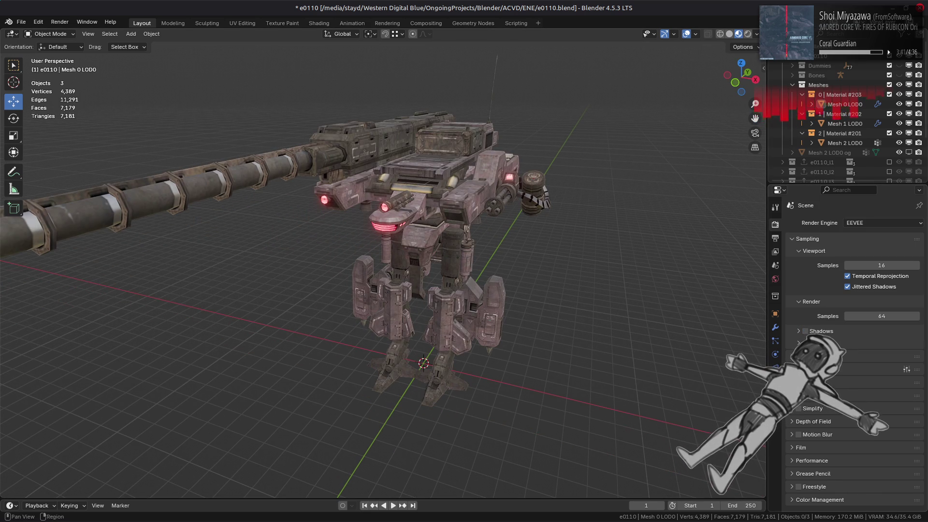
pyautogui.click(812, 369)
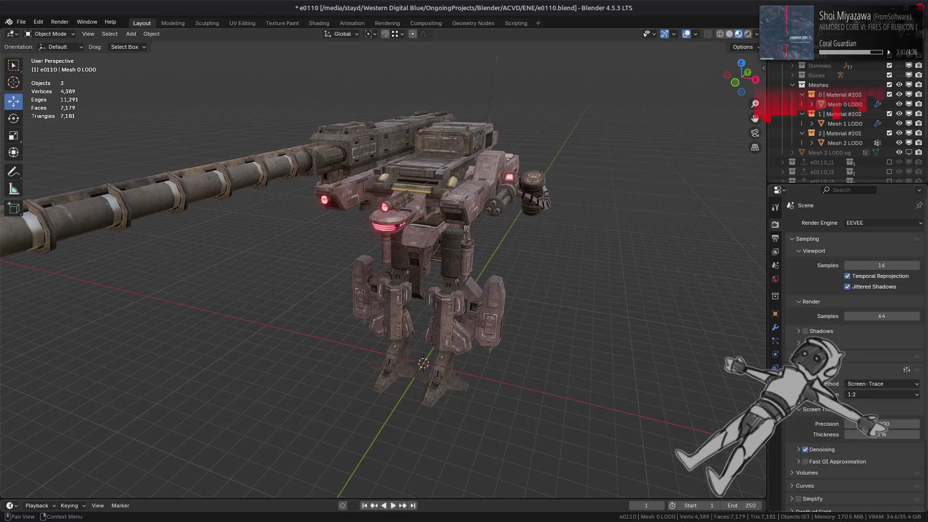
pyautogui.click(808, 464)
pyautogui.click(816, 464)
pyautogui.click(806, 357)
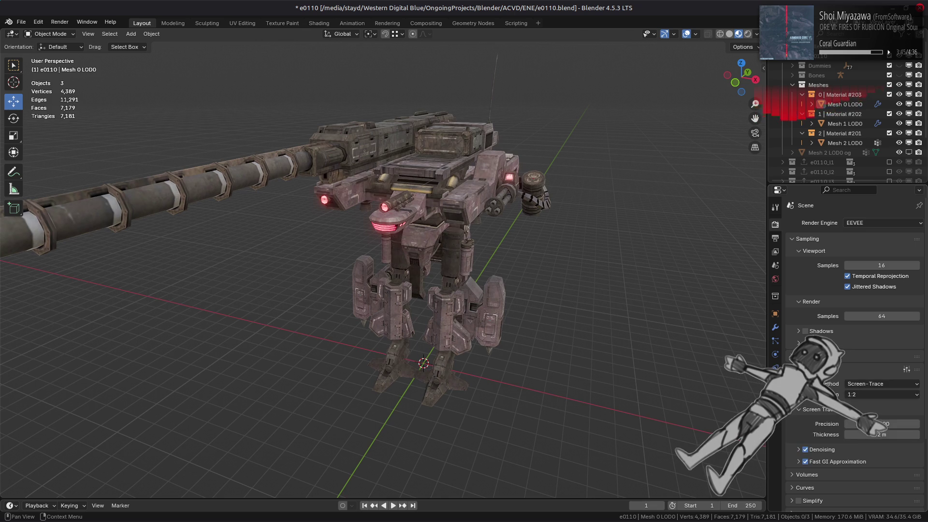
pyautogui.click(805, 357)
pyautogui.moveTo(637, 275)
pyautogui.mouseDown(button='middle')
pyautogui.moveTo(667, 278)
pyautogui.moveTo(604, 286)
pyautogui.moveTo(627, 283)
pyautogui.moveTo(658, 310)
pyautogui.mouseUp(button='middle')
pyautogui.click(805, 357)
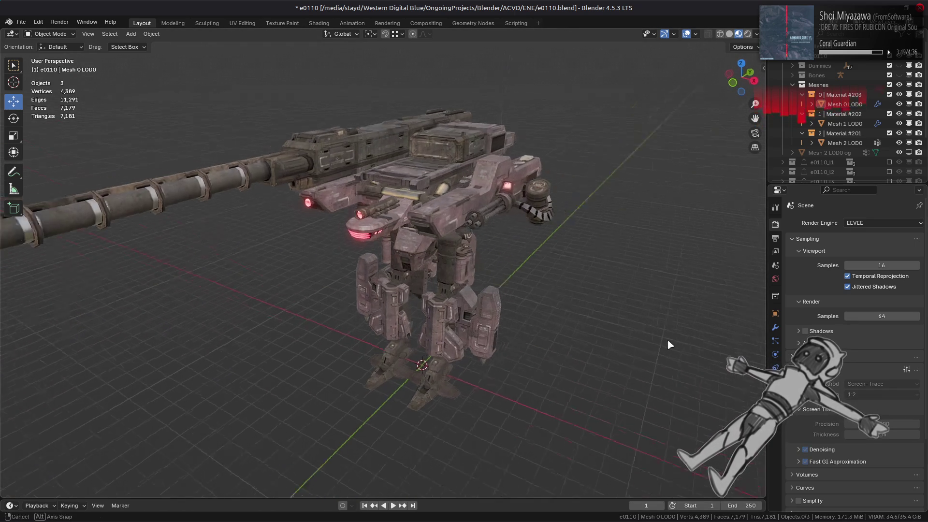
pyautogui.click(799, 357)
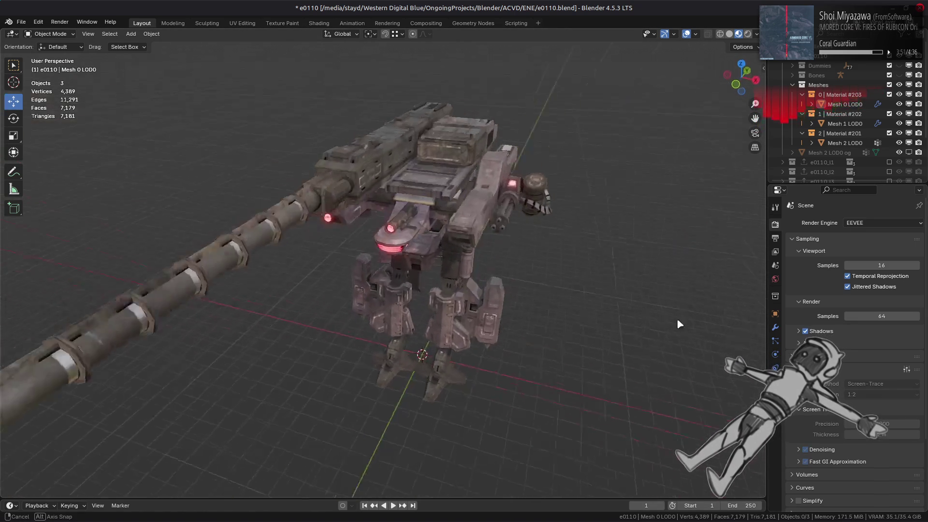
# Step: Turn off Fast GI Approximation and Shadows, then clear the selection
pyautogui.click(805, 462)
pyautogui.moveTo(609, 334)
pyautogui.mouseDown(button='middle')
pyautogui.moveTo(599, 325)
pyautogui.moveTo(612, 333)
pyautogui.mouseUp(button='middle')
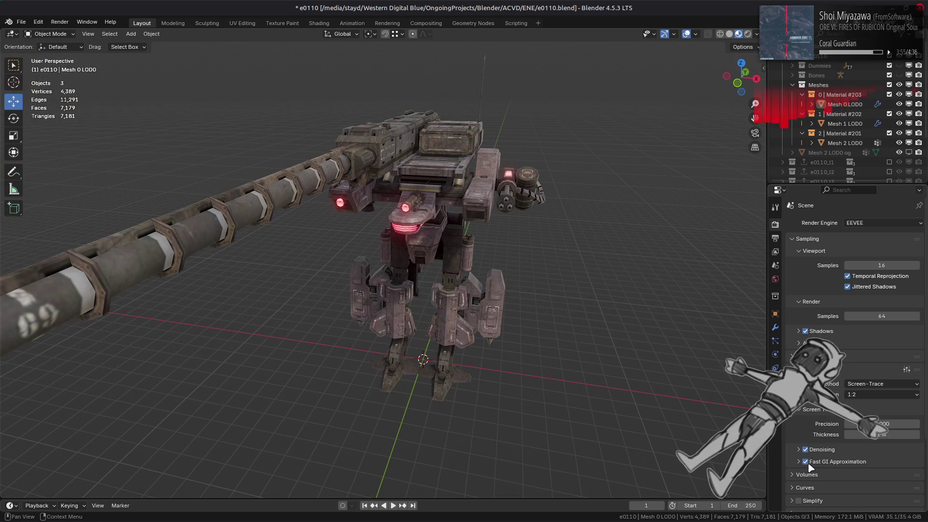
pyautogui.moveTo(665, 373); pyautogui.dragTo(648, 364, button='middle')
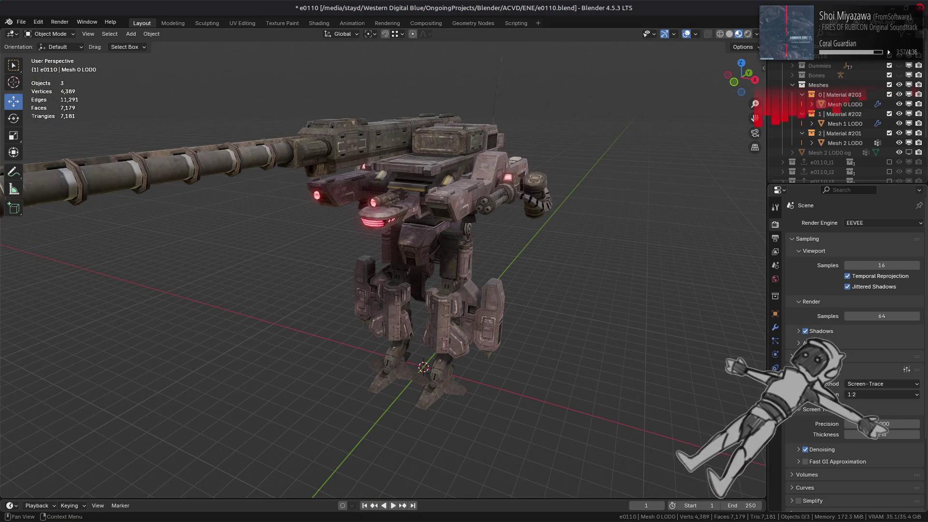
pyautogui.click(822, 356)
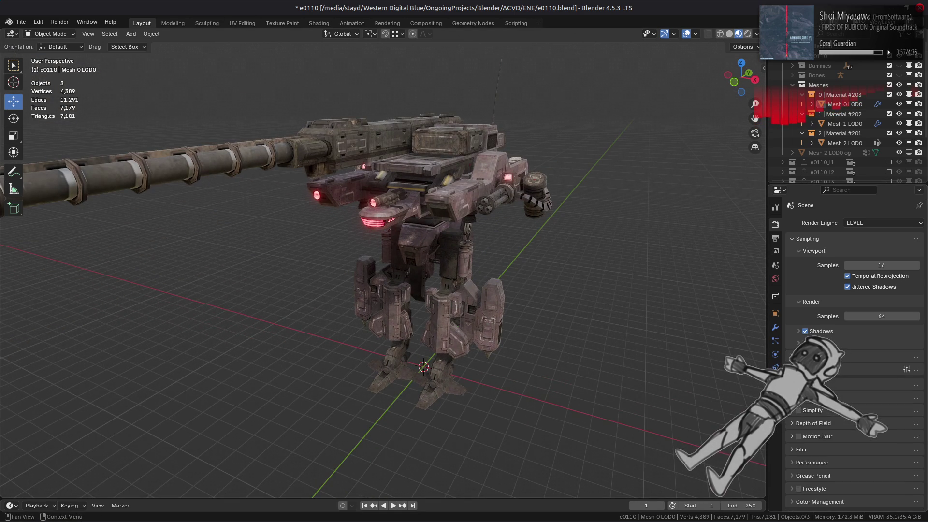
pyautogui.click(806, 331)
pyautogui.click(503, 204)
pyautogui.hotkey('alt', 'a')
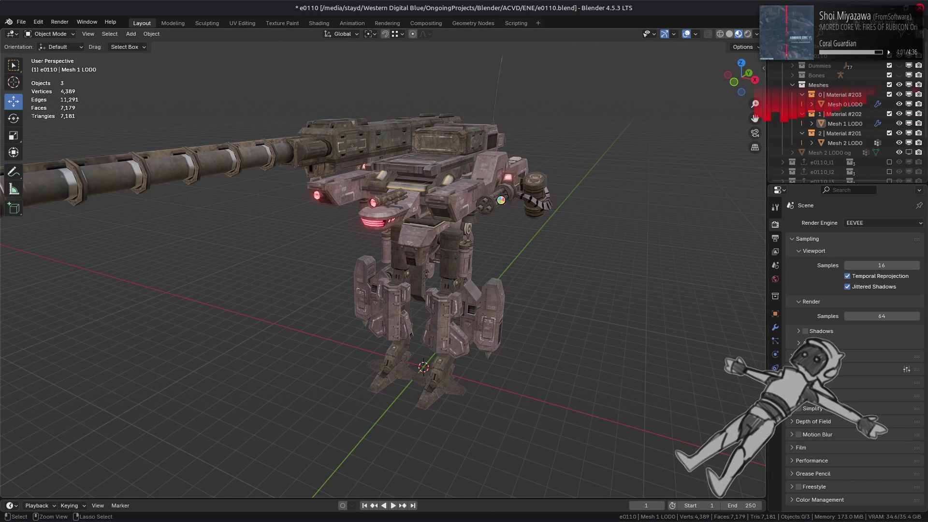
# Step: Save e0110, then zoom over the mech's top and open Mesh 1 LOD0 in Edit Mode
pyautogui.hotkey('ctrl', 's')
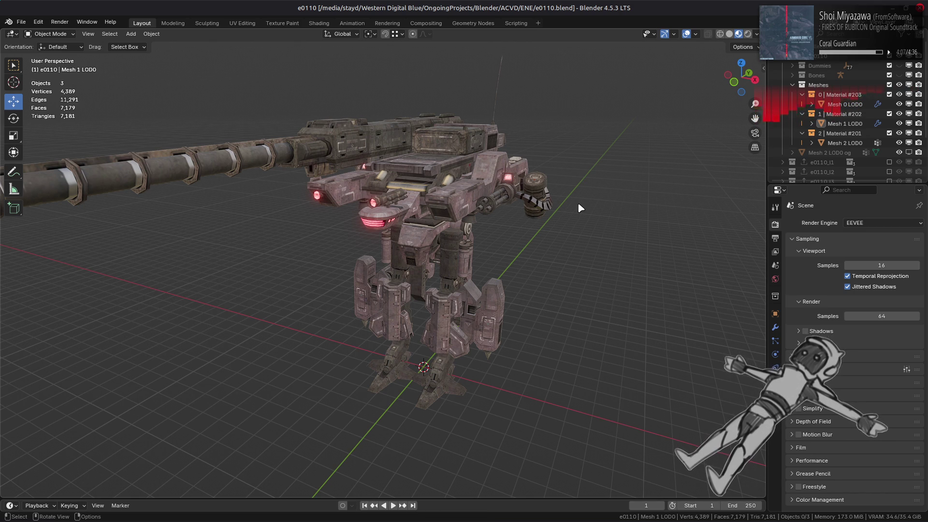
pyautogui.scroll(6, 580, 208)
pyautogui.moveTo(532, 215)
pyautogui.mouseDown(button='middle')
pyautogui.moveTo(482, 216)
pyautogui.moveTo(519, 226)
pyautogui.moveTo(663, 221)
pyautogui.mouseUp(button='middle')
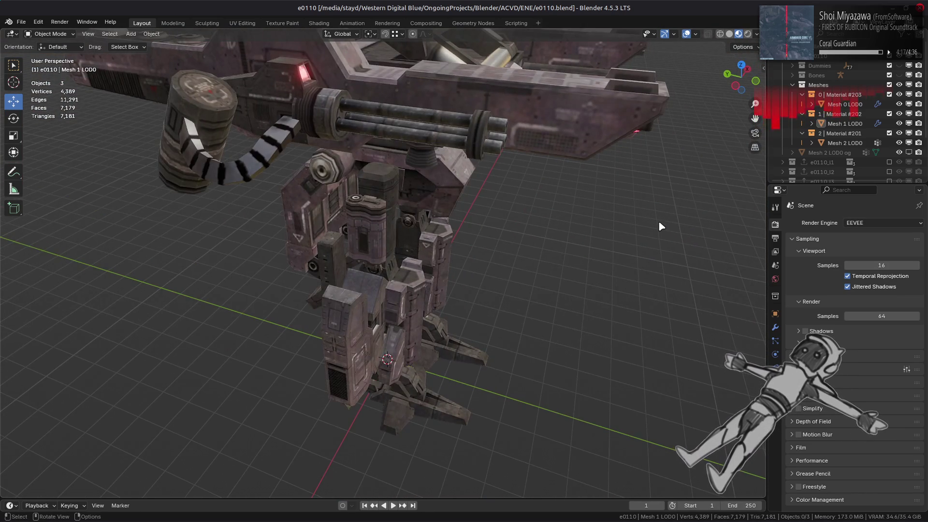
pyautogui.moveTo(441, 206)
pyautogui.mouseDown(button='middle')
pyautogui.moveTo(576, 218)
pyautogui.moveTo(358, 232)
pyautogui.mouseUp(button='middle')
pyautogui.scroll(5, 358, 232)
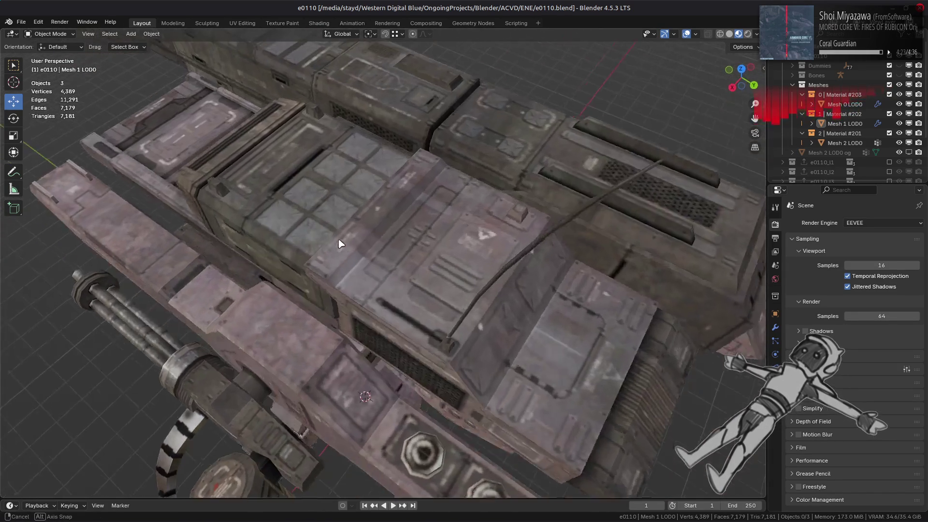
pyautogui.press('Tab')
pyautogui.scroll(4, 477, 281)
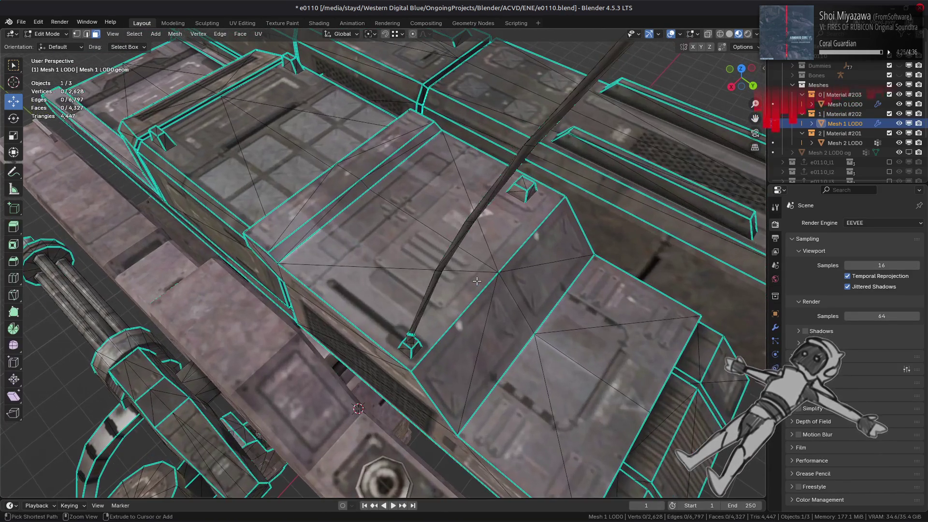
# Step: Inspect the mech's top, return to Object Mode, deselect all and save e0110.blend
pyautogui.moveTo(477, 281)
pyautogui.mouseDown(button='middle')
pyautogui.moveTo(459, 284)
pyautogui.moveTo(482, 290)
pyautogui.moveTo(485, 273)
pyautogui.moveTo(459, 358)
pyautogui.moveTo(455, 331)
pyautogui.moveTo(464, 327)
pyautogui.moveTo(447, 324)
pyautogui.moveTo(442, 294)
pyautogui.moveTo(470, 291)
pyautogui.moveTo(458, 282)
pyautogui.moveTo(425, 288)
pyautogui.moveTo(460, 259)
pyautogui.moveTo(466, 306)
pyautogui.moveTo(495, 255)
pyautogui.moveTo(428, 273)
pyautogui.mouseUp(button='middle')
pyautogui.scroll(10, 440, 309)
pyautogui.press('Tab')
pyautogui.scroll(-5, 476, 245)
pyautogui.hotkey('alt', 'a')
pyautogui.scroll(-2, 494, 256)
pyautogui.hotkey('ctrl', 's')
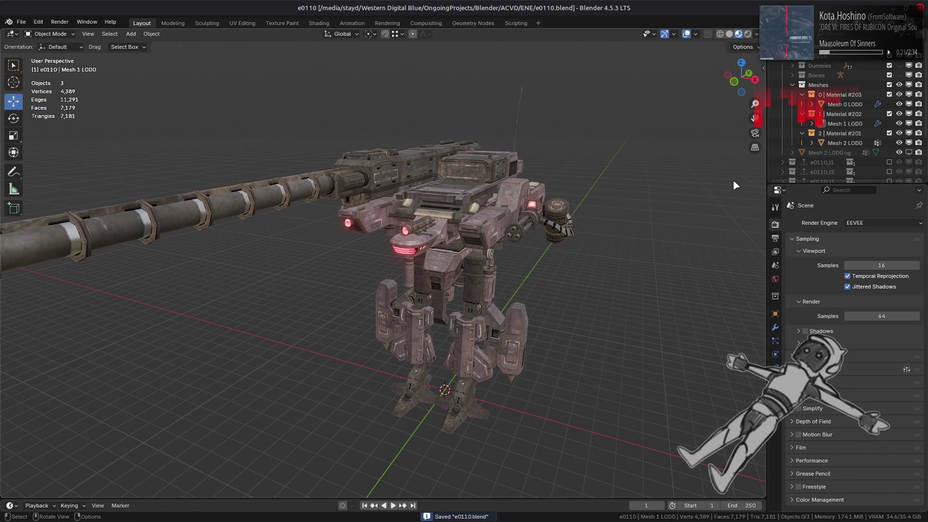
# Step: Apply all modifiers on Mesh 0–2 LOD0 and export the collection to e0110.flv
pyautogui.click(851, 103)
pyautogui.keyDown('shift'); pyautogui.click(845, 142); pyautogui.keyUp('shift')
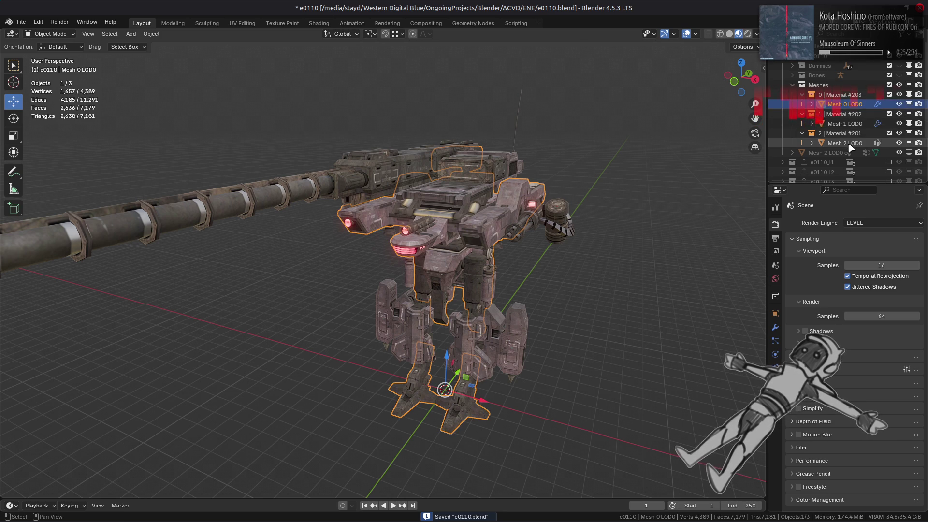
pyautogui.click(776, 329)
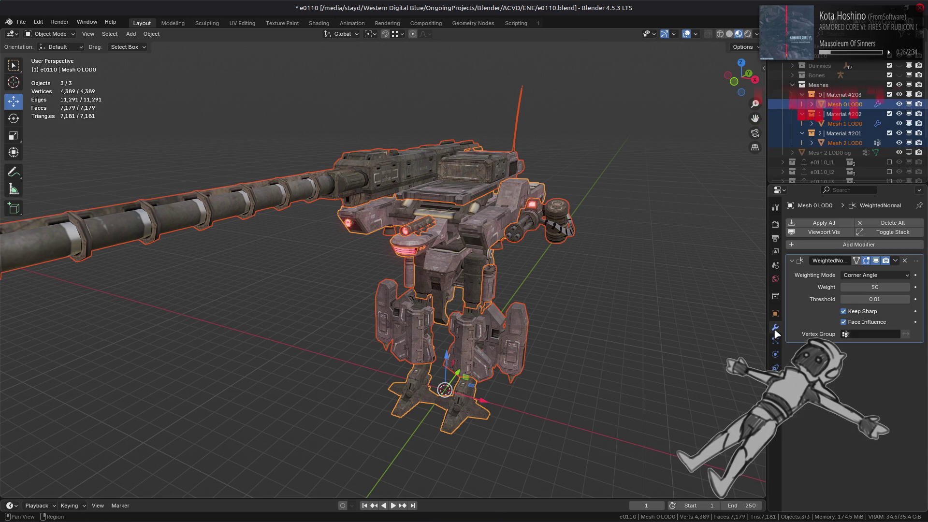
pyautogui.click(835, 223)
pyautogui.hotkey('alt', 'a')
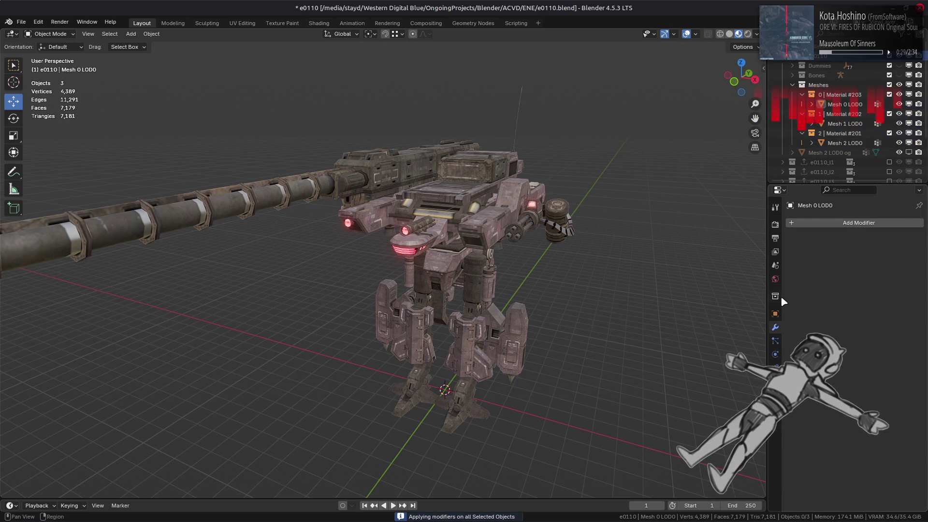
pyautogui.click(778, 296)
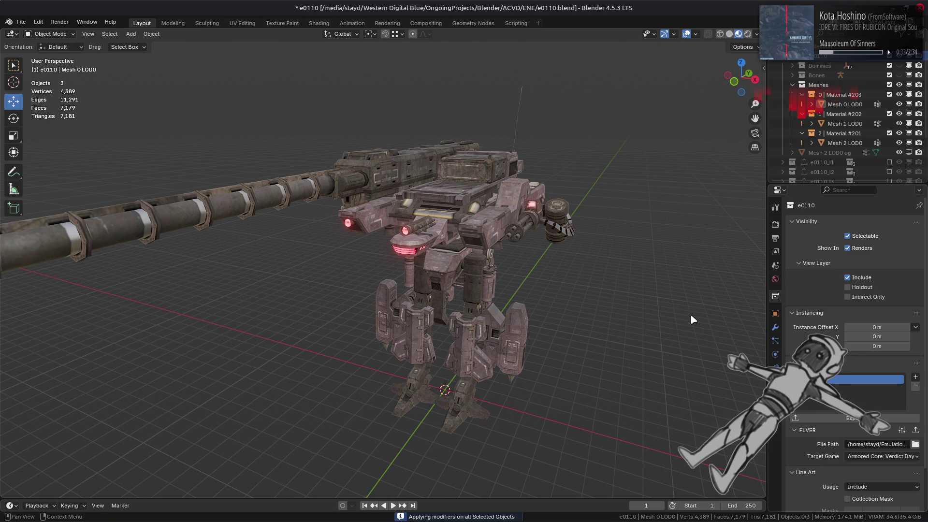
pyautogui.click(775, 327)
# Step: Restore the modifiers, save e0110, purge unused data and save again
pyautogui.hotkey('alt', 'a')
pyautogui.hotkey('ctrl', 's')
pyautogui.click(22, 22)
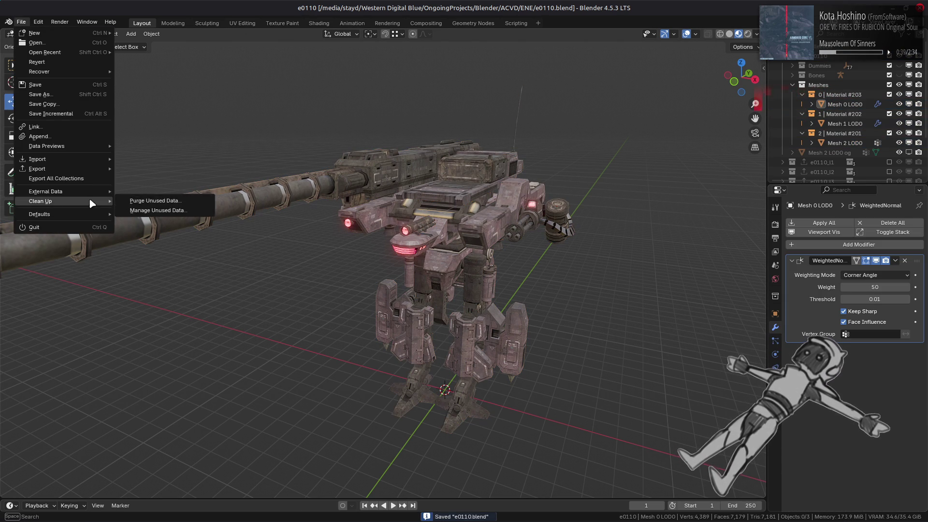
pyautogui.moveTo(49, 202)
pyautogui.click(132, 201)
pyautogui.click(132, 259)
pyautogui.hotkey('ctrl', 's')
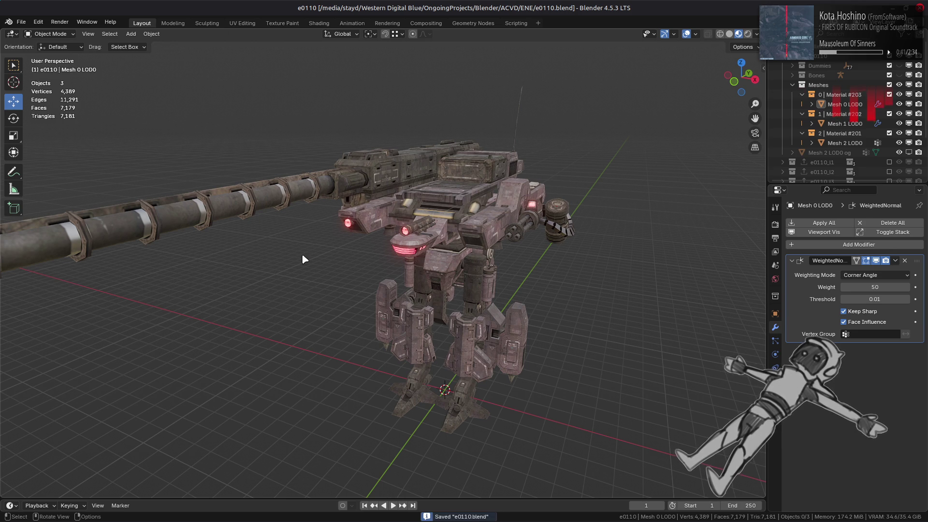
# Step: Switch to the Nemo window showing the e0110-tpf-dcx folder
pyautogui.hotkey('alt', 'Tab')
pyautogui.hotkey('alt', 'Tab')
pyautogui.hotkey('alt', 'Tab')
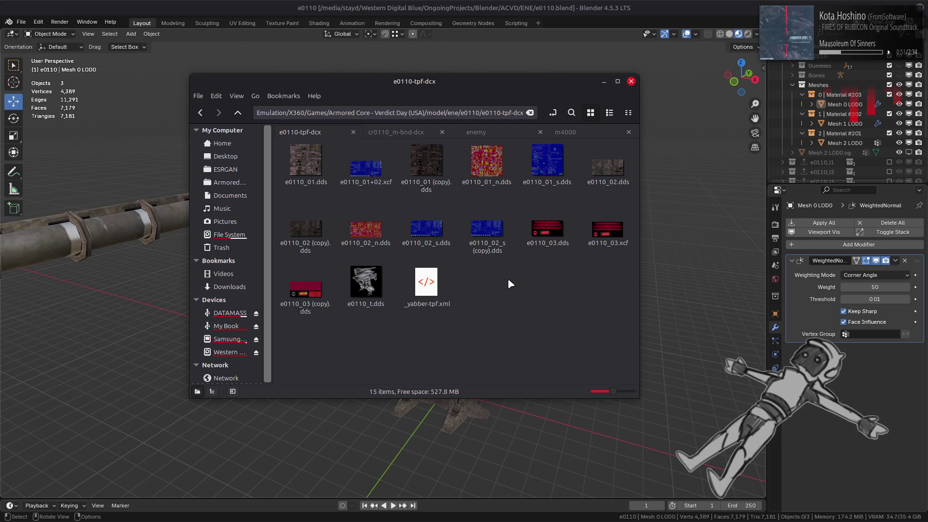
# Step: Repack e0110-tpf-dcx and e0110_m-bnd-dcx with YabberExtended, then bring Xenia forward
pyautogui.hotkey('alt', 'Up')
pyautogui.rightClick(336, 170)
pyautogui.moveTo(455, 223)
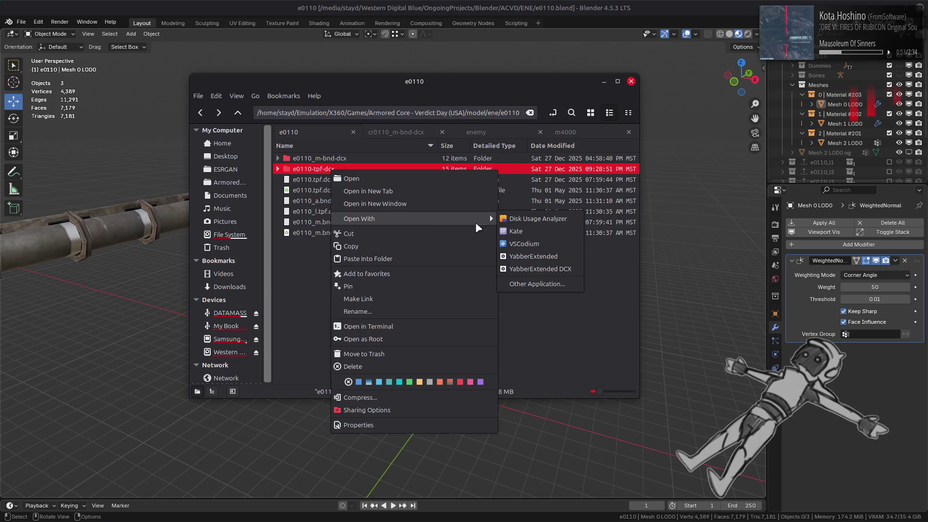
pyautogui.click(528, 256)
pyautogui.click(314, 158)
pyautogui.rightClick(334, 158)
pyautogui.moveTo(421, 205)
pyautogui.click(557, 243)
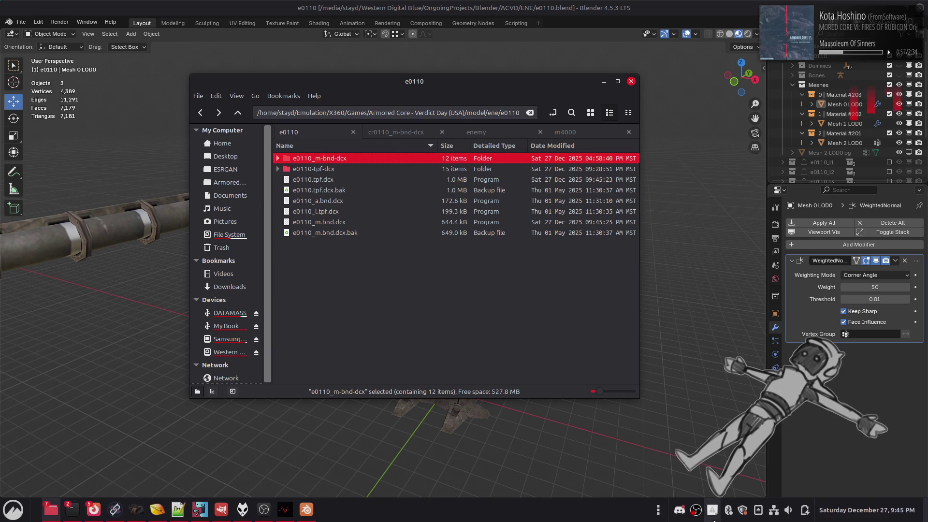
pyautogui.click(286, 514)
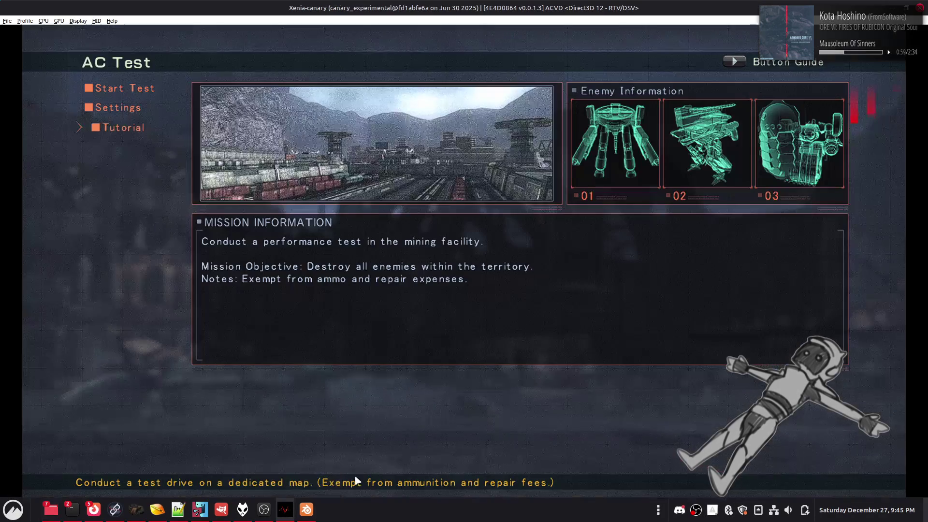
pyautogui.press('Return')
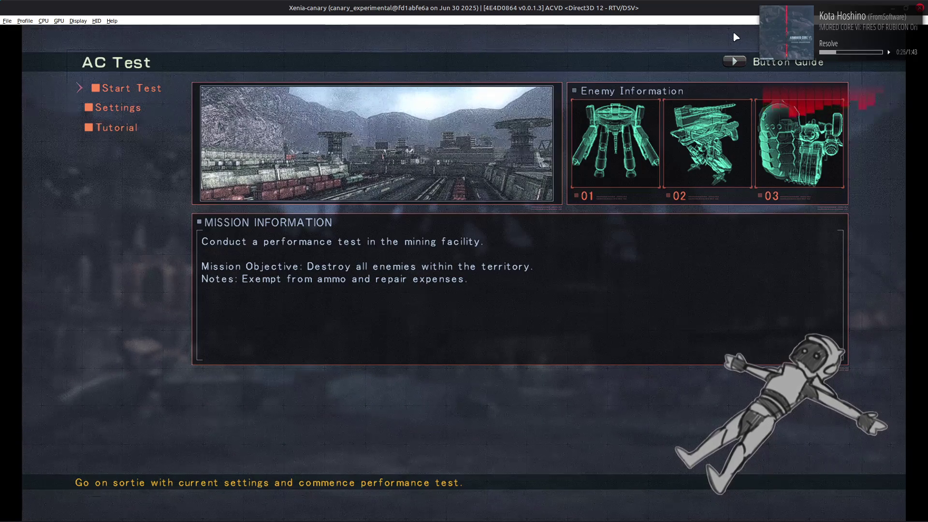
pyautogui.hotkey('alt', 'Tab')
pyautogui.hotkey('alt', 'Tab')
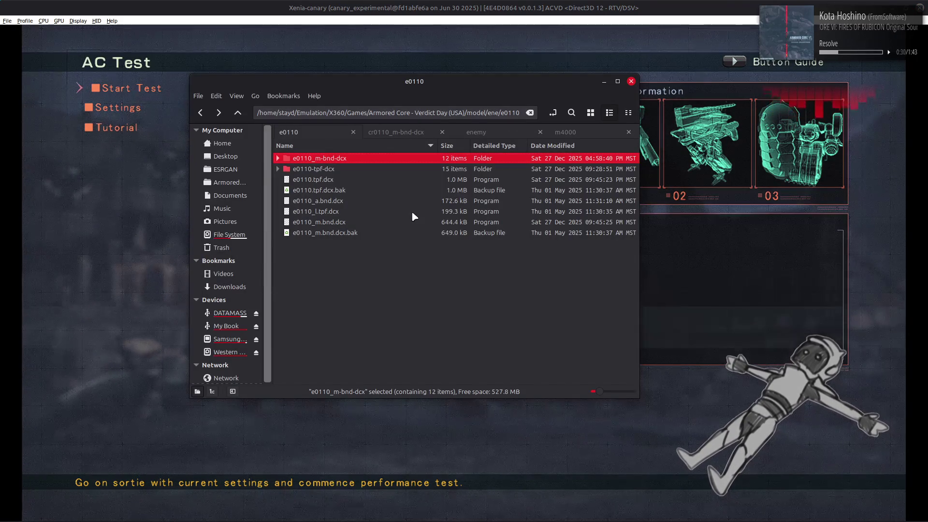
# Step: Review the 15 texture files in Nemo's e0110-tpf-dcx folder, then return to Blender's textured e0110 mech
pyautogui.doubleClick(338, 168)
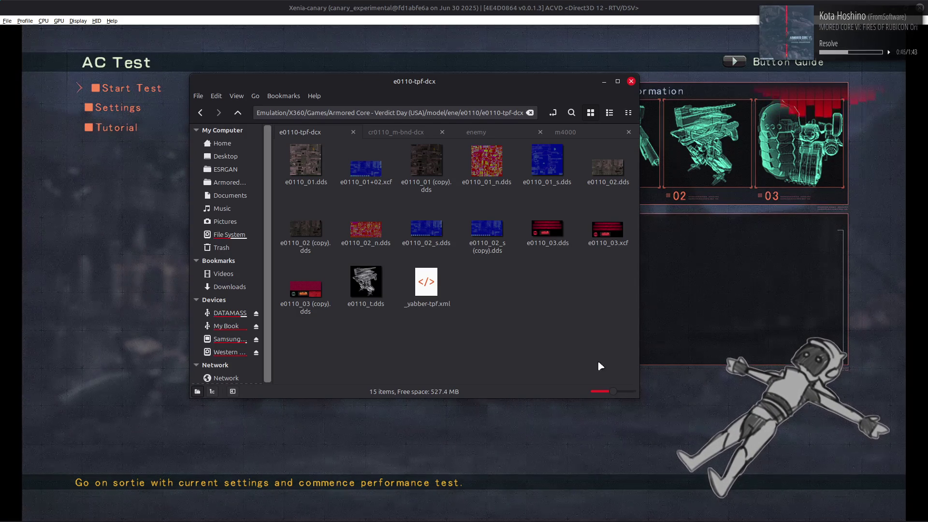
pyautogui.moveTo(605, 520)
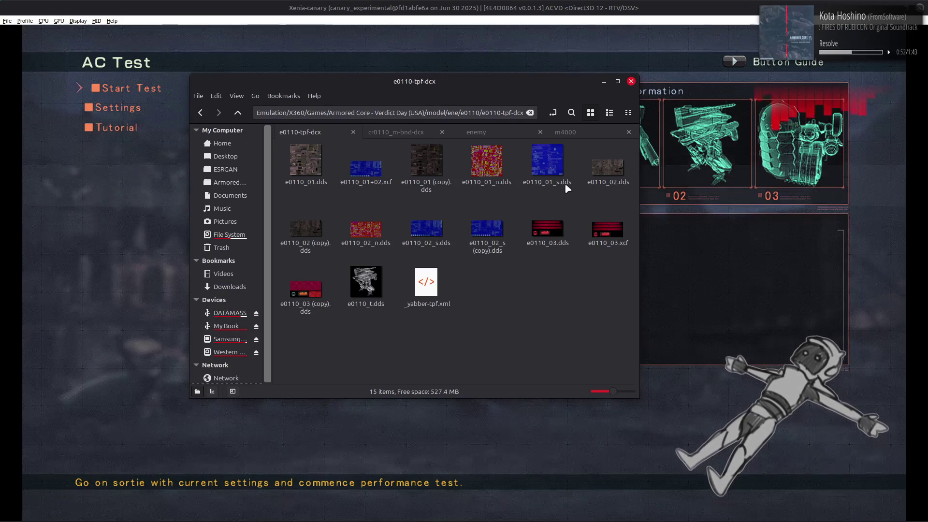
pyautogui.moveTo(569, 188)
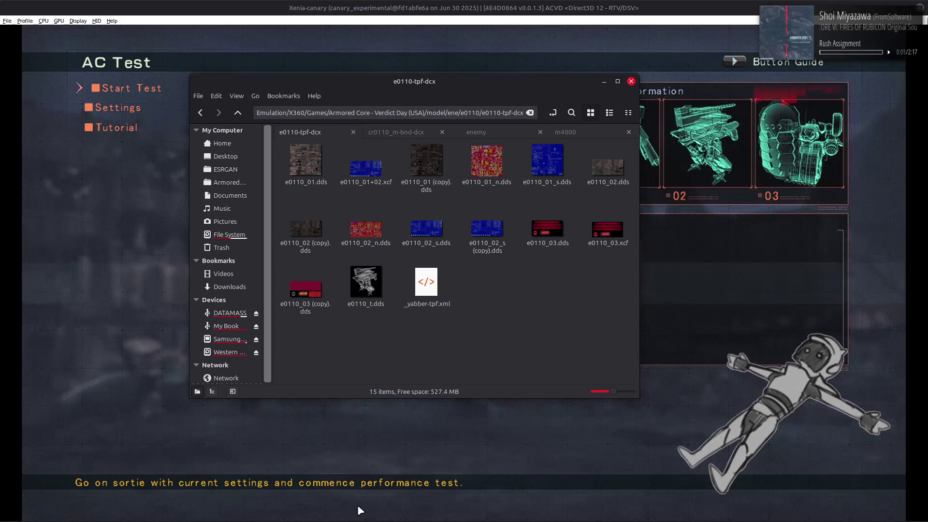
pyautogui.click(306, 509)
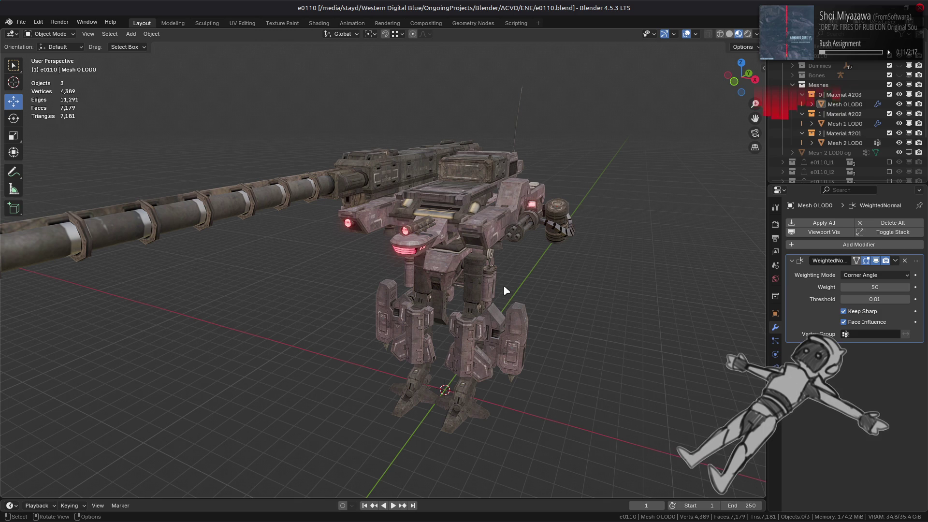
# Step: Load e0120.blend from recent files and browse the file manager to the e0120_m-bnd-dcx folder
pyautogui.click(21, 22)
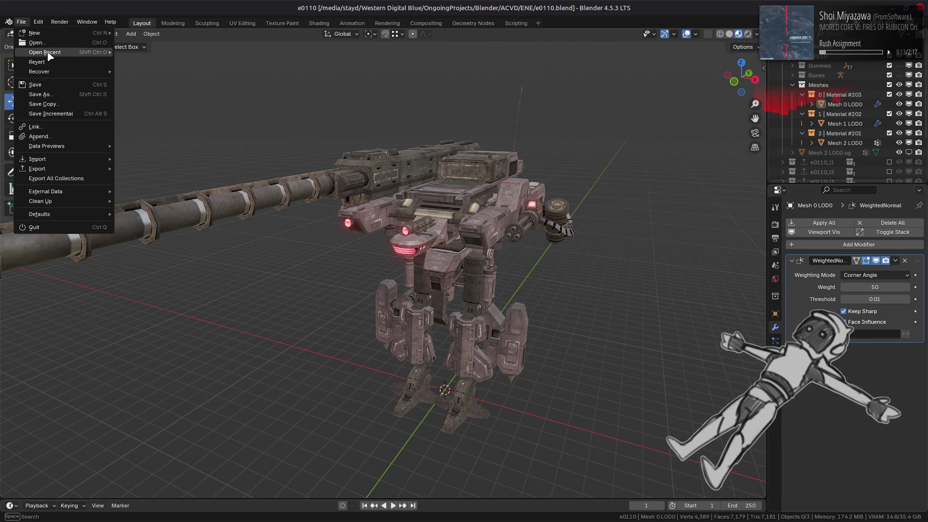
pyautogui.moveTo(46, 52)
pyautogui.click(170, 91)
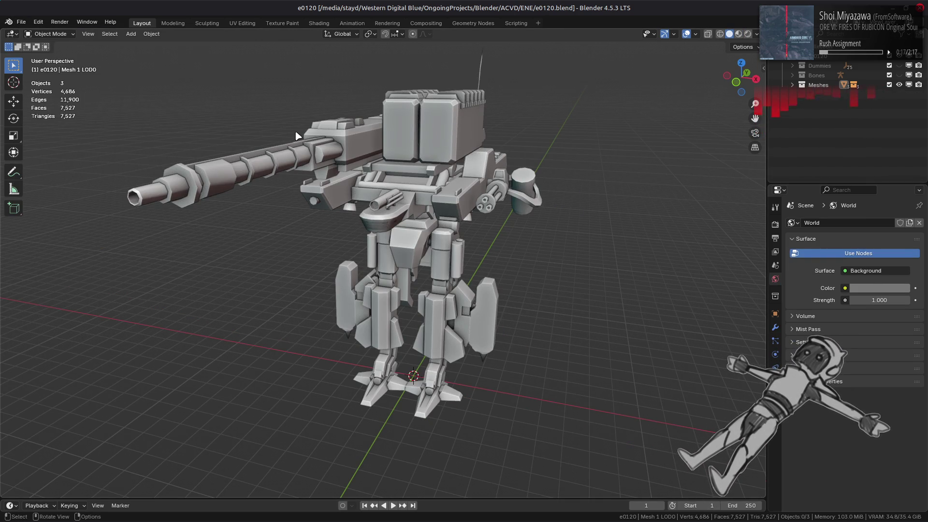
pyautogui.hotkey('alt', 'Tab')
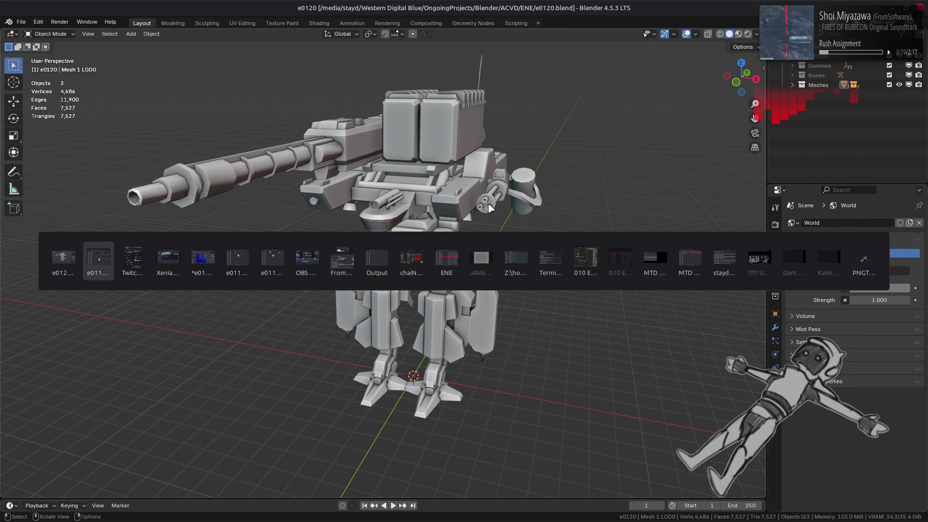
pyautogui.hotkey('alt', 'Up')
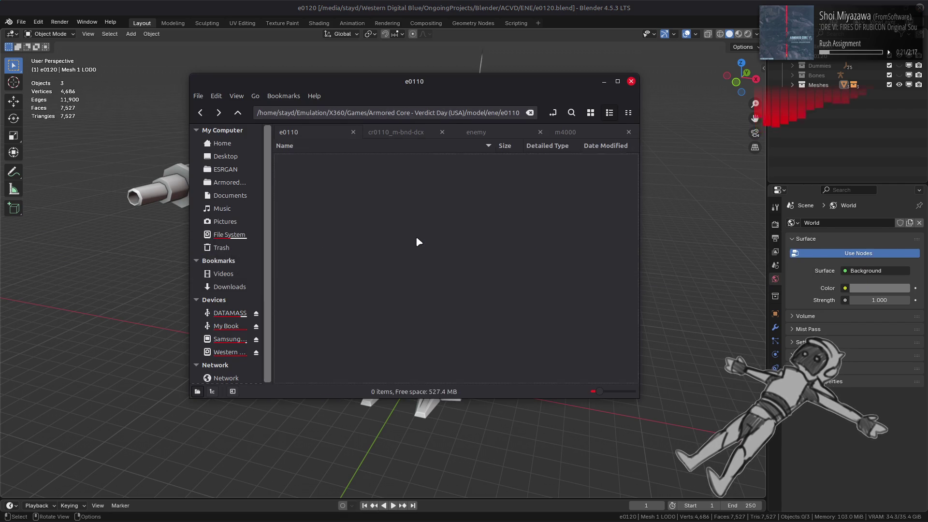
pyautogui.doubleClick(305, 223)
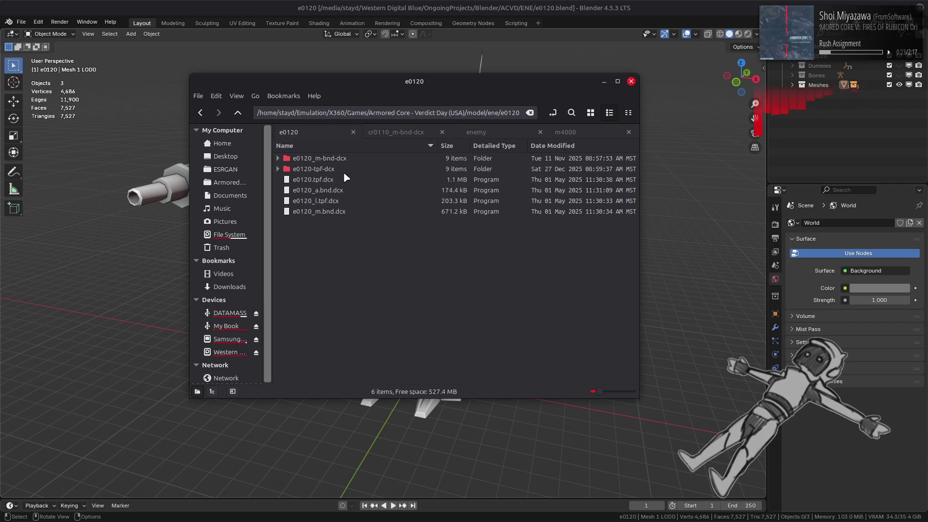
pyautogui.doubleClick(352, 160)
pyautogui.click(631, 81)
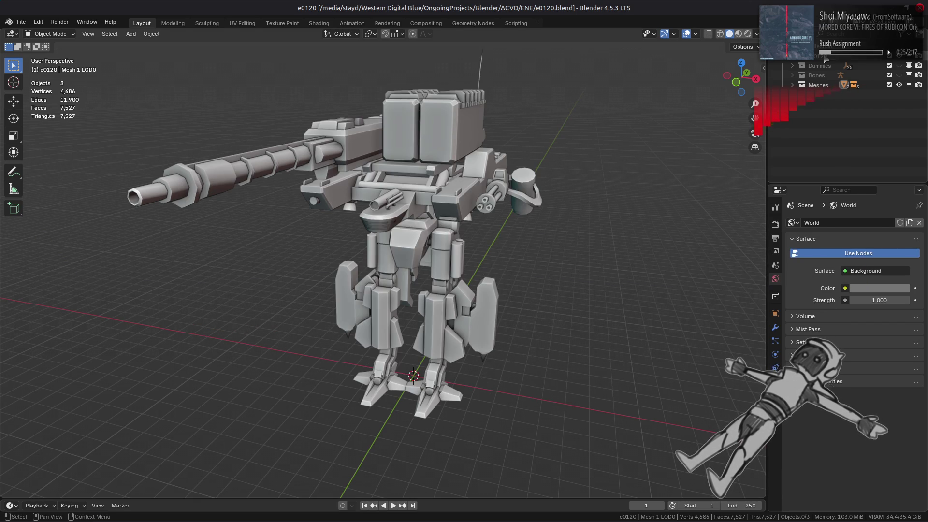
# Step: Delete the existing mech collection hierarchy and purge unused data from the file
pyautogui.rightClick(817, 84)
pyautogui.click(794, 123)
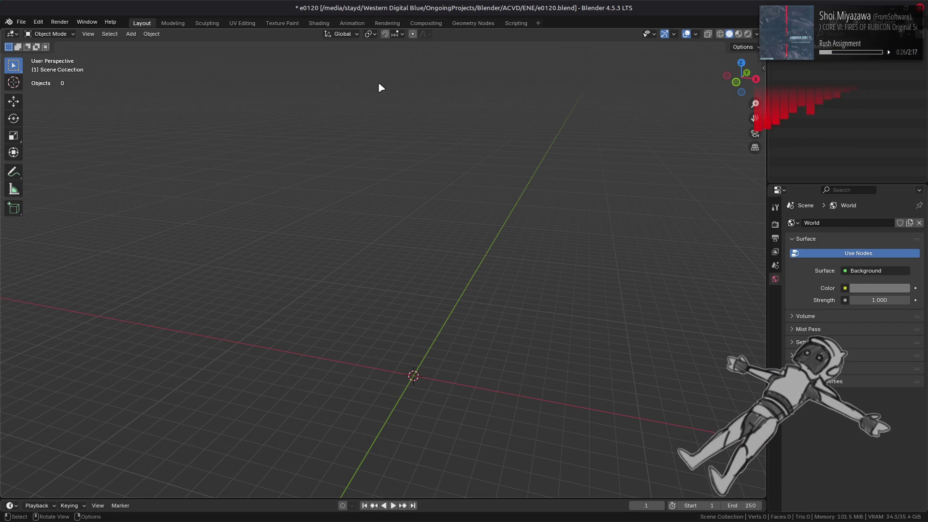
pyautogui.click(21, 22)
pyautogui.click(145, 202)
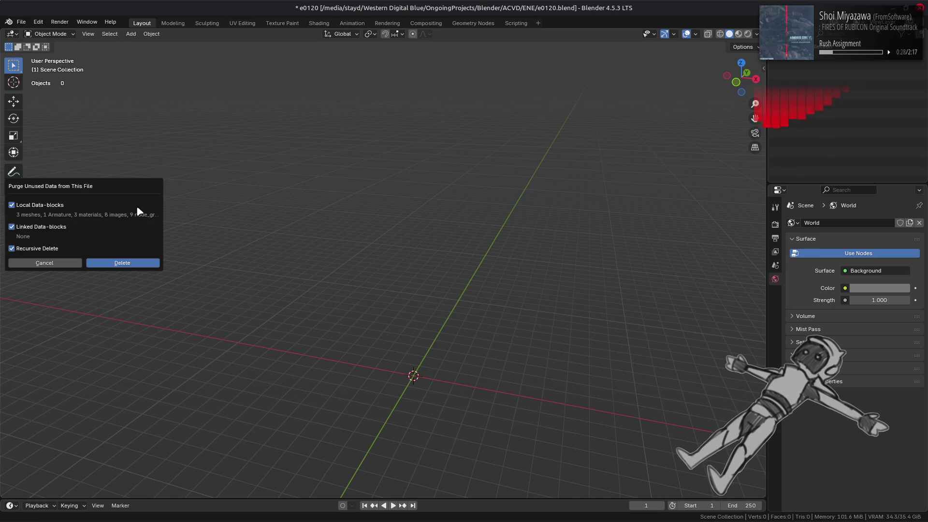
pyautogui.click(147, 263)
# Step: Import all six e0120 .flv FLVER models into Blender
pyautogui.hotkey('alt', 'Tab')
pyautogui.moveTo(319, 161); pyautogui.dragTo(144, 179)
pyautogui.press('a')
pyautogui.click(702, 480)
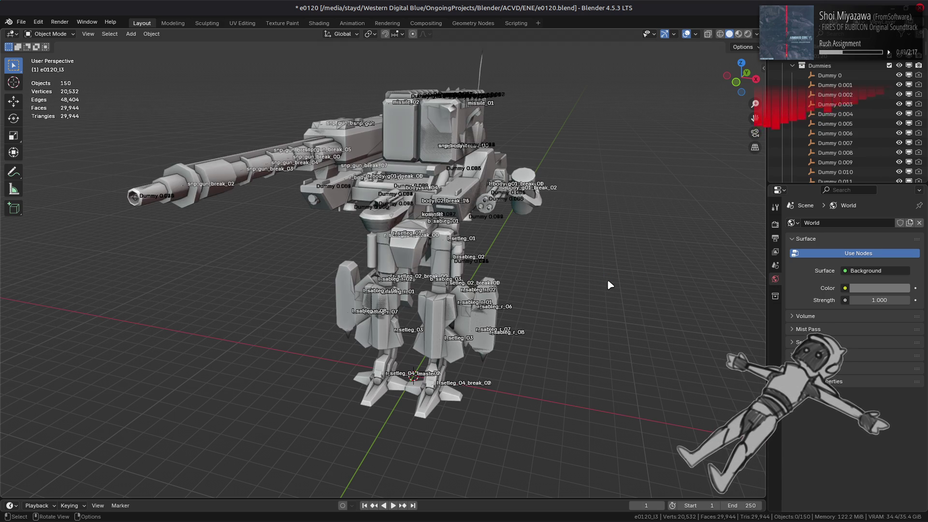
# Step: Collapse the outliner, move e0120_b and e0120_b1 below e0120_l3, and exclude all but e0120_l1
pyautogui.press('KP_Subtract')
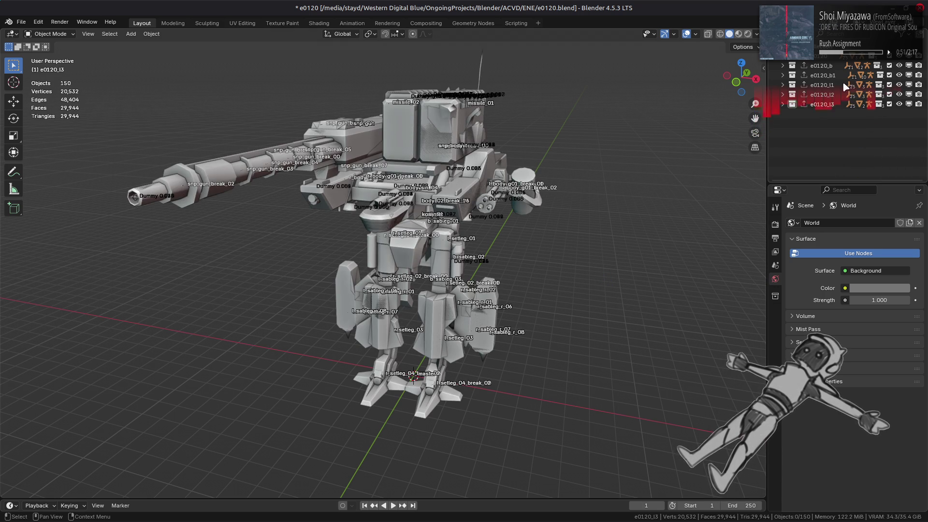
pyautogui.click(824, 68)
pyautogui.keyDown('ctrl'); pyautogui.click(824, 76); pyautogui.keyUp('ctrl')
pyautogui.moveTo(824, 75); pyautogui.dragTo(830, 112)
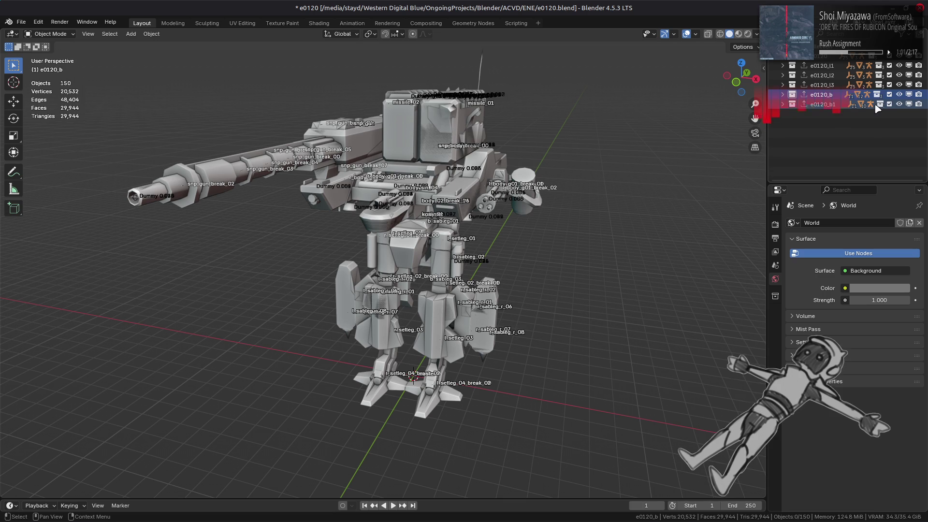
pyautogui.keyDown('ctrl'); pyautogui.click(889, 65); pyautogui.keyUp('ctrl')
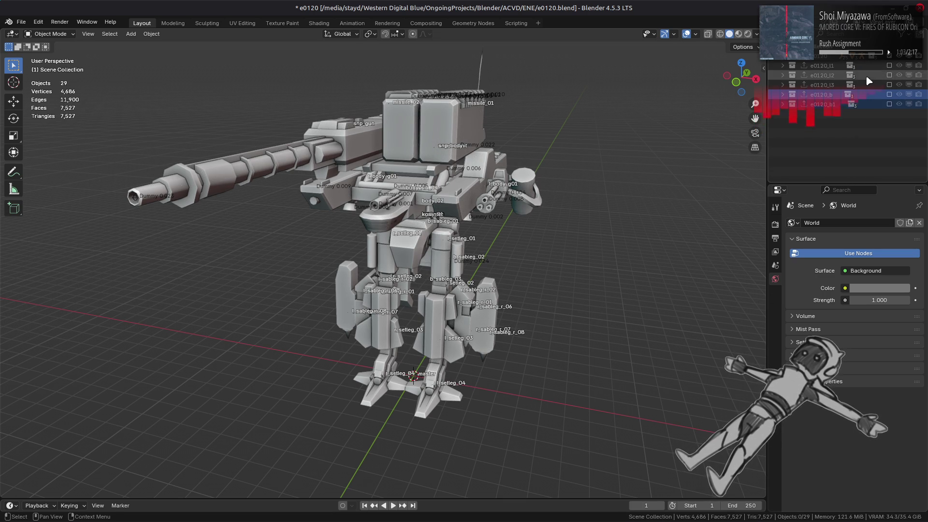
# Step: Turn off bone names, hide Dummies and Bones, and make Mesh 1 LOD0 active
pyautogui.click(696, 34)
pyautogui.click(709, 118)
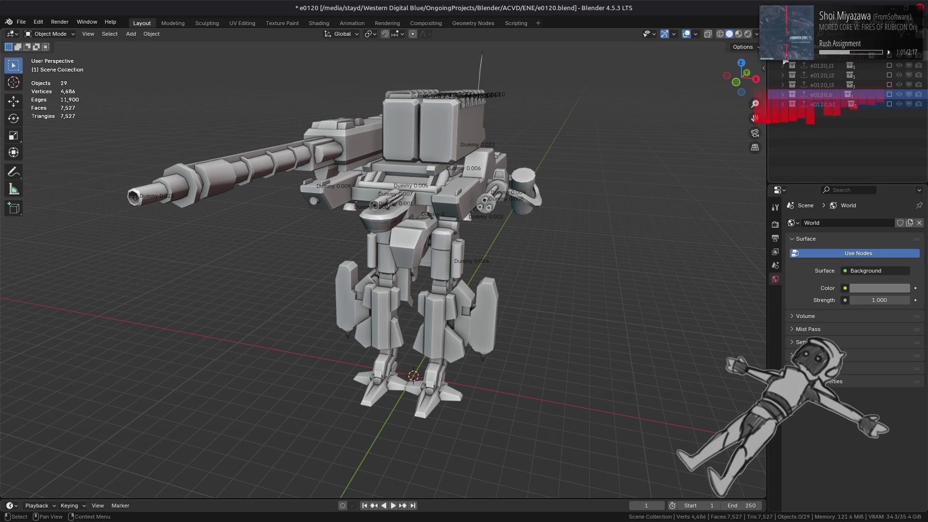
pyautogui.scroll(2, 894, 74)
pyautogui.moveTo(900, 74); pyautogui.dragTo(899, 65)
pyautogui.click(793, 85)
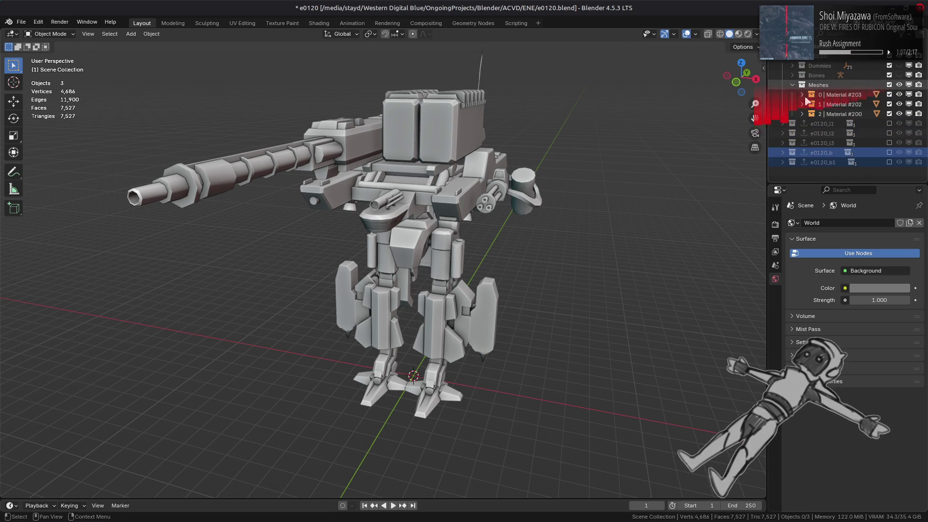
pyautogui.moveTo(802, 116); pyautogui.dragTo(805, 99)
pyautogui.click(462, 135)
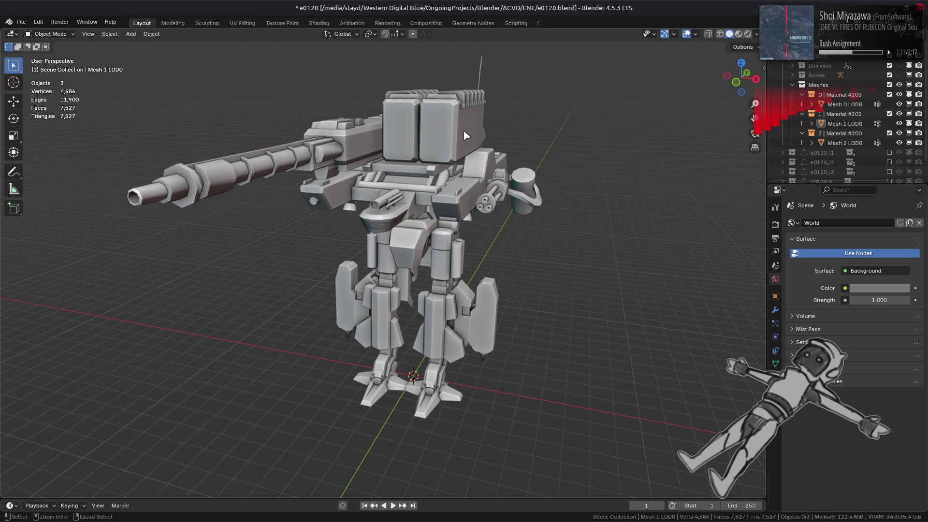
# Step: Save e0120.blend and orbit in to inspect the mech from the front
pyautogui.hotkey('ctrl', 's')
pyautogui.moveTo(501, 175)
pyautogui.mouseDown(button='middle')
pyautogui.moveTo(426, 145)
pyautogui.moveTo(355, 180)
pyautogui.moveTo(452, 250)
pyautogui.moveTo(338, 234)
pyautogui.moveTo(440, 233)
pyautogui.moveTo(371, 211)
pyautogui.moveTo(441, 282)
pyautogui.mouseUp(button='middle')
pyautogui.scroll(5, 387, 223)
pyautogui.moveTo(403, 247)
pyautogui.mouseDown(button='middle')
pyautogui.moveTo(373, 252)
pyautogui.moveTo(394, 251)
pyautogui.moveTo(435, 206)
pyautogui.mouseUp(button='middle')
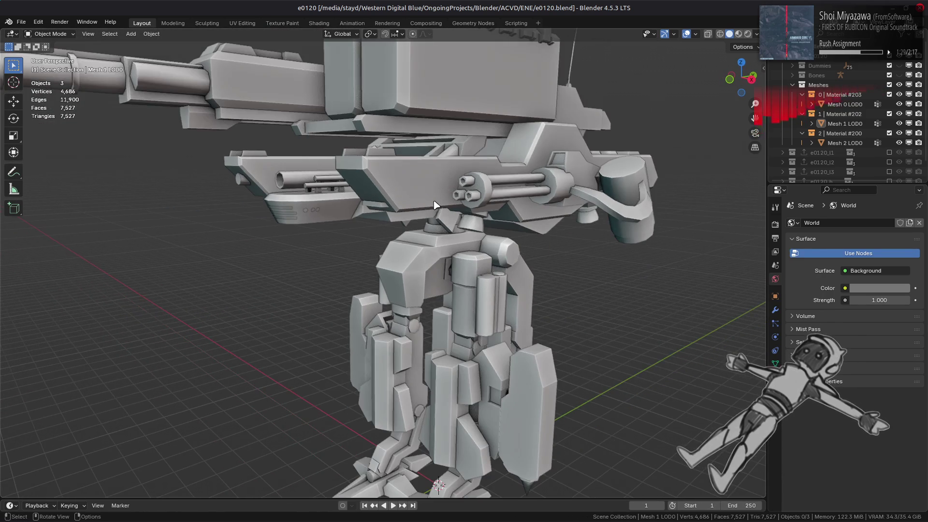
# Step: Orbit and zoom around the mech, including a top-down look at the turret
pyautogui.scroll(-5, 293, 194)
pyautogui.moveTo(293, 194)
pyautogui.mouseDown(button='middle')
pyautogui.moveTo(347, 234)
pyautogui.moveTo(294, 275)
pyautogui.moveTo(276, 245)
pyautogui.mouseUp(button='middle')
pyautogui.scroll(5, 451, 171)
pyautogui.moveTo(310, 163)
pyautogui.mouseDown(button='middle')
pyautogui.moveTo(243, 153)
pyautogui.moveTo(401, 174)
pyautogui.moveTo(419, 227)
pyautogui.moveTo(454, 231)
pyautogui.moveTo(493, 335)
pyautogui.moveTo(333, 273)
pyautogui.moveTo(332, 331)
pyautogui.moveTo(379, 234)
pyautogui.moveTo(606, 276)
pyautogui.moveTo(518, 284)
pyautogui.moveTo(522, 263)
pyautogui.moveTo(541, 265)
pyautogui.moveTo(526, 257)
pyautogui.moveTo(510, 266)
pyautogui.moveTo(488, 242)
pyautogui.moveTo(540, 252)
pyautogui.mouseUp(button='middle')
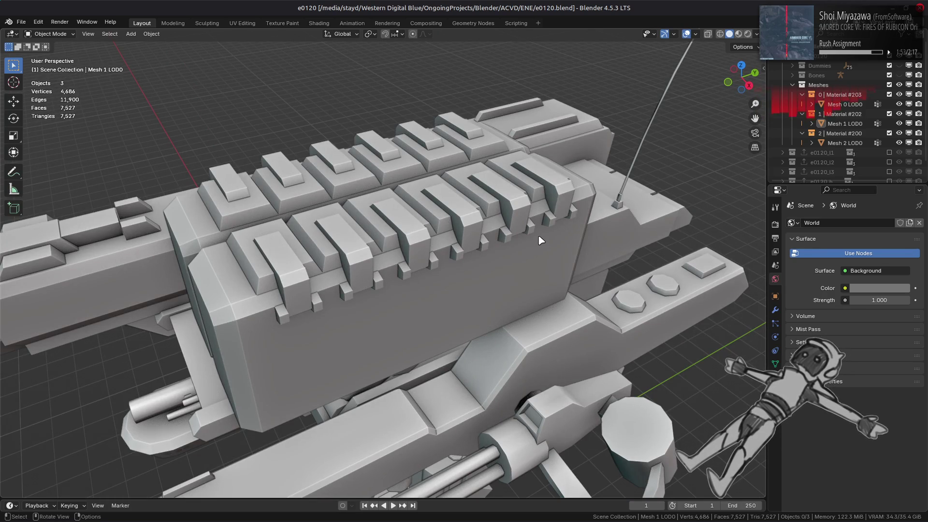
pyautogui.scroll(-5, 541, 240)
pyautogui.moveTo(525, 247); pyautogui.dragTo(494, 206, button='middle')
# Step: Re-include e0120_l1 and expand Meshes.003 > Material #203.003 to select Mesh 0 LOD0.003
pyautogui.click(889, 152)
pyautogui.click(784, 153)
pyautogui.scroll(-2, 785, 154)
pyautogui.click(793, 142)
pyautogui.click(802, 152)
pyautogui.scroll(-2, 803, 155)
pyautogui.click(846, 143)
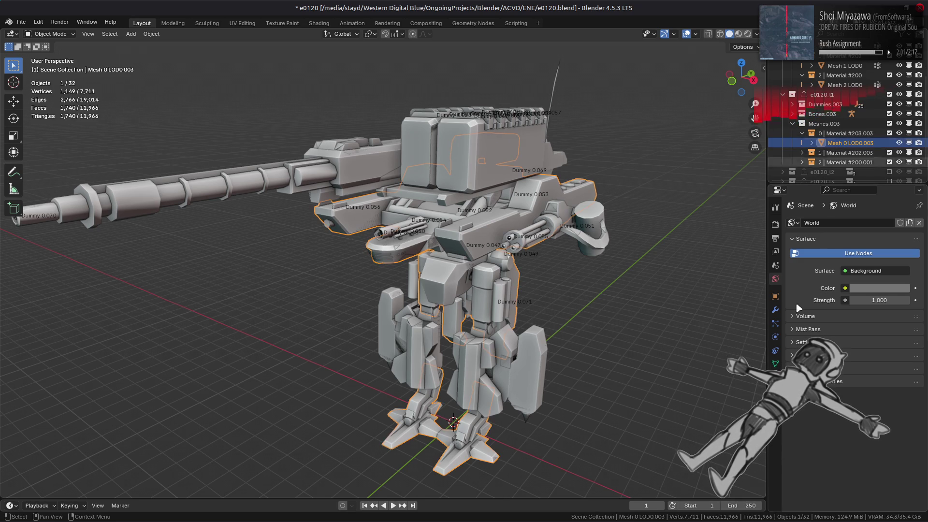
# Step: Exclude e0120_l1 again, select Mesh 0 LOD0, and view its Material #203 in the Shading workspace
pyautogui.click(776, 377)
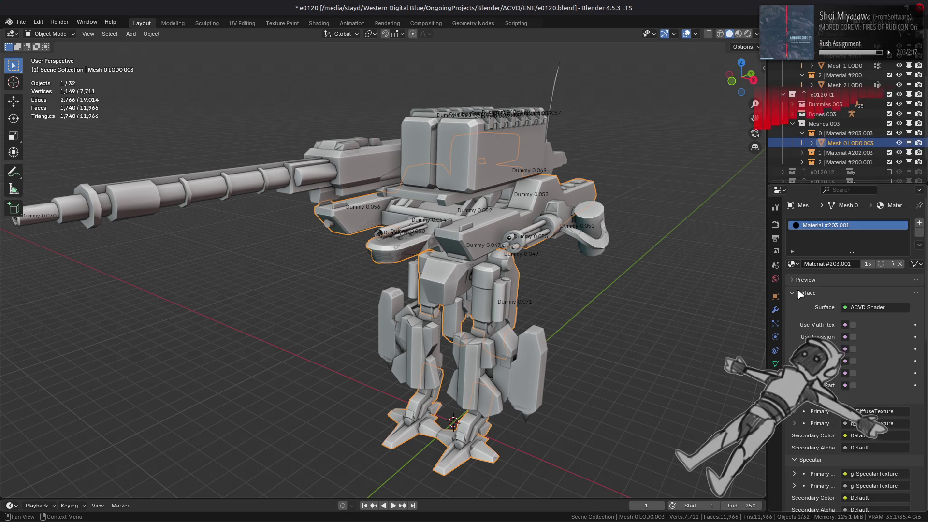
pyautogui.click(893, 95)
pyautogui.click(782, 94)
pyautogui.click(781, 104)
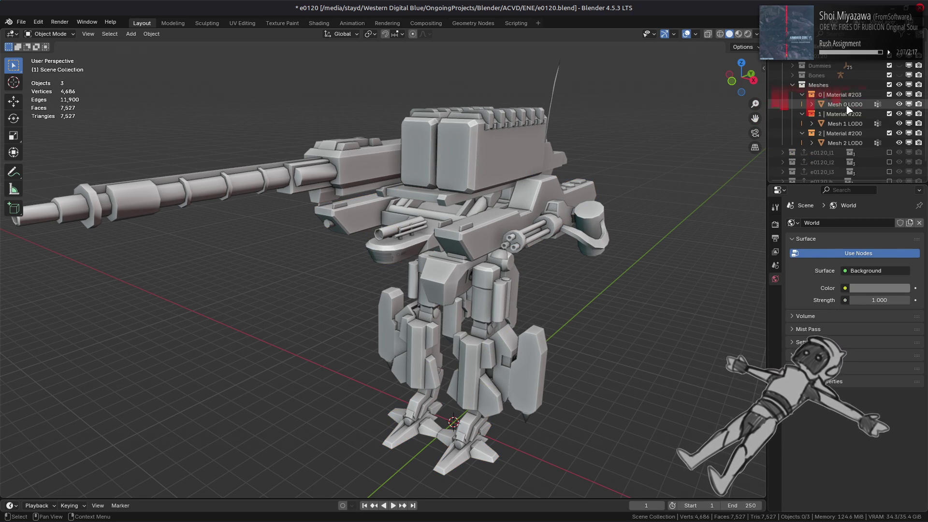
pyautogui.click(326, 25)
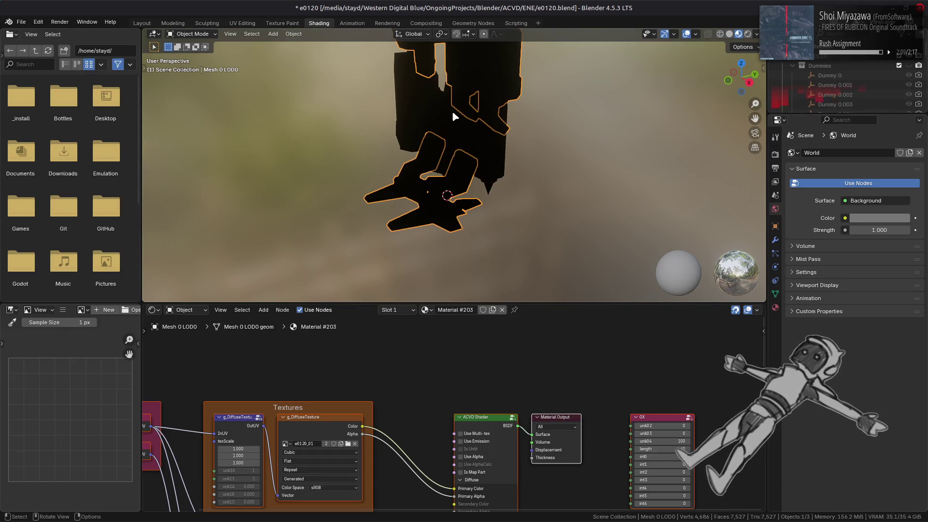
# Step: Save the file and relink Mesh 0 LOD0's diffuse texture to e0120_01.dds from e0120-tpf-dcx
pyautogui.moveTo(313, 431); pyautogui.dragTo(458, 389, button='middle')
pyautogui.click(458, 389)
pyautogui.hotkey('ctrl', 's')
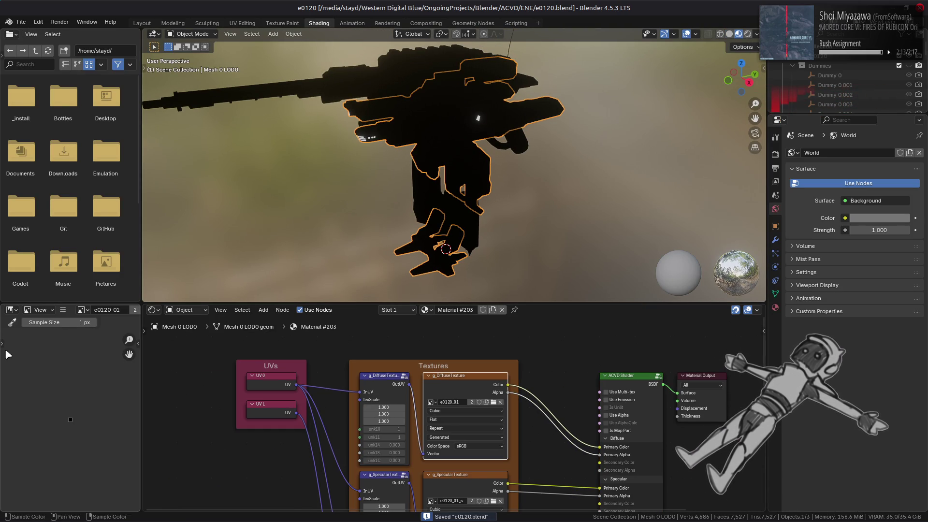
pyautogui.click(66, 312)
pyautogui.moveTo(86, 333)
pyautogui.click(169, 185)
pyautogui.click(279, 329)
pyautogui.click(359, 89)
pyautogui.click(378, 117)
pyautogui.doubleClick(382, 117)
# Step: Select the specular texture node and start replacing its image
pyautogui.click(448, 498)
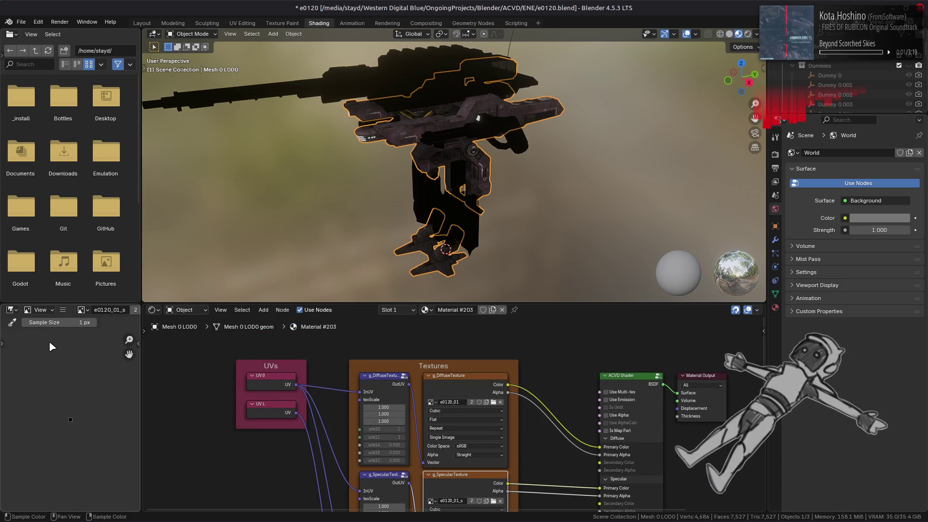
pyautogui.click(64, 310)
pyautogui.click(167, 184)
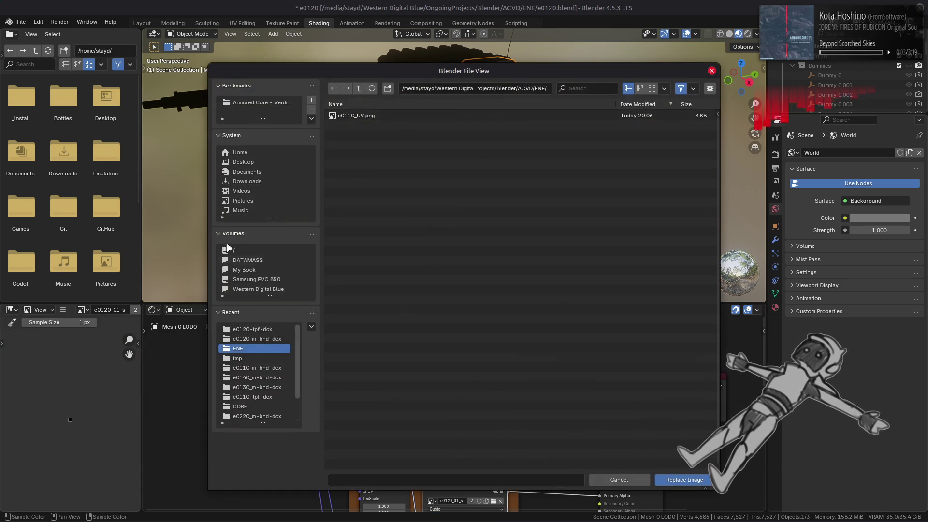
# Step: Load e0120_01_s.dds as Mesh 0 LOD0's specular image and check both textures
pyautogui.doubleClick(382, 135)
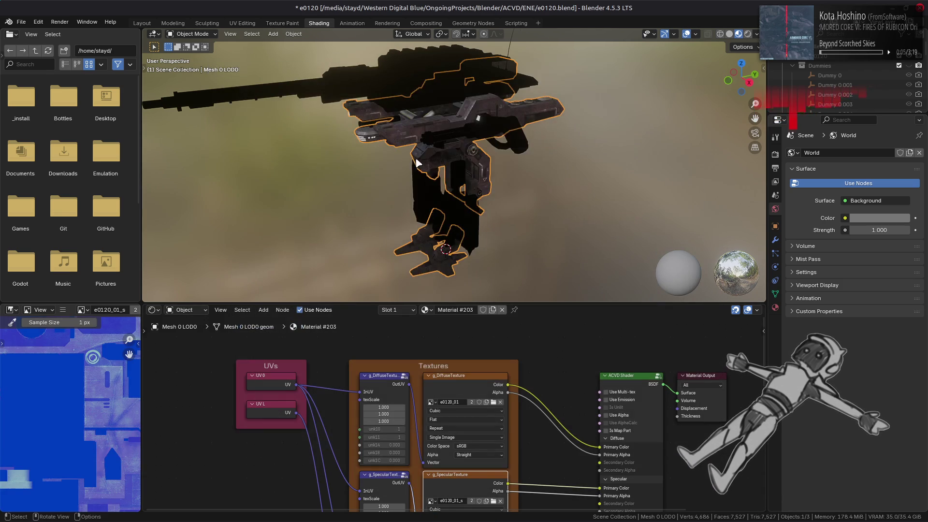
pyautogui.moveTo(431, 146); pyautogui.dragTo(454, 221, button='middle')
pyautogui.click(475, 390)
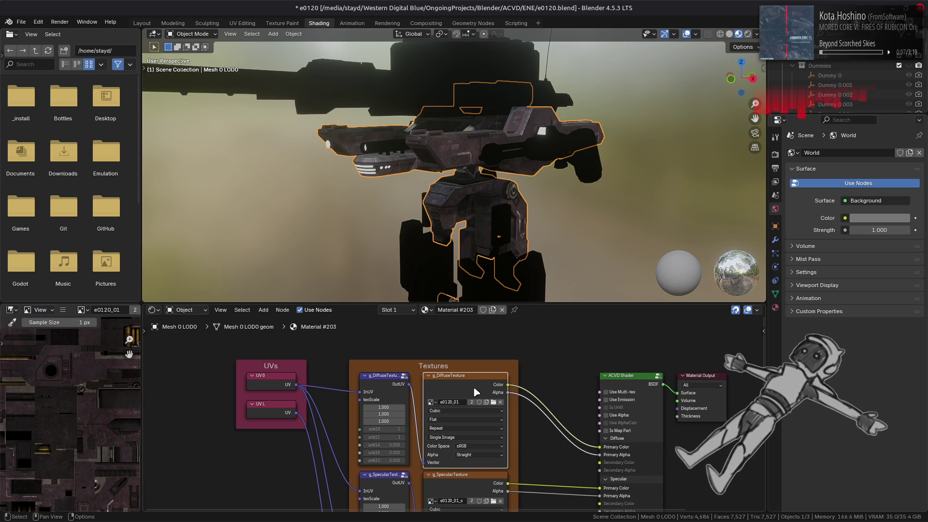
pyautogui.click(472, 477)
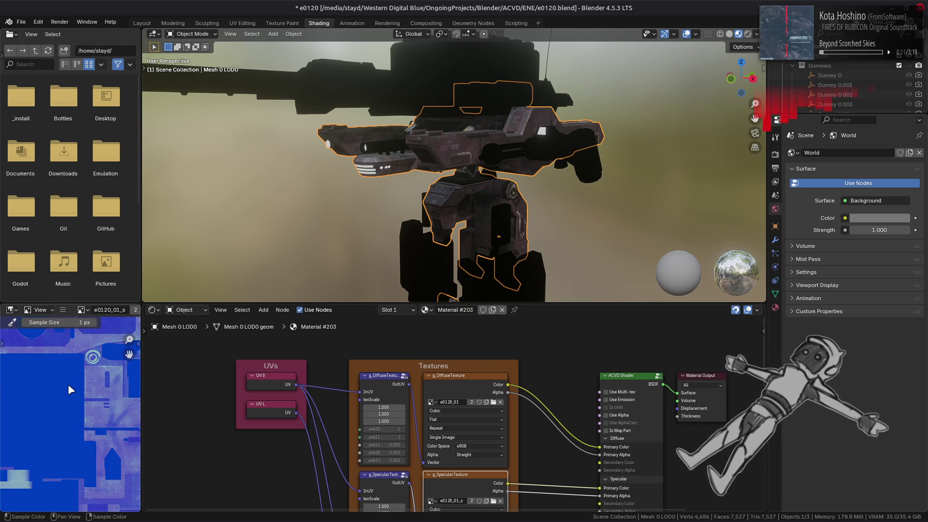
pyautogui.press('Home')
pyautogui.scroll(1, 71, 390)
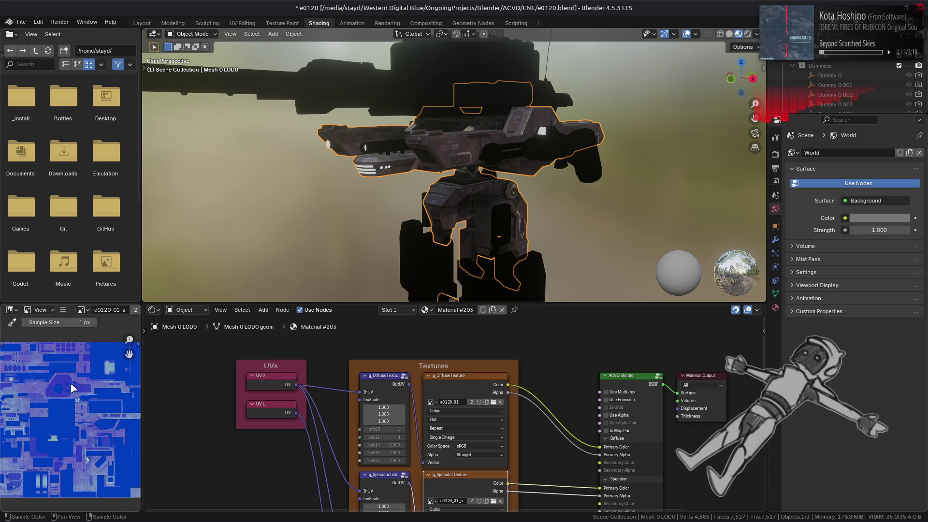
pyautogui.click(466, 377)
pyautogui.click(471, 485)
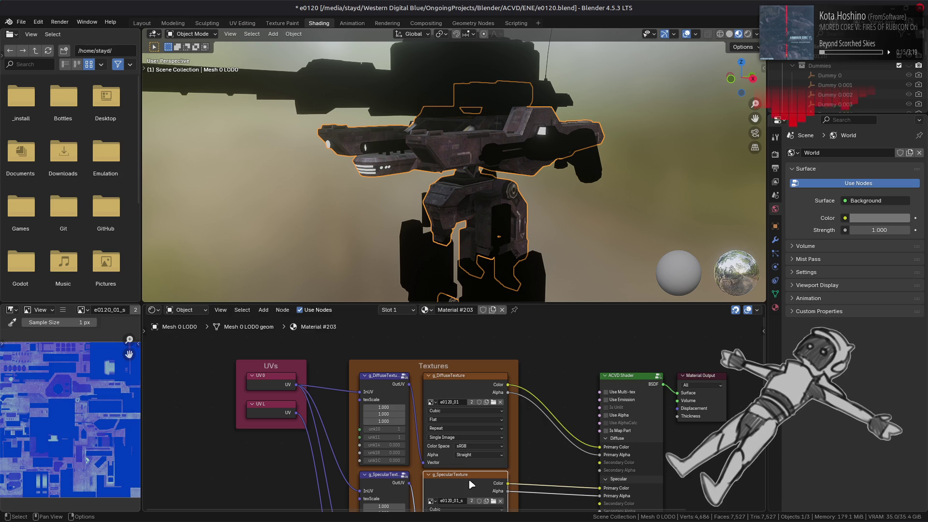
pyautogui.moveTo(553, 452)
pyautogui.mouseDown(button='middle')
pyautogui.moveTo(550, 362)
pyautogui.moveTo(541, 419)
pyautogui.mouseUp(button='middle')
# Step: Select Mesh 1 LOD0 and relink its diffuse texture to e0120_02.dds
pyautogui.click(793, 66)
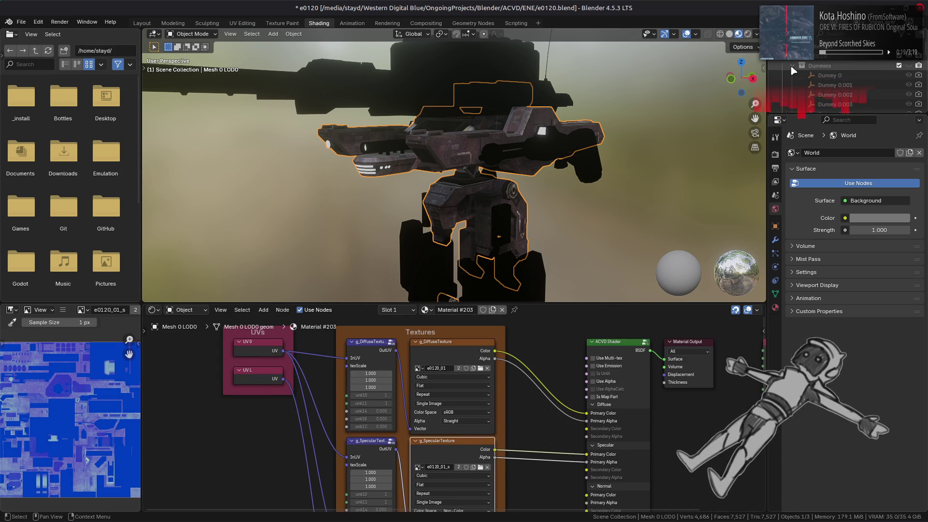
pyautogui.scroll(-4, 822, 82)
pyautogui.click(845, 85)
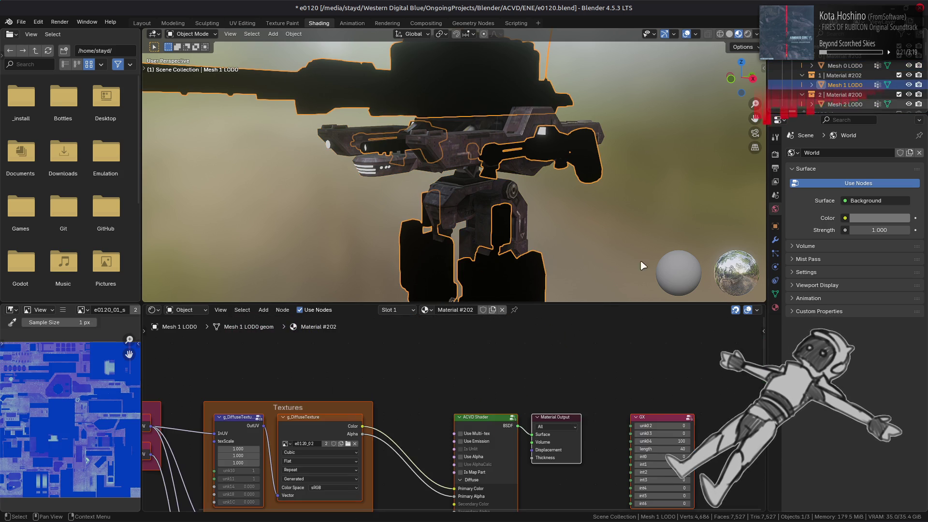
pyautogui.scroll(1, 356, 414)
pyautogui.moveTo(356, 415); pyautogui.dragTo(410, 385, button='middle')
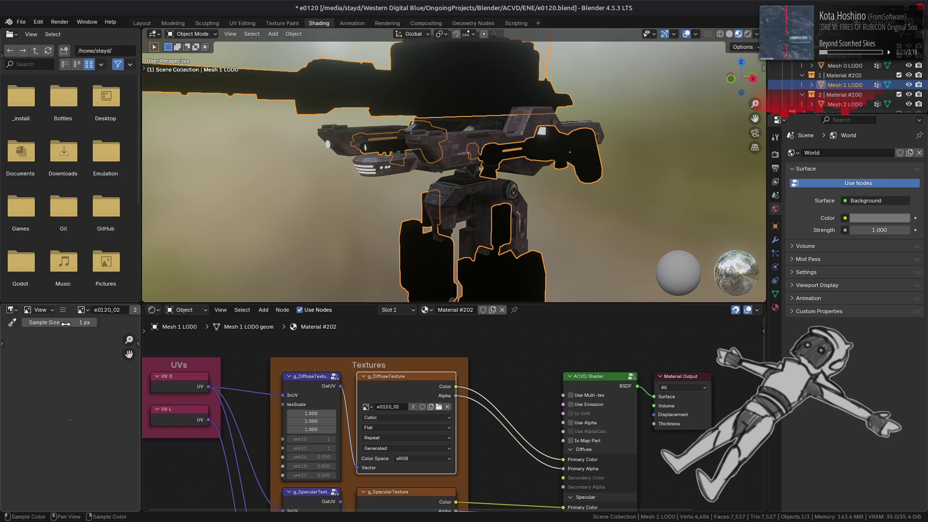
pyautogui.click(63, 310)
pyautogui.click(232, 178)
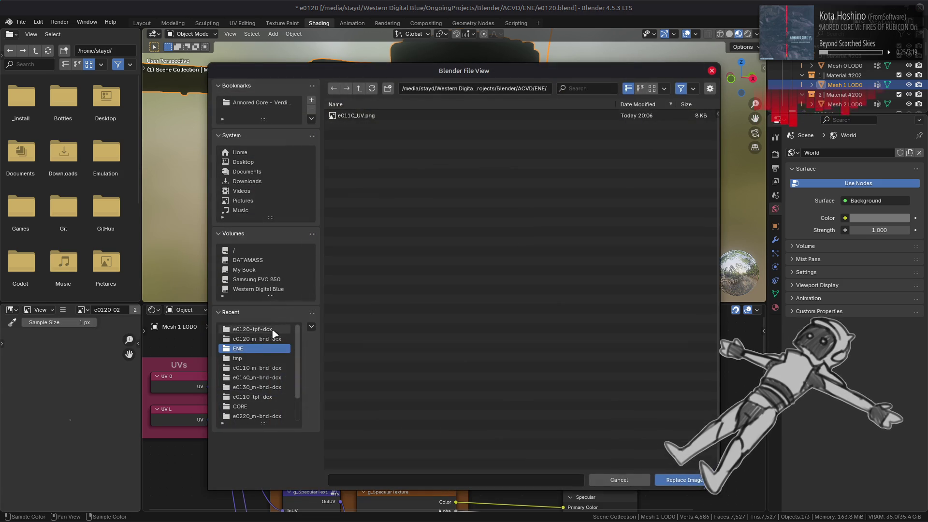
pyautogui.click(261, 329)
pyautogui.click(382, 145)
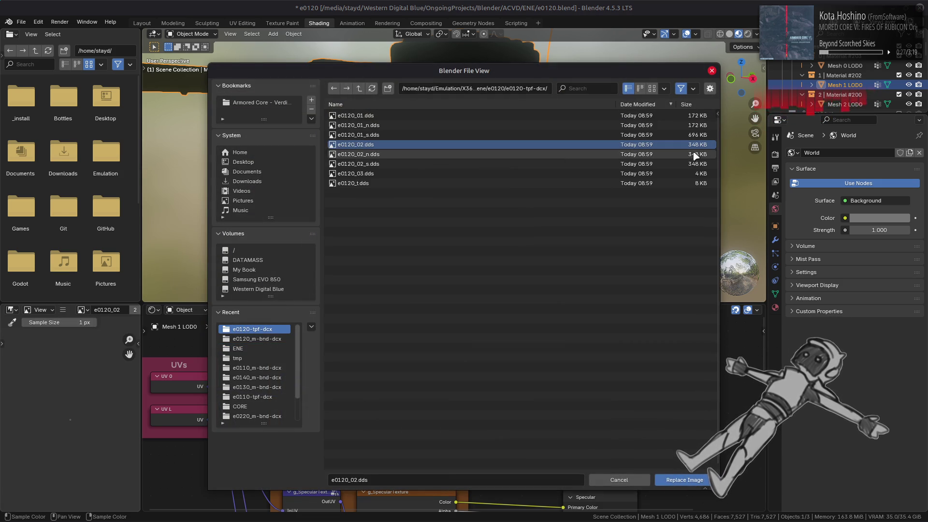
pyautogui.doubleClick(398, 145)
pyautogui.keyDown('shift'); pyautogui.scroll(-5, 242, 387); pyautogui.keyUp('shift')
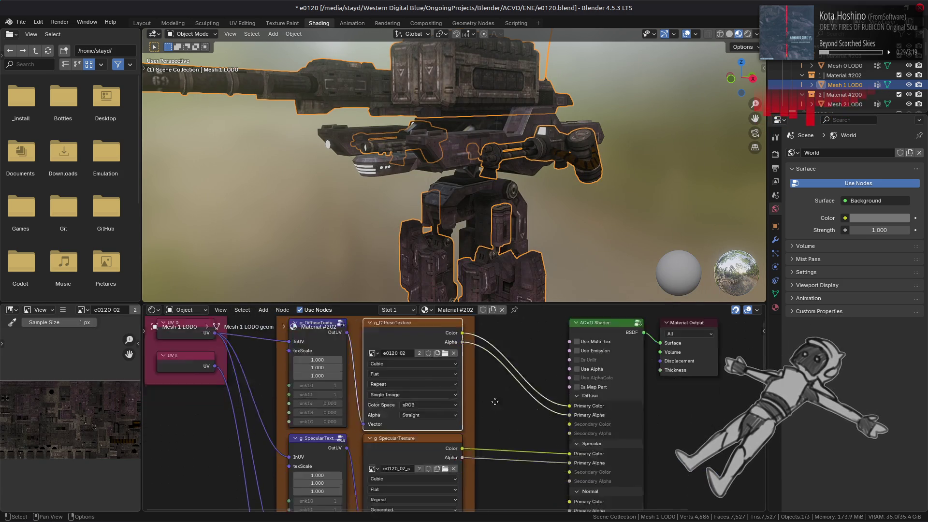
pyautogui.moveTo(70, 419)
pyautogui.mouseDown(button='middle')
pyautogui.moveTo(65, 370)
pyautogui.moveTo(37, 428)
pyautogui.mouseUp(button='middle')
pyautogui.scroll(-4, 48, 425)
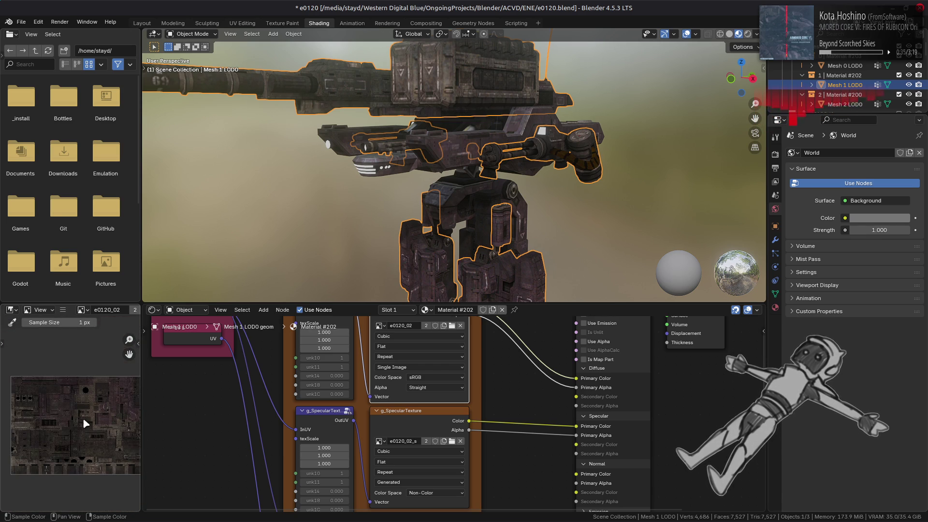
# Step: Relink Mesh 1 LOD0's specular texture to e0120_02_s.dds, then select Mesh 2 LOD0's texture node
pyautogui.click(411, 418)
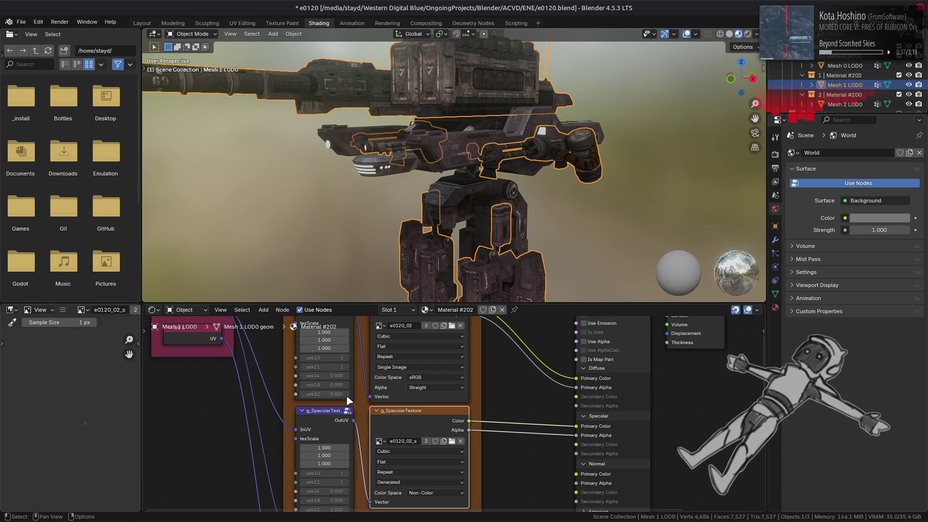
pyautogui.click(63, 311)
pyautogui.moveTo(83, 335)
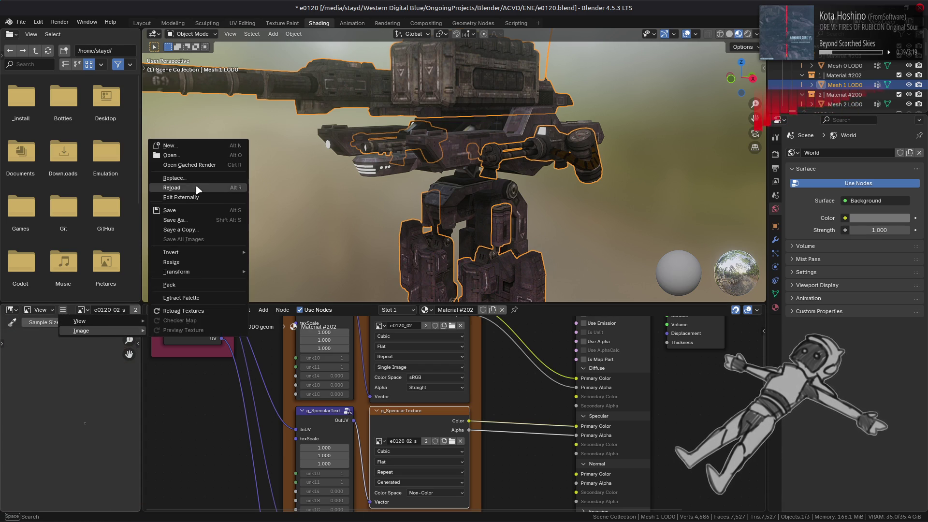
pyautogui.click(193, 180)
pyautogui.click(271, 329)
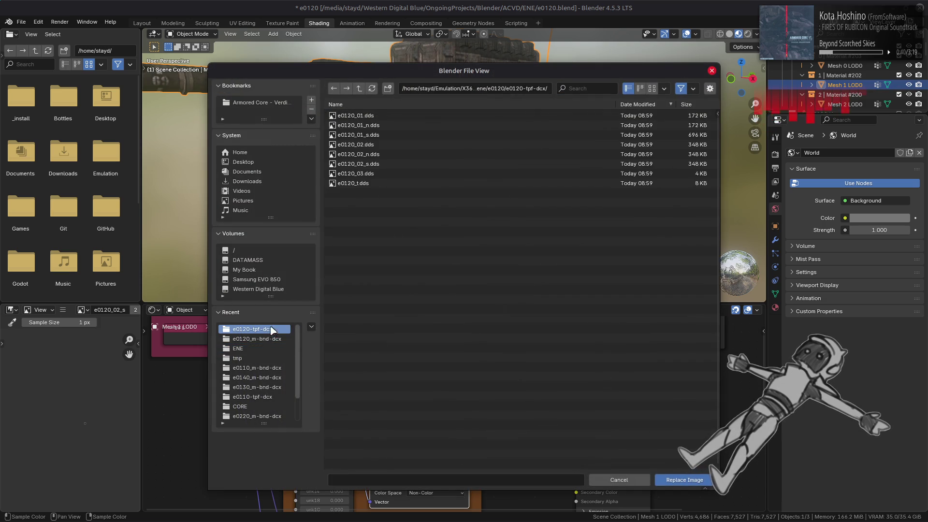
pyautogui.doubleClick(379, 164)
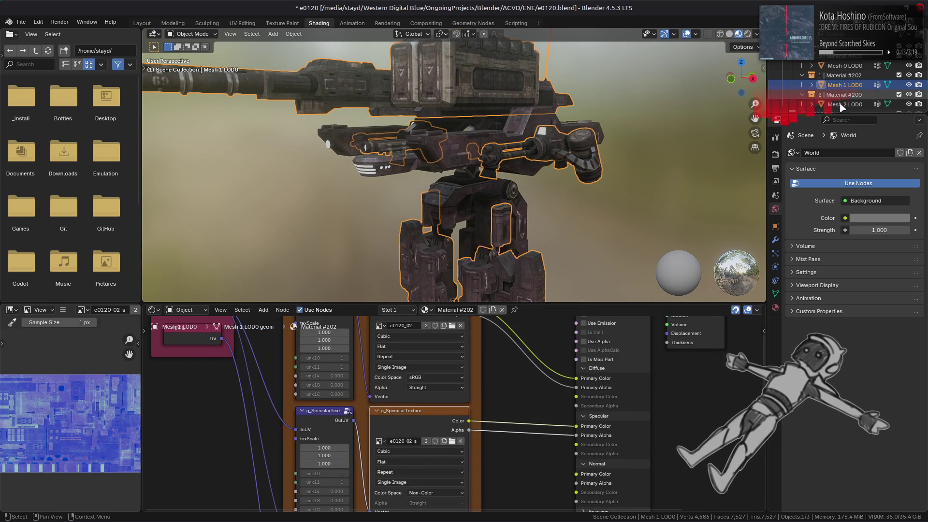
pyautogui.click(833, 104)
pyautogui.click(338, 424)
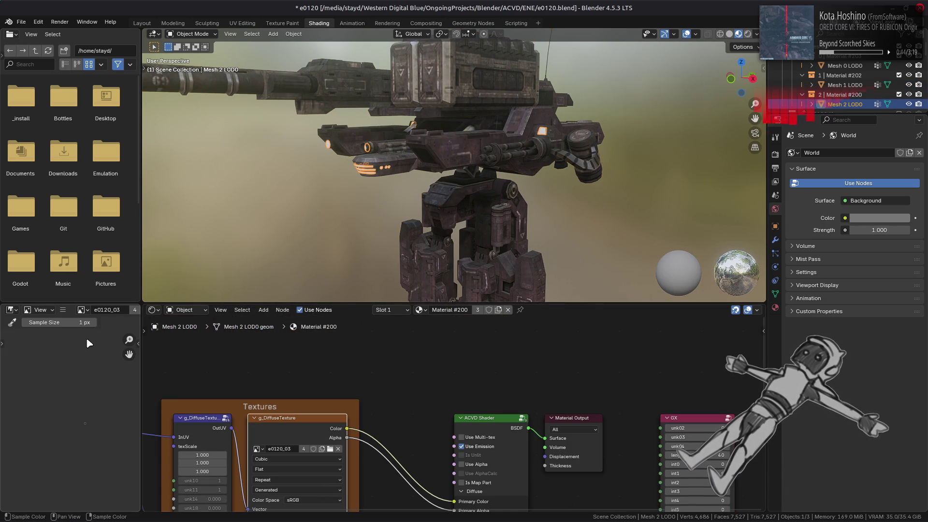
# Step: Replace Mesh 2 LOD0's texture image with e0120_03.dds
pyautogui.click(64, 311)
pyautogui.moveTo(84, 332)
pyautogui.click(203, 178)
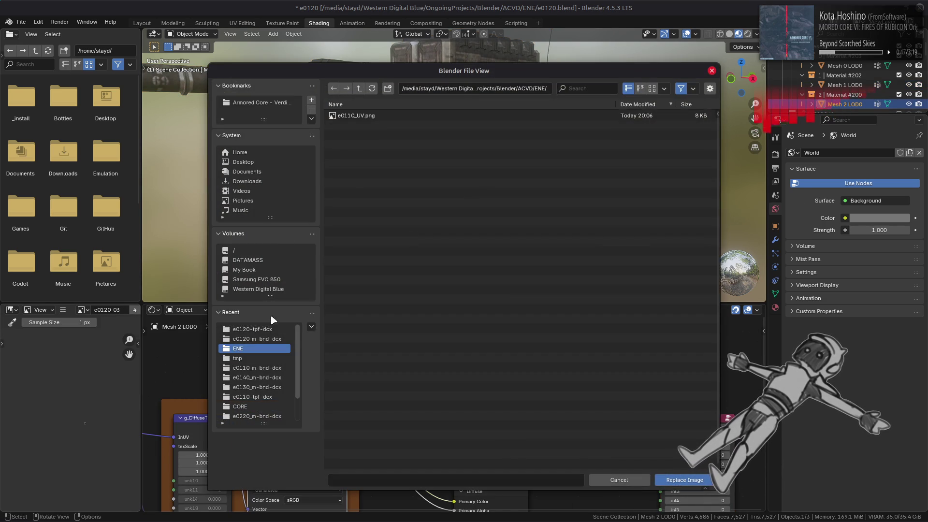
pyautogui.click(253, 329)
pyautogui.doubleClick(371, 174)
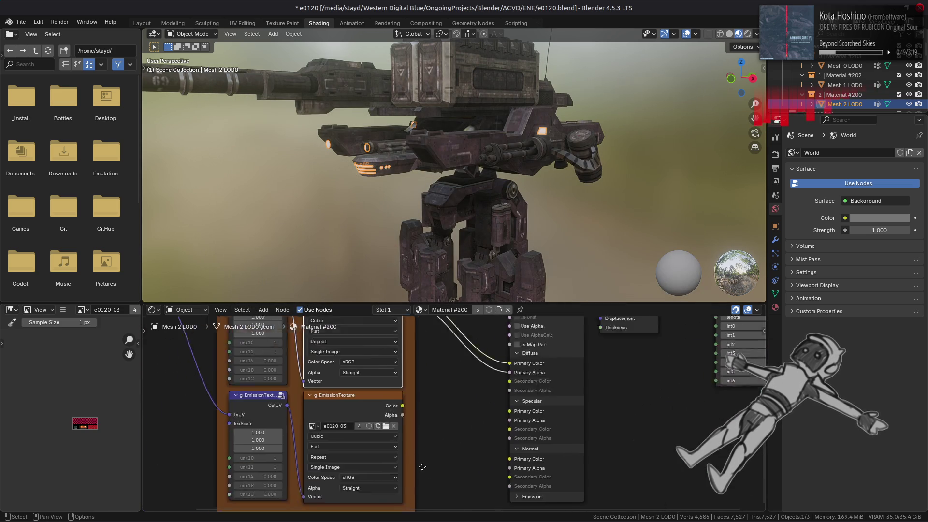
pyautogui.moveTo(31, 405)
pyautogui.mouseDown(button='middle')
pyautogui.moveTo(132, 401)
pyautogui.moveTo(103, 397)
pyautogui.mouseUp(button='middle')
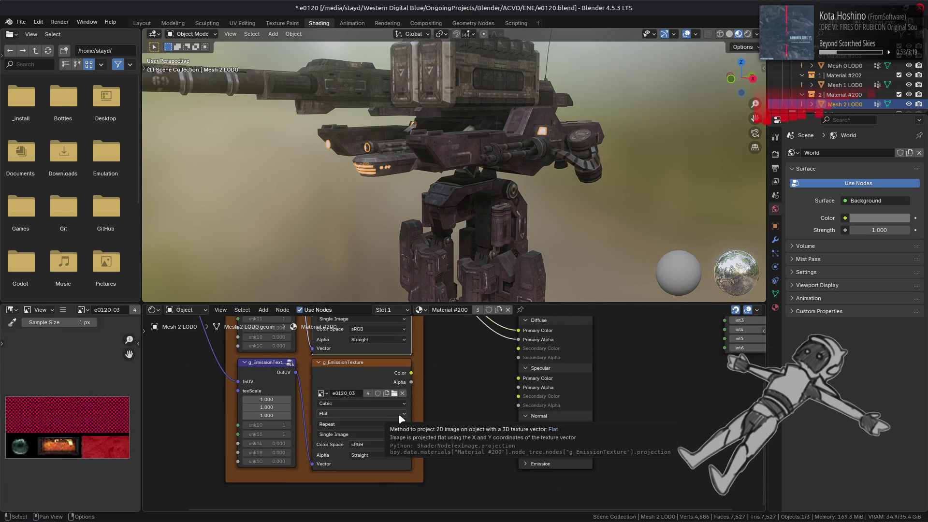
# Step: Connect the emission texture's Color and Alpha to the shader's Emission Color and Strength
pyautogui.click(537, 465)
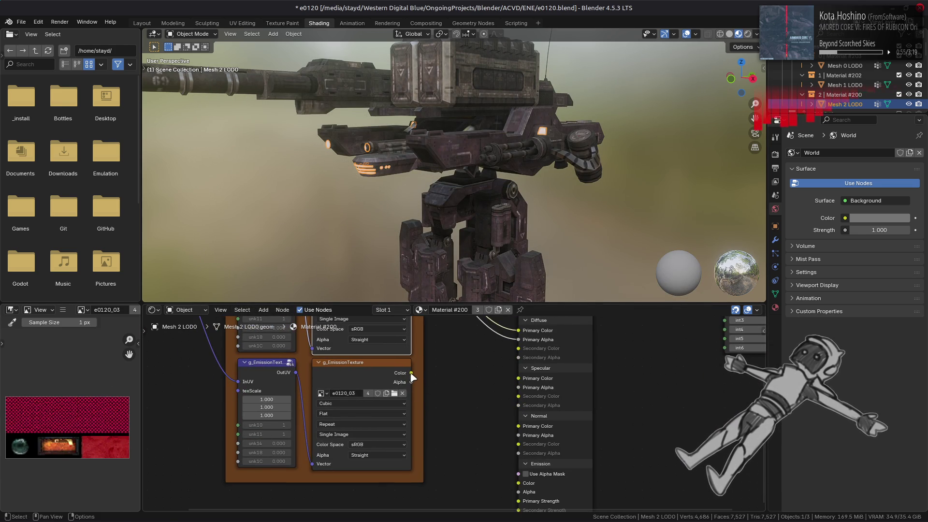
pyautogui.moveTo(522, 489); pyautogui.dragTo(520, 491)
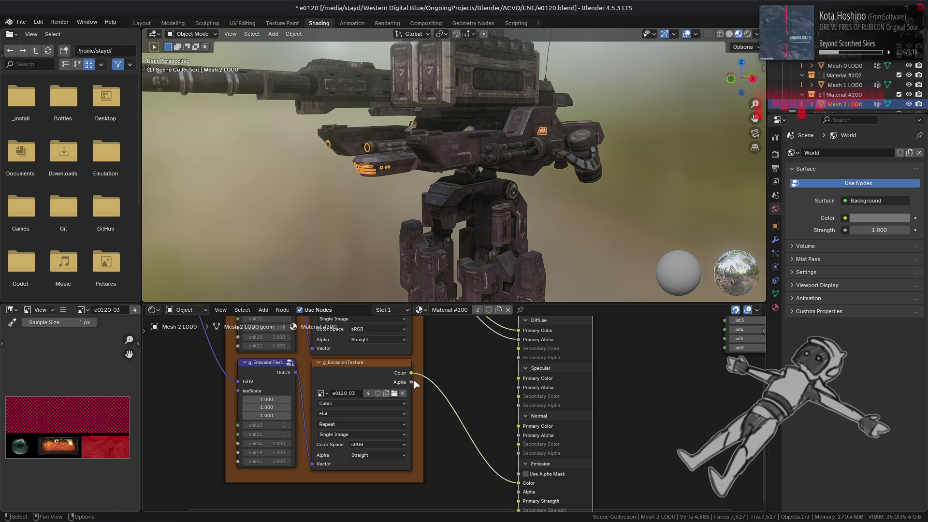
pyautogui.moveTo(519, 499); pyautogui.dragTo(519, 493)
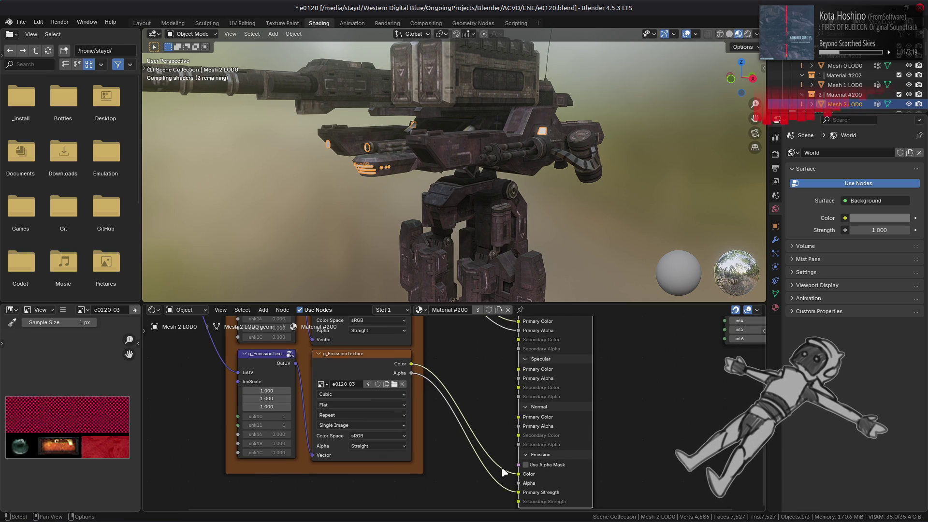
pyautogui.moveTo(487, 476)
pyautogui.mouseDown(button='middle')
pyautogui.moveTo(495, 403)
pyautogui.moveTo(519, 384)
pyautogui.mouseUp(button='middle')
pyautogui.scroll(5, 381, 194)
pyautogui.moveTo(401, 213); pyautogui.dragTo(428, 207, button='middle')
pyautogui.moveTo(484, 381); pyautogui.dragTo(451, 379, button='middle')
pyautogui.hotkey('shift', 'a')
# Step: Wire a 15.000 Value node into the emission Primary Strength, then return to Layout
pyautogui.moveTo(434, 396)
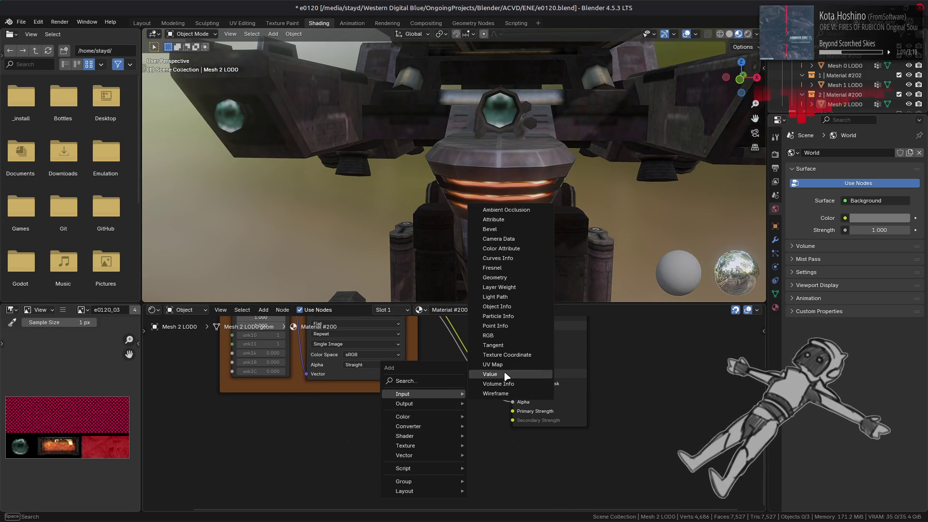
pyautogui.click(506, 377)
pyautogui.click(459, 411)
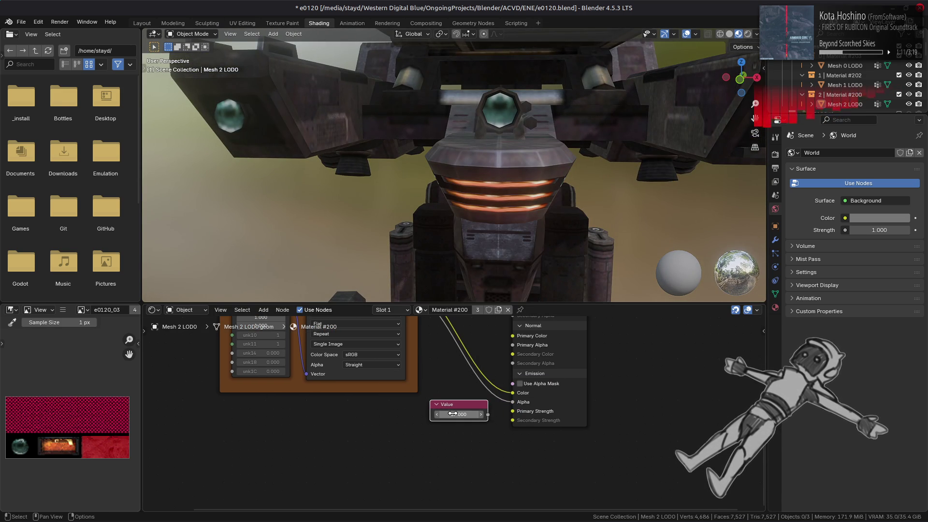
pyautogui.moveTo(514, 416); pyautogui.dragTo(513, 415)
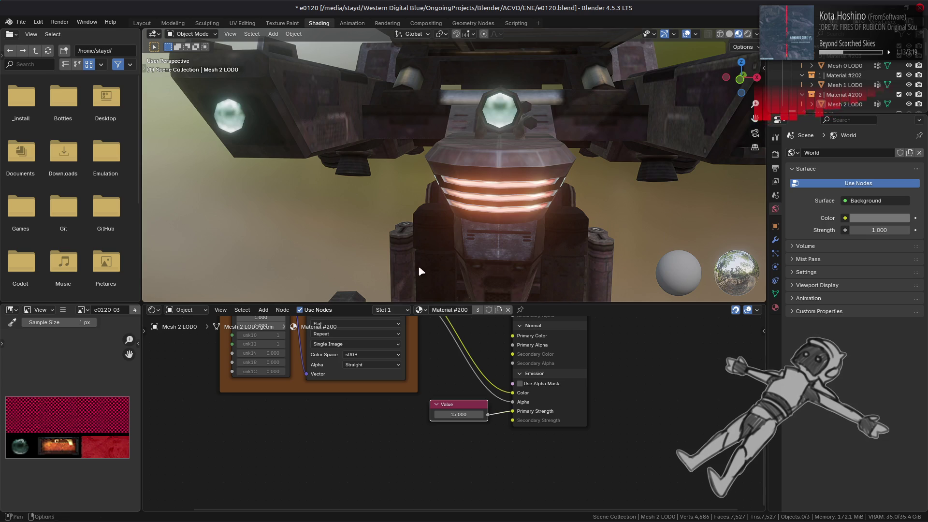
pyautogui.moveTo(382, 142)
pyautogui.mouseDown(button='middle')
pyautogui.moveTo(442, 136)
pyautogui.moveTo(401, 143)
pyautogui.mouseUp(button='middle')
pyautogui.scroll(-5, 405, 144)
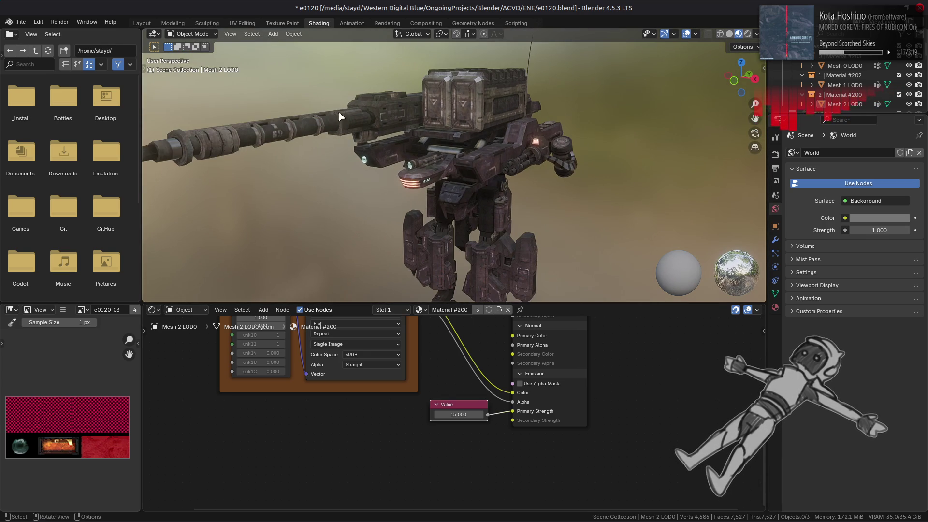
pyautogui.click(143, 24)
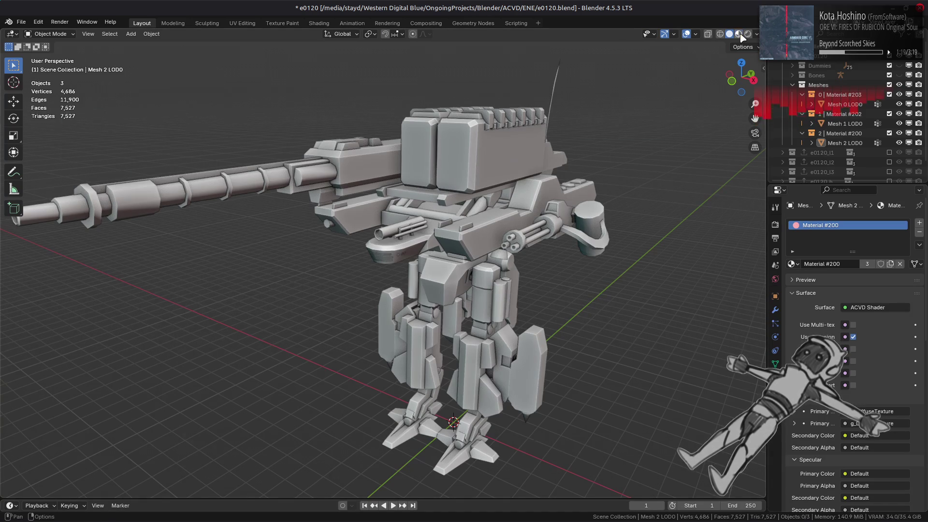
# Step: Switch to Material Preview and edit Mesh 1 LOD0 with nothing selected, zooming on the chest cannon
pyautogui.click(739, 34)
pyautogui.scroll(1, 501, 185)
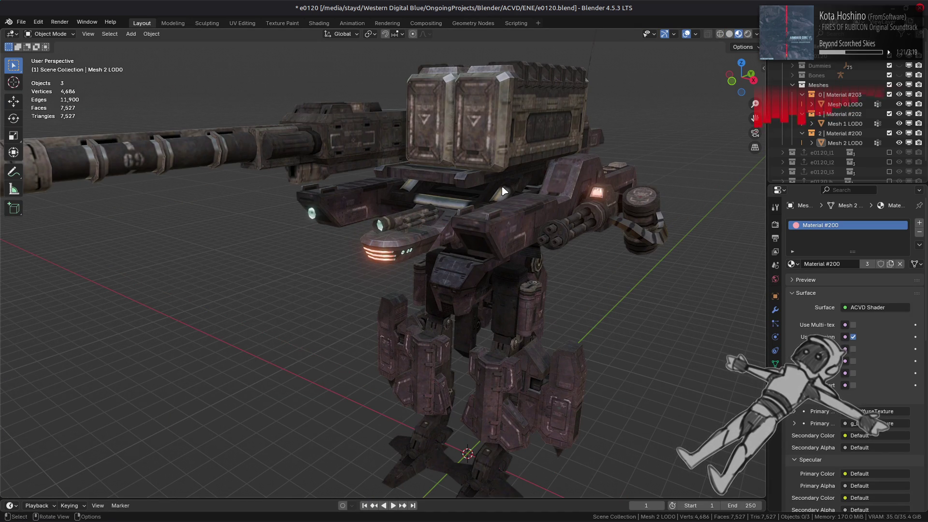
pyautogui.moveTo(471, 189)
pyautogui.mouseDown(button='middle')
pyautogui.moveTo(434, 182)
pyautogui.moveTo(472, 193)
pyautogui.moveTo(473, 181)
pyautogui.moveTo(487, 195)
pyautogui.mouseUp(button='middle')
pyautogui.click(473, 179)
pyautogui.press('Tab')
pyautogui.hotkey('alt', 'a')
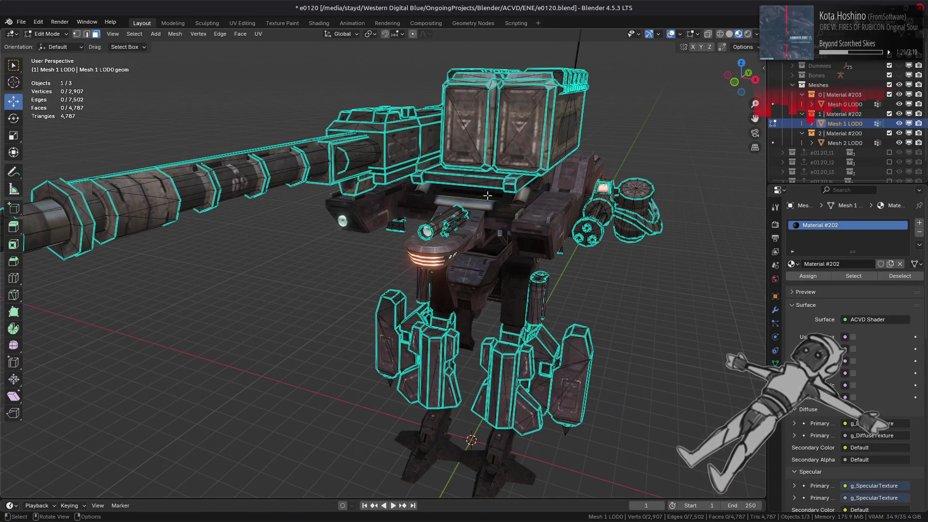
pyautogui.moveTo(487, 195); pyautogui.dragTo(446, 208, button='middle')
pyautogui.scroll(8, 445, 204)
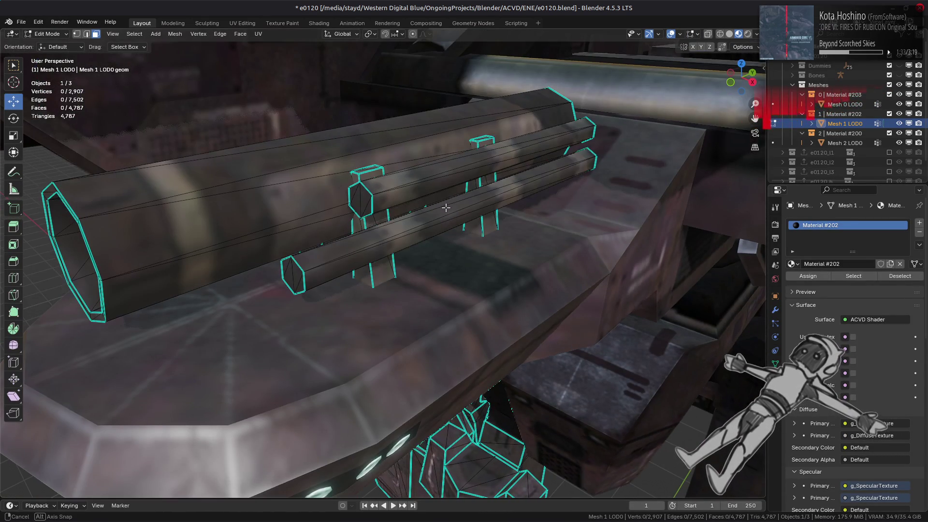
pyautogui.scroll(-5, 516, 285)
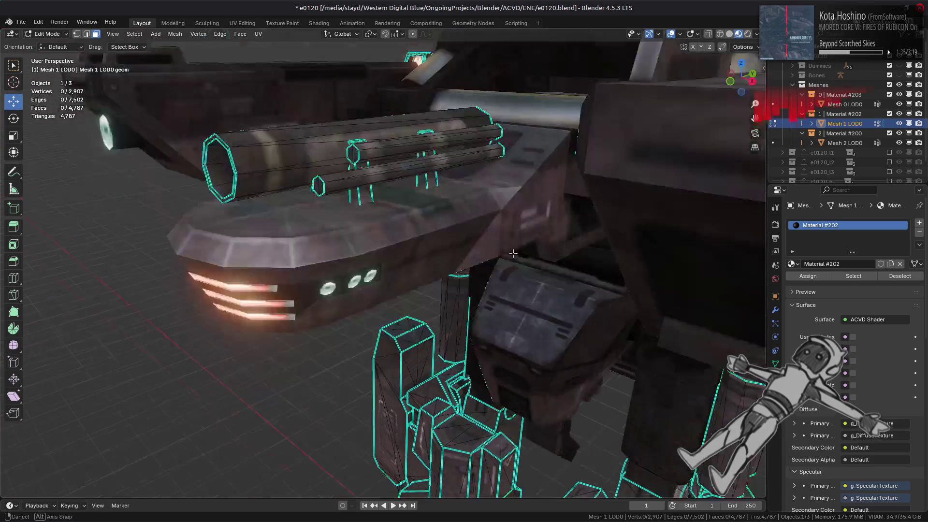
# Step: Edit Mesh 0 LOD0 instead and orbit to view the missile pod from a low side angle
pyautogui.press('Tab')
pyautogui.click(553, 245)
pyautogui.press('Tab')
pyautogui.hotkey('alt', 'a')
pyautogui.moveTo(543, 253)
pyautogui.mouseDown(button='middle')
pyautogui.moveTo(533, 260)
pyautogui.moveTo(435, 242)
pyautogui.moveTo(453, 227)
pyautogui.moveTo(466, 251)
pyautogui.moveTo(485, 247)
pyautogui.moveTo(484, 230)
pyautogui.moveTo(502, 266)
pyautogui.moveTo(435, 261)
pyautogui.moveTo(279, 293)
pyautogui.mouseUp(button='middle')
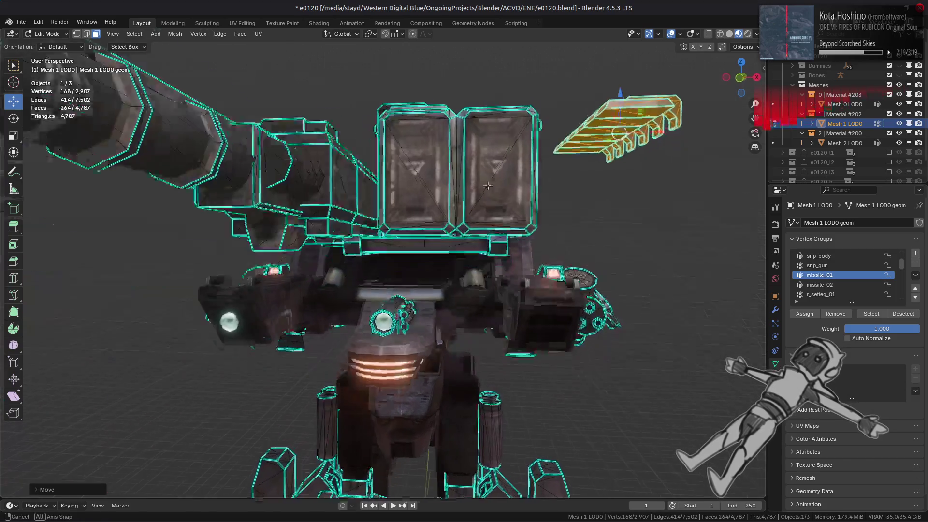
pyautogui.moveTo(576, 200)
pyautogui.mouseDown(button='middle')
pyautogui.moveTo(454, 224)
pyautogui.moveTo(412, 221)
pyautogui.mouseUp(button='middle')
pyautogui.moveTo(286, 233)
pyautogui.mouseDown(button='middle')
pyautogui.moveTo(412, 260)
pyautogui.moveTo(432, 246)
pyautogui.mouseUp(button='middle')
# Step: Return to Object Mode and orbit the mech to inspect the gun assembly from above
pyautogui.press('Tab')
pyautogui.scroll(5, 432, 245)
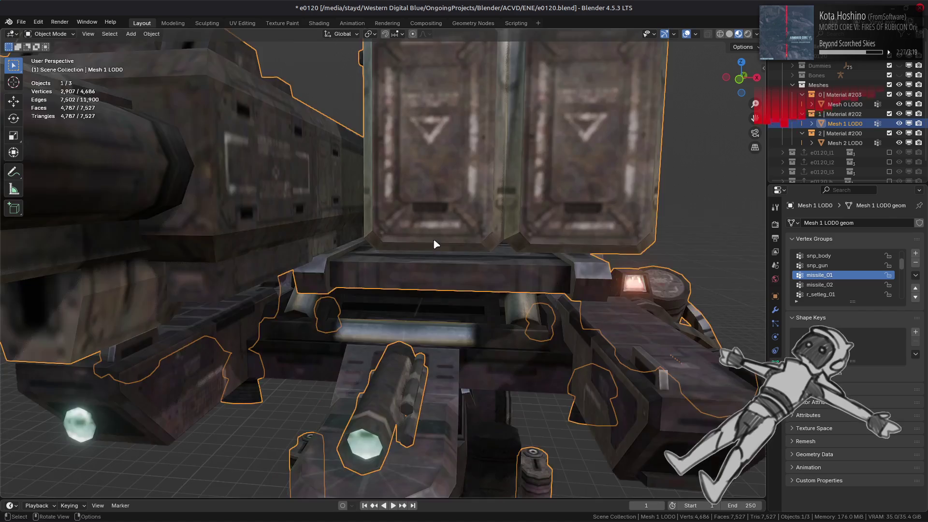
pyautogui.scroll(-6, 432, 246)
pyautogui.moveTo(390, 264); pyautogui.dragTo(363, 363, button='middle')
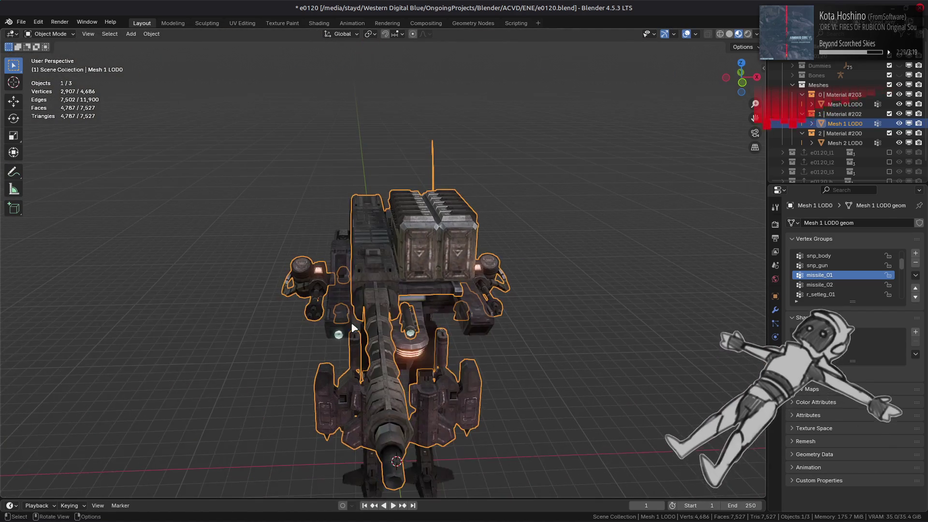
pyautogui.moveTo(330, 185); pyautogui.dragTo(376, 328, button='middle')
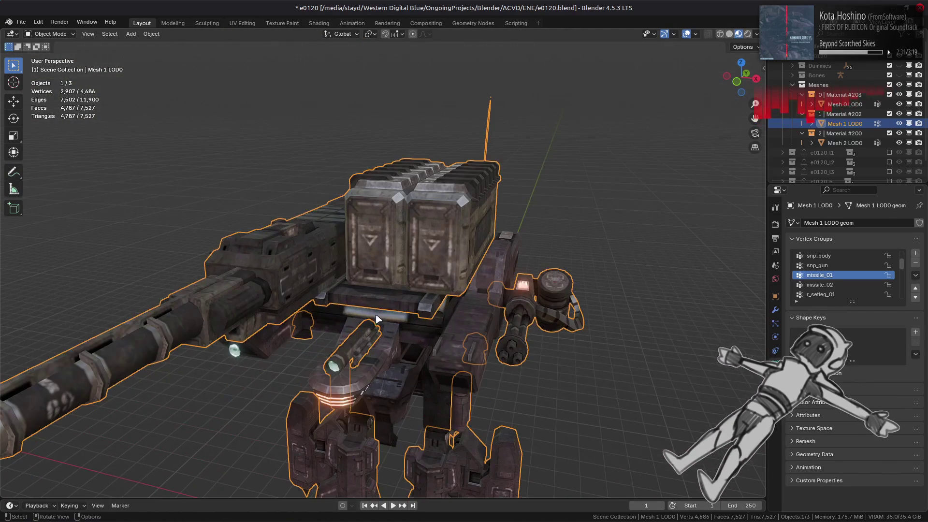
pyautogui.moveTo(434, 223); pyautogui.dragTo(355, 316, button='middle')
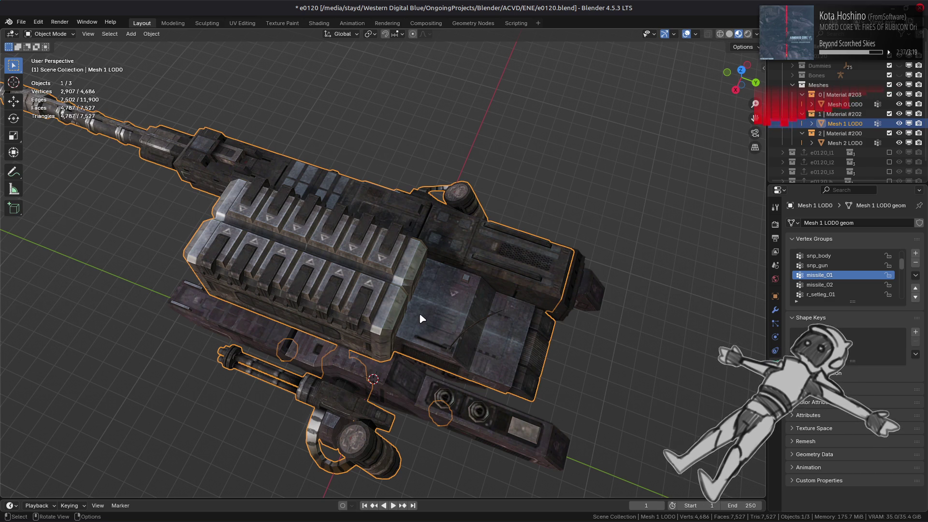
pyautogui.scroll(-1, 419, 315)
pyautogui.moveTo(408, 305); pyautogui.dragTo(370, 239, button='middle')
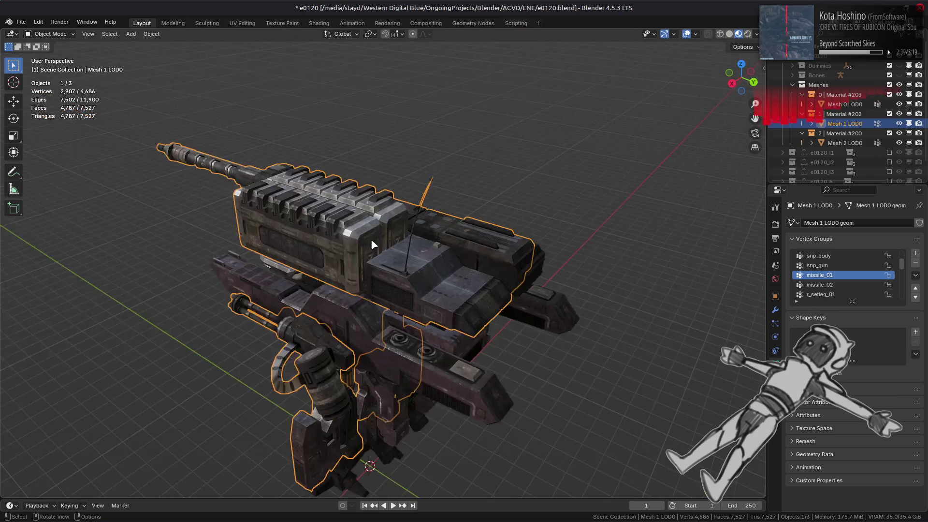
pyautogui.scroll(3, 373, 244)
# Step: Check the geometry briefly in Edit Mode, select Mesh 1 LOD0, then deselect all objects
pyautogui.press('Tab')
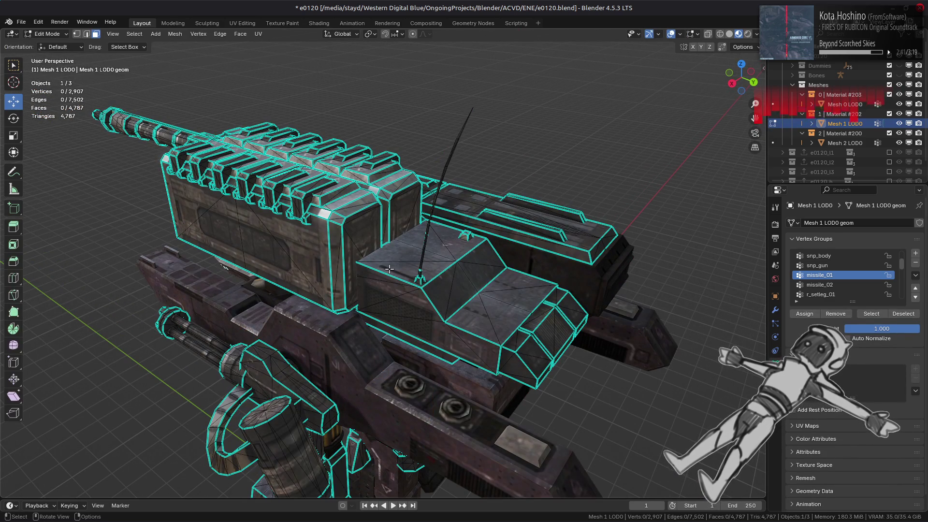
pyautogui.moveTo(335, 266)
pyautogui.mouseDown(button='middle')
pyautogui.moveTo(353, 297)
pyautogui.moveTo(438, 250)
pyautogui.mouseUp(button='middle')
pyautogui.press('Tab')
pyautogui.hotkey('alt', 'a')
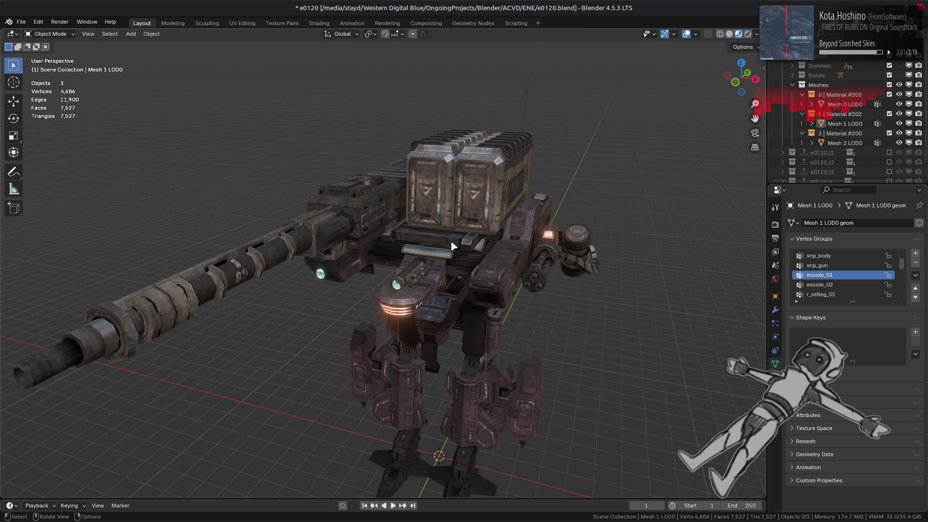
pyautogui.click(453, 247)
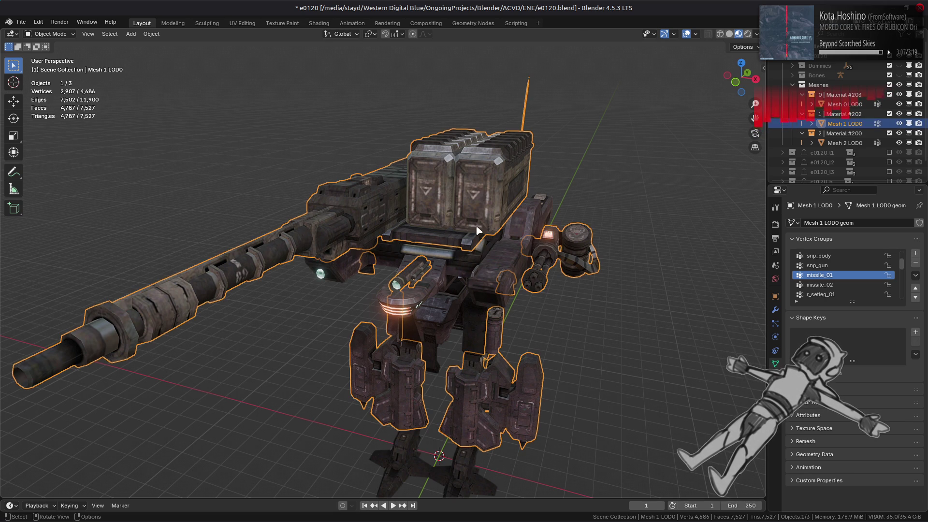
pyautogui.scroll(2, 492, 237)
pyautogui.hotkey('alt', 'a')
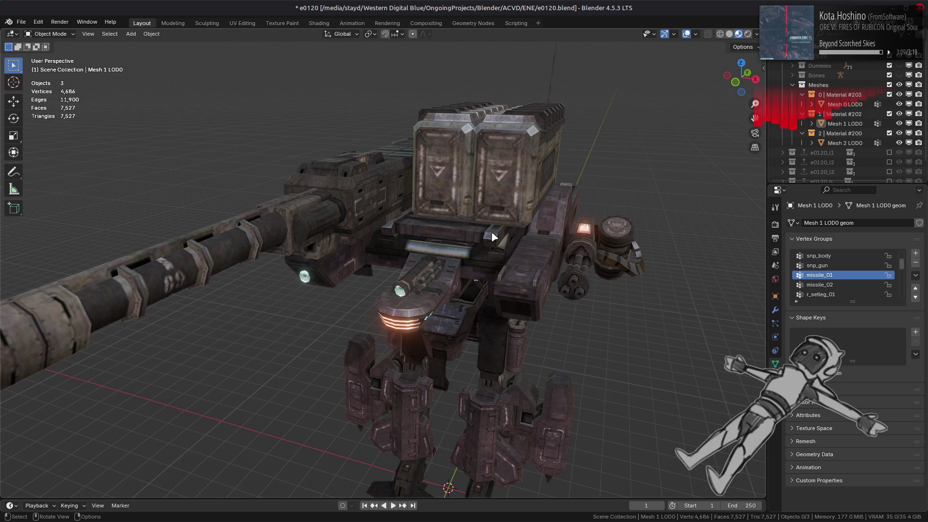
pyautogui.scroll(2, 543, 237)
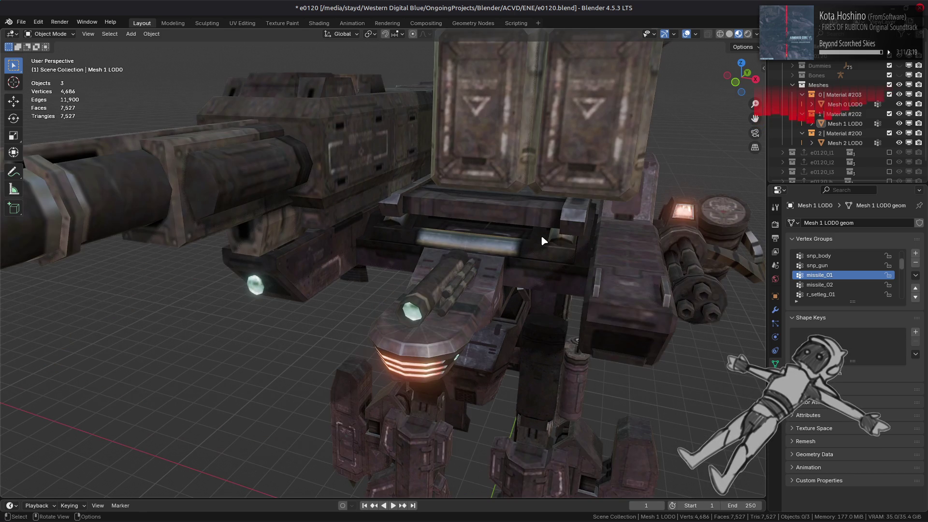
pyautogui.moveTo(543, 235); pyautogui.dragTo(525, 224, button='middle')
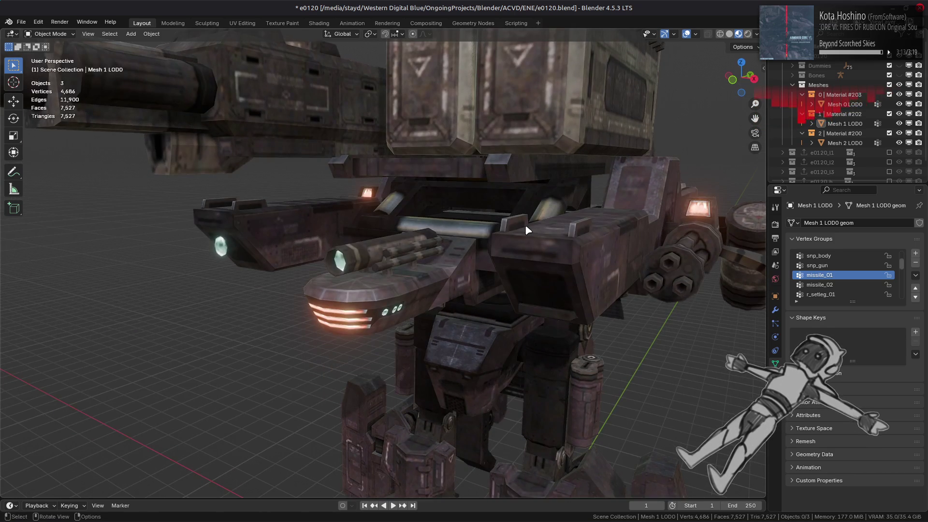
# Step: In Render Properties, toggle Shadows off and back on and expand the Raytracing panel
pyautogui.click(775, 238)
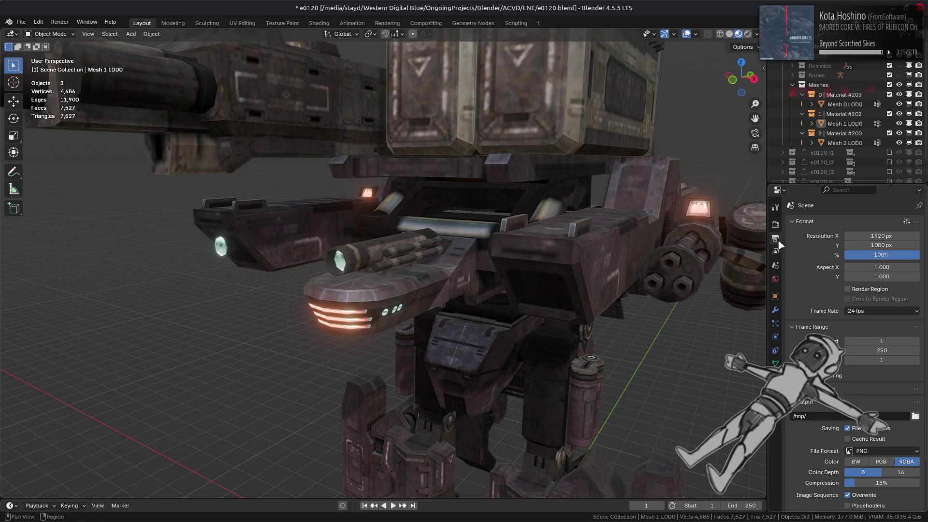
pyautogui.click(775, 224)
pyautogui.click(805, 332)
pyautogui.click(805, 332)
pyautogui.click(817, 369)
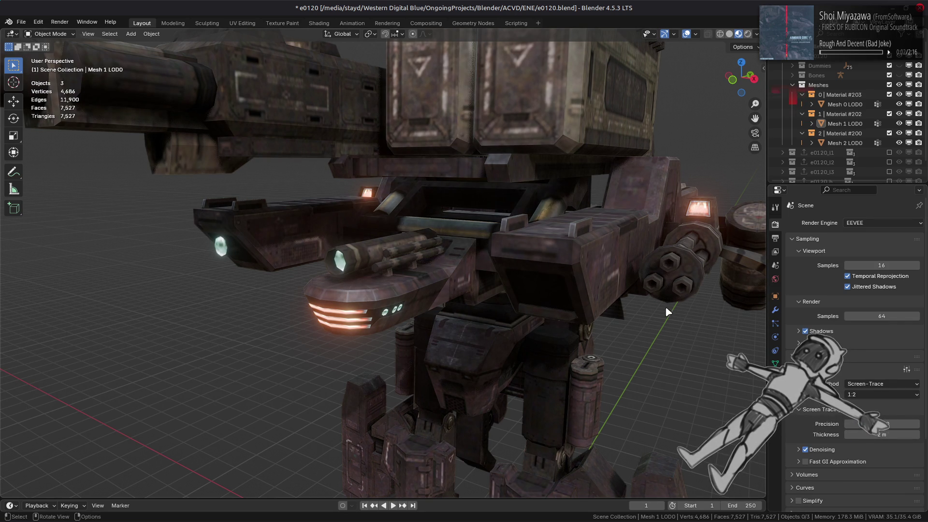
pyautogui.scroll(-6, 664, 317)
pyautogui.moveTo(662, 315); pyautogui.dragTo(667, 324, button='middle')
# Step: Try the city, meadow, dark and bright interior HDRIs as viewport lighting
pyautogui.click(756, 34)
pyautogui.click(751, 116)
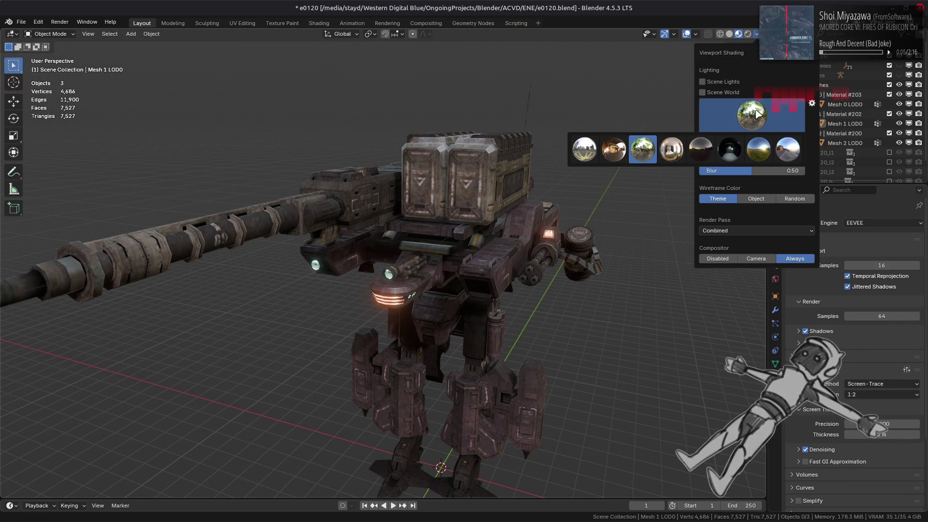
pyautogui.click(586, 150)
pyautogui.click(747, 127)
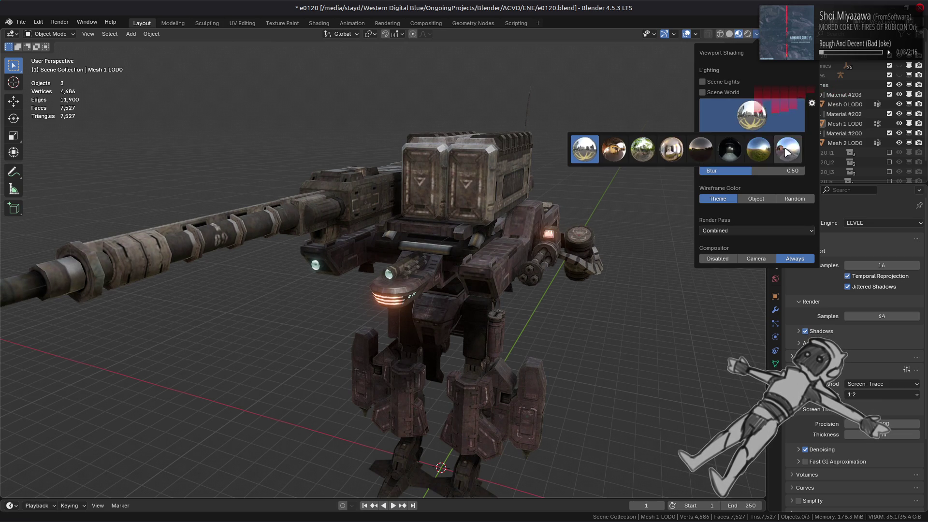
pyautogui.click(788, 150)
pyautogui.click(754, 116)
pyautogui.click(759, 150)
pyautogui.click(761, 112)
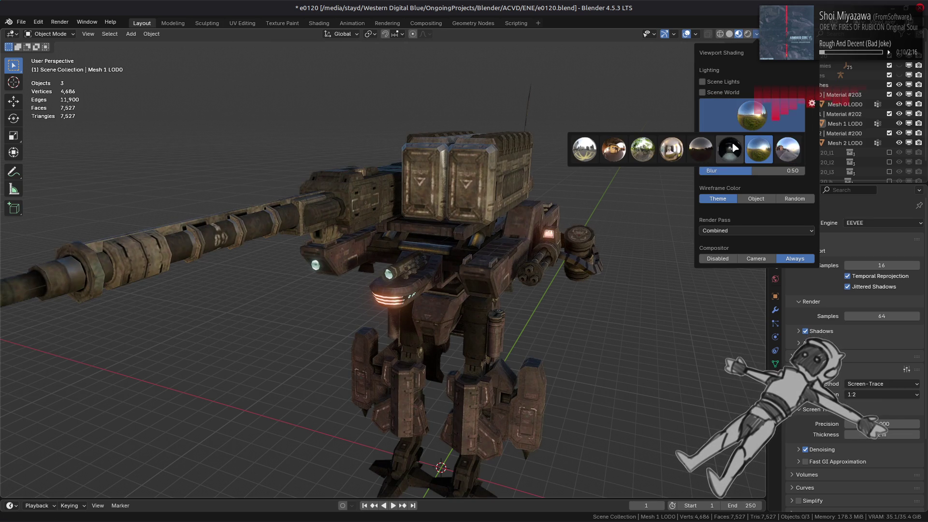
pyautogui.click(701, 150)
pyautogui.click(752, 116)
pyautogui.click(672, 150)
# Step: Try the forest HDRI, return to the first city environment, and disable render Shadows
pyautogui.click(749, 117)
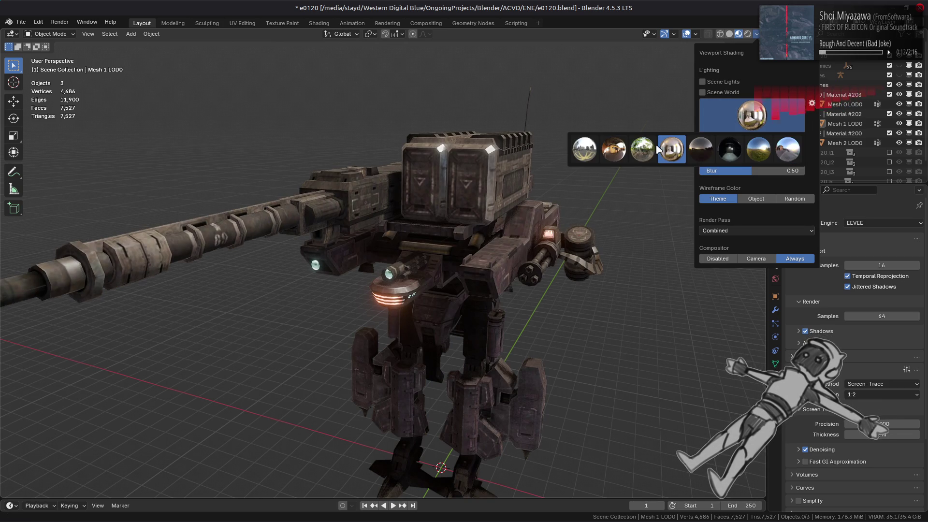
pyautogui.click(614, 150)
pyautogui.click(752, 116)
pyautogui.click(644, 151)
pyautogui.click(752, 116)
pyautogui.click(586, 153)
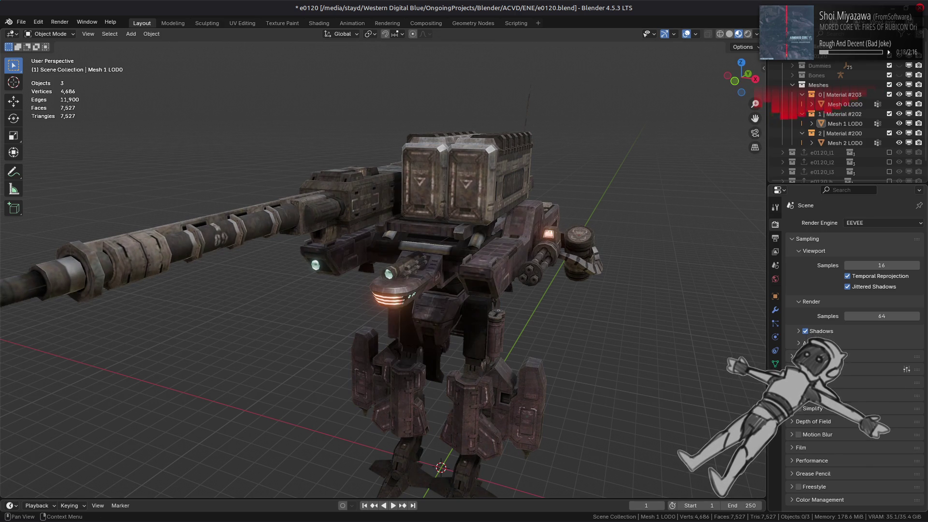
pyautogui.click(806, 332)
# Step: View the mech from a low angle, save e0120.blend, and zoom in on the torso and gatling arm
pyautogui.moveTo(623, 266)
pyautogui.mouseDown(button='middle')
pyautogui.moveTo(544, 260)
pyautogui.moveTo(528, 226)
pyautogui.moveTo(572, 284)
pyautogui.mouseUp(button='middle')
pyautogui.hotkey('ctrl', 's')
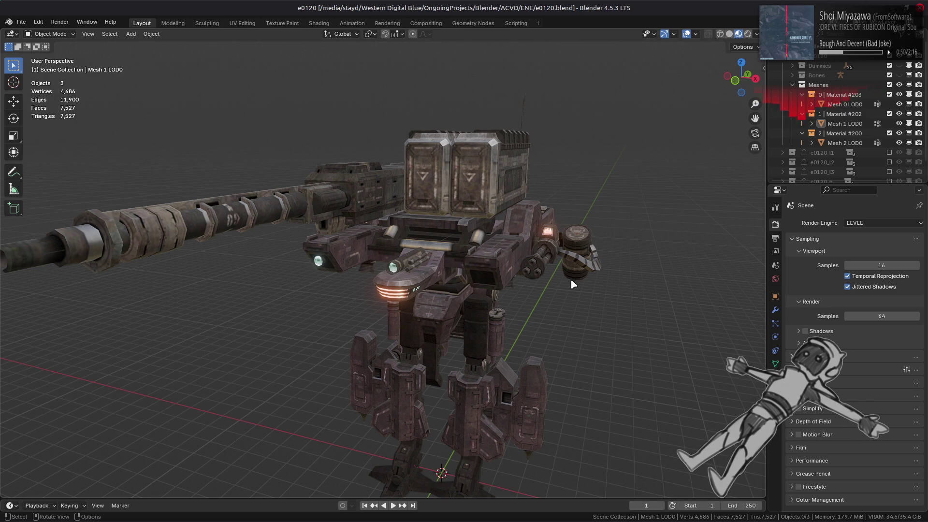
pyautogui.scroll(3, 571, 280)
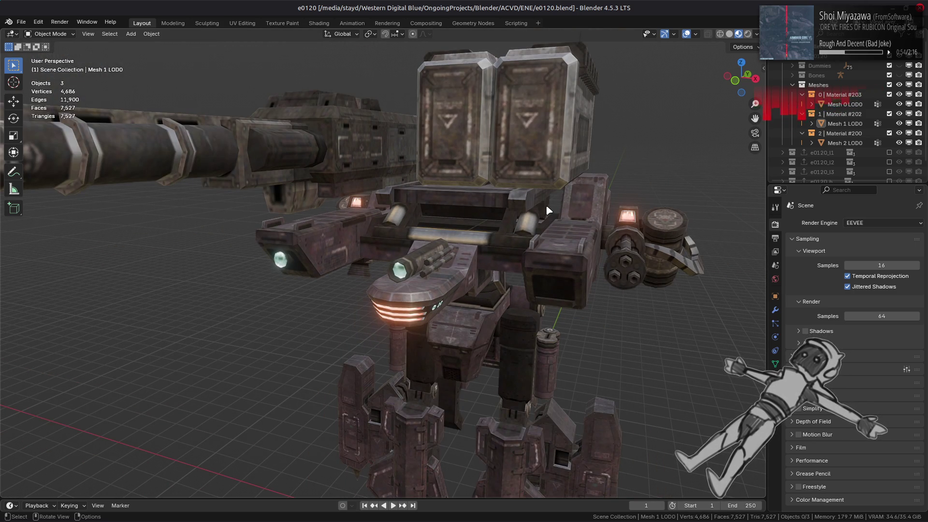
pyautogui.moveTo(547, 204); pyautogui.dragTo(499, 249, button='middle')
pyautogui.scroll(3, 499, 249)
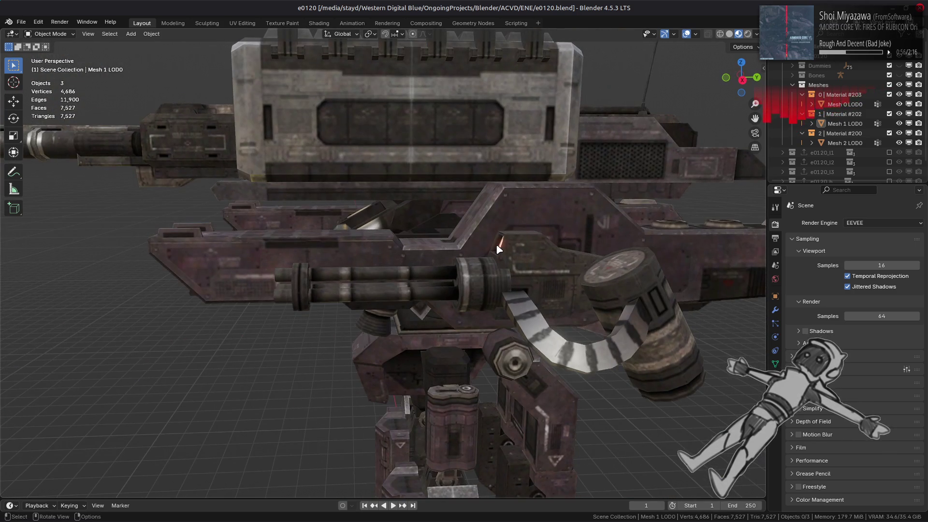
pyautogui.scroll(4, 500, 249)
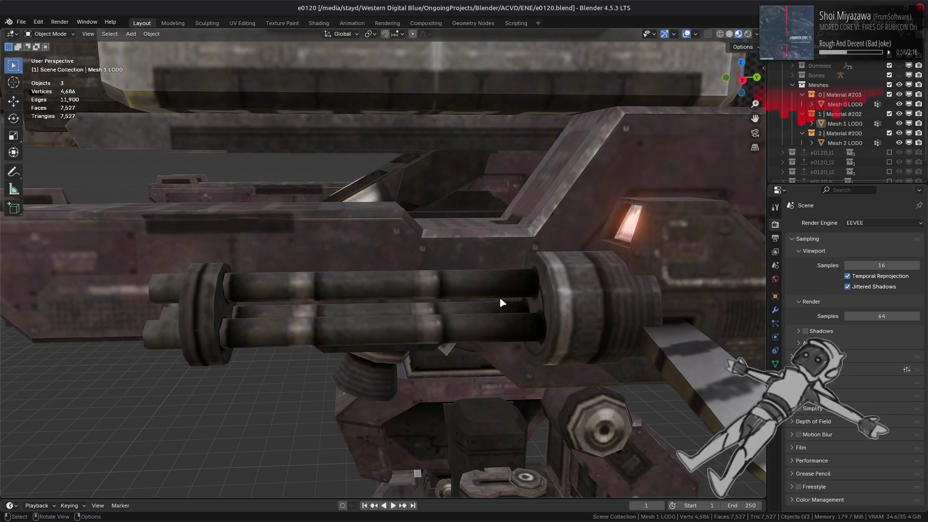
pyautogui.scroll(2, 504, 293)
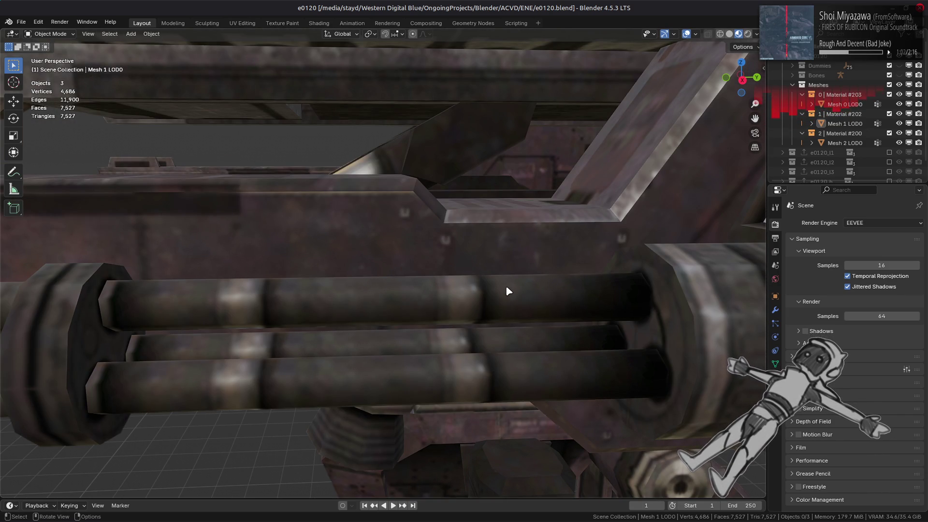
pyautogui.scroll(-5, 507, 287)
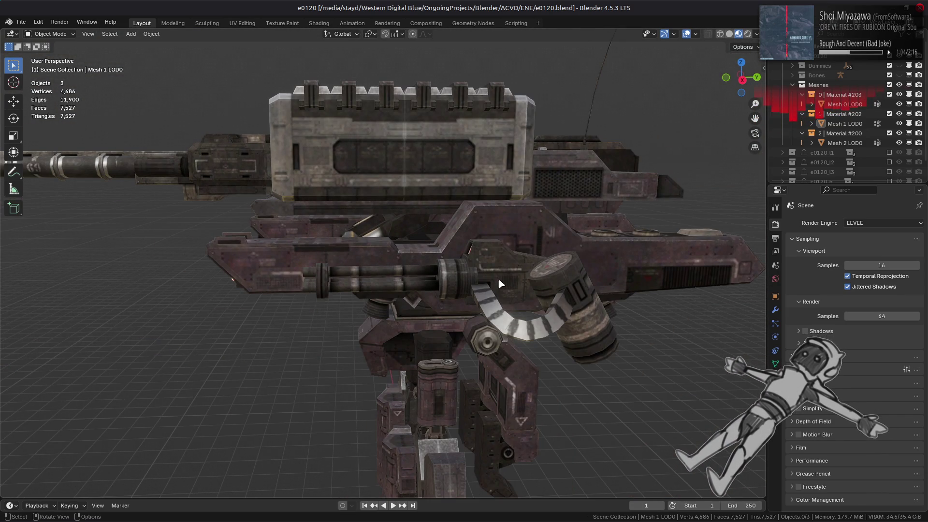
# Step: Orbit to the mech's left side, top armour and front, then save e0120.blend again
pyautogui.moveTo(511, 276)
pyautogui.mouseDown(button='middle')
pyautogui.moveTo(457, 272)
pyautogui.moveTo(488, 278)
pyautogui.mouseUp(button='middle')
pyautogui.scroll(4, 495, 280)
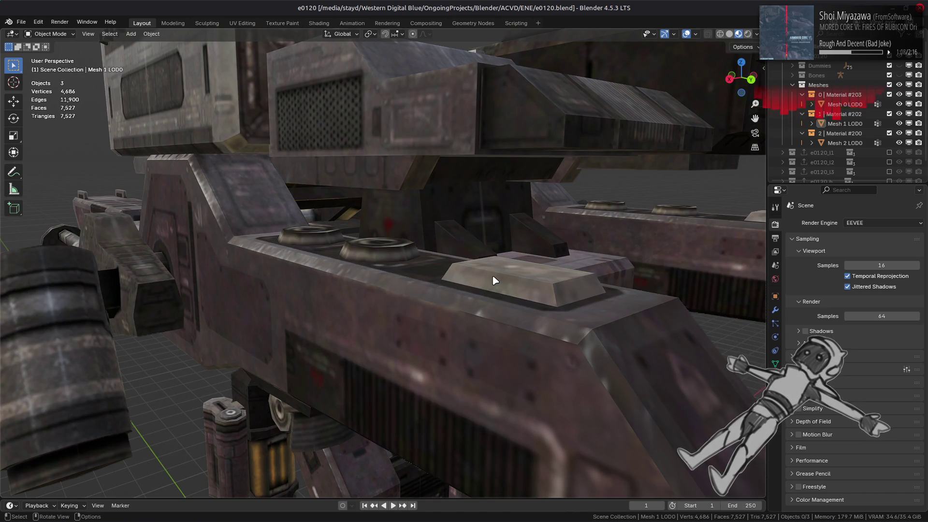
pyautogui.moveTo(320, 263)
pyautogui.mouseDown(button='middle')
pyautogui.moveTo(409, 293)
pyautogui.moveTo(477, 292)
pyautogui.mouseUp(button='middle')
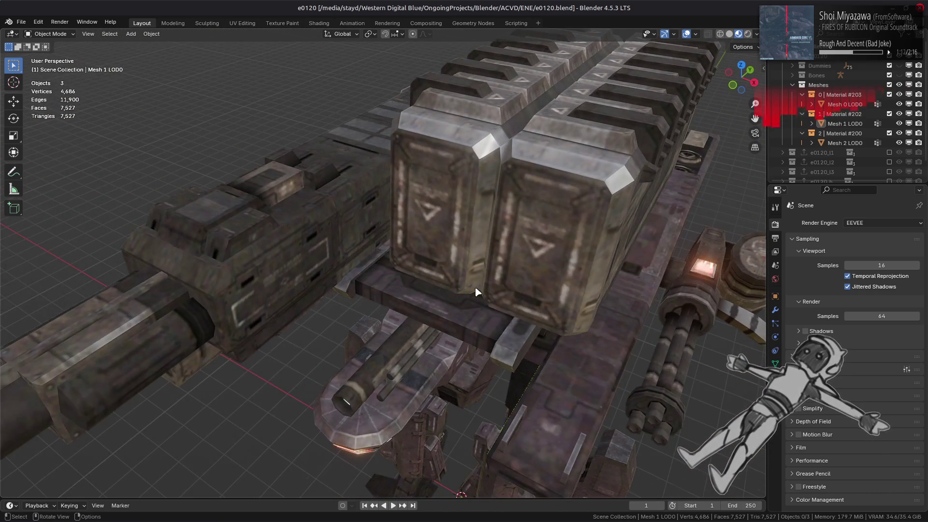
pyautogui.scroll(-8, 476, 292)
pyautogui.moveTo(399, 334)
pyautogui.mouseDown(button='middle')
pyautogui.moveTo(416, 283)
pyautogui.moveTo(446, 298)
pyautogui.moveTo(425, 307)
pyautogui.moveTo(415, 275)
pyautogui.mouseUp(button='middle')
pyautogui.hotkey('ctrl', 's')
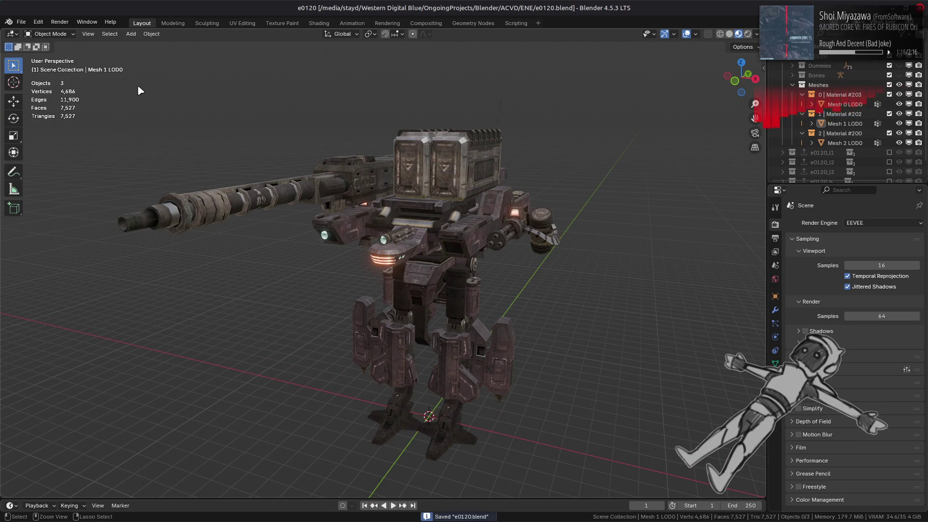
# Step: Set view Clip Start 0.5 m, Clip End 500 m and Focal Length 43 mm in the sidebar
pyautogui.click(23, 22)
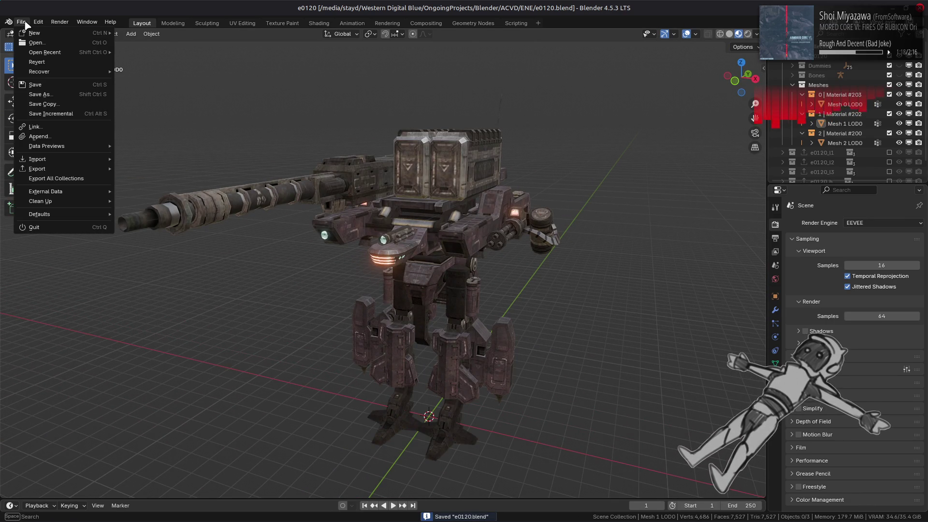
pyautogui.press('n')
pyautogui.click(716, 86)
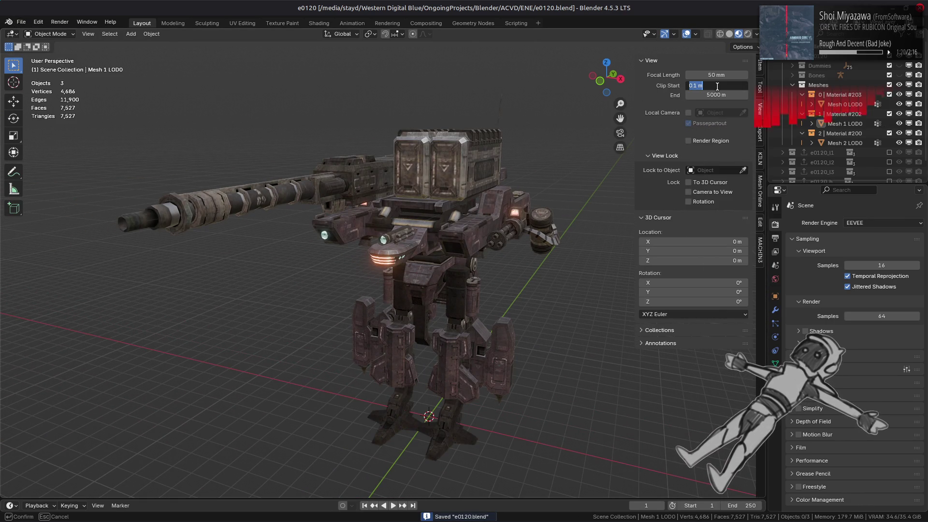
pyautogui.write('0.5')
pyautogui.press('Return')
pyautogui.click(702, 94)
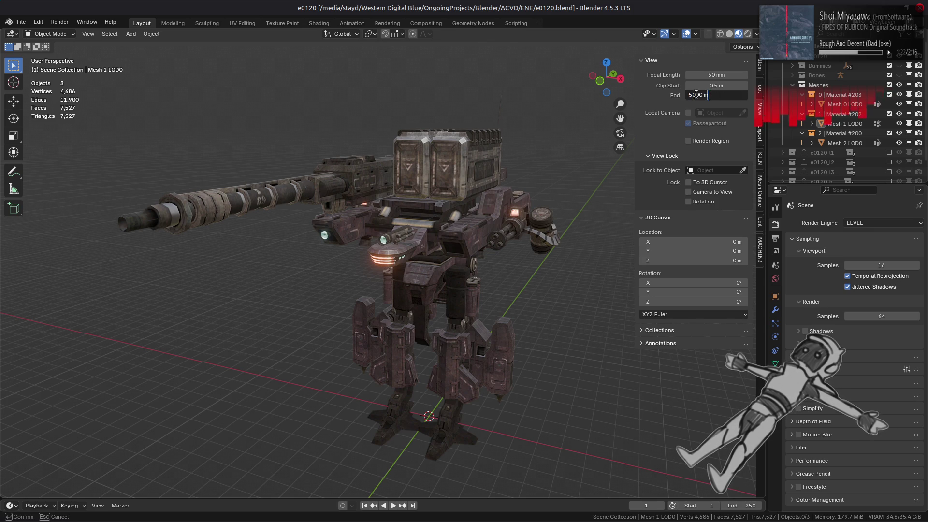
pyautogui.press('BackSpace')
pyautogui.press('Return')
pyautogui.click(716, 75)
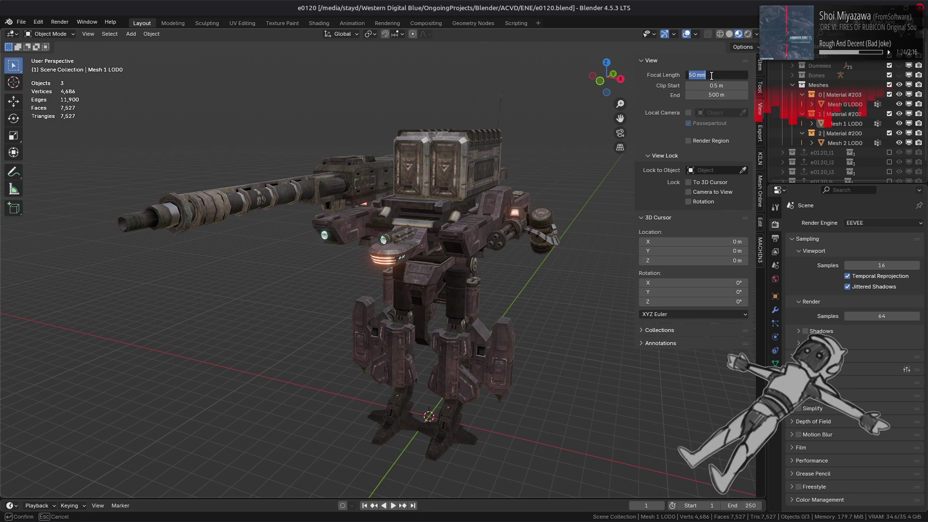
pyautogui.write('43')
pyautogui.press('Return')
pyautogui.scroll(2, 488, 164)
pyautogui.press('n')
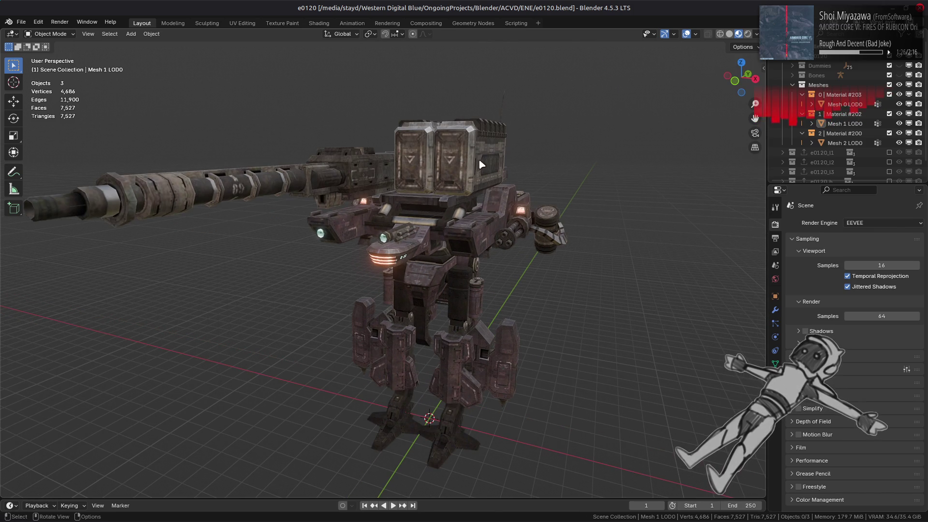
# Step: Save e0120.blend and open e0130.blend from the recent files list
pyautogui.hotkey('ctrl', 's')
pyautogui.click(22, 23)
pyautogui.moveTo(56, 53)
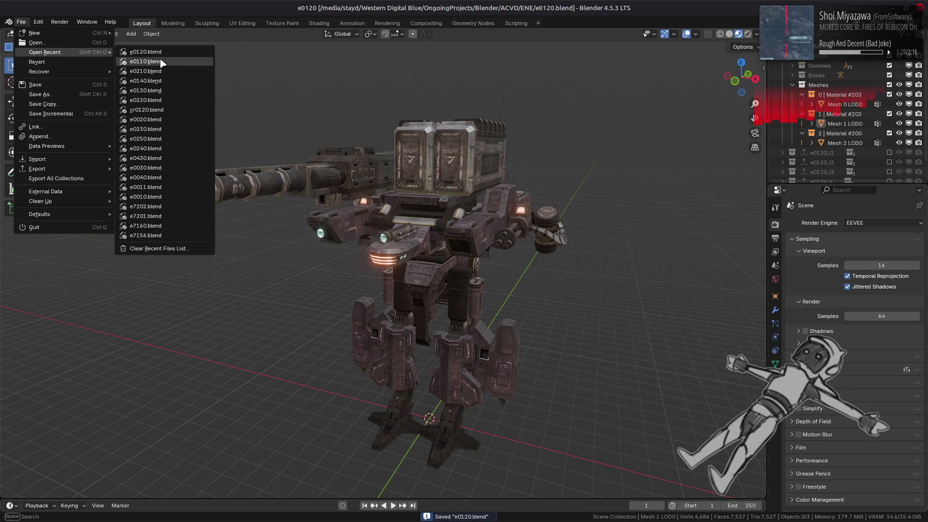
pyautogui.click(180, 96)
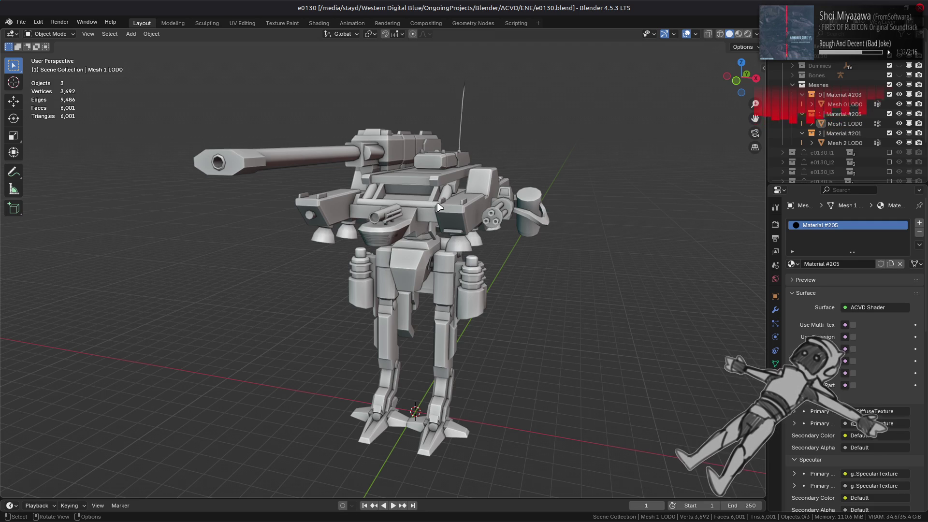
# Step: Set the e0130 view clipping to 0.5–500 m and focal length to 35 mm
pyautogui.moveTo(449, 209)
pyautogui.mouseDown(button='middle')
pyautogui.moveTo(332, 195)
pyautogui.moveTo(479, 176)
pyautogui.moveTo(538, 199)
pyautogui.moveTo(535, 207)
pyautogui.mouseUp(button='middle')
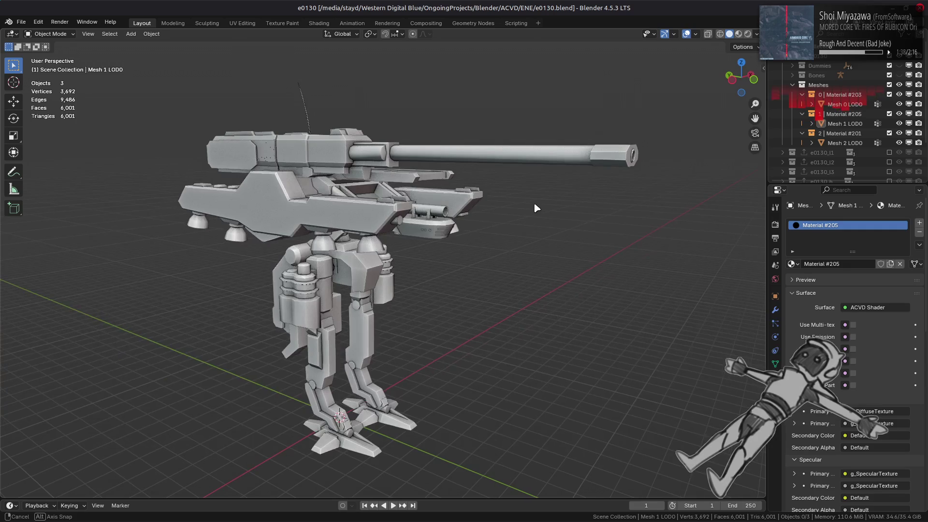
pyautogui.press('n')
pyautogui.click(722, 85)
pyautogui.write('0.5')
pyautogui.press('Return')
pyautogui.click(722, 85)
pyautogui.press('Tab')
pyautogui.write('500')
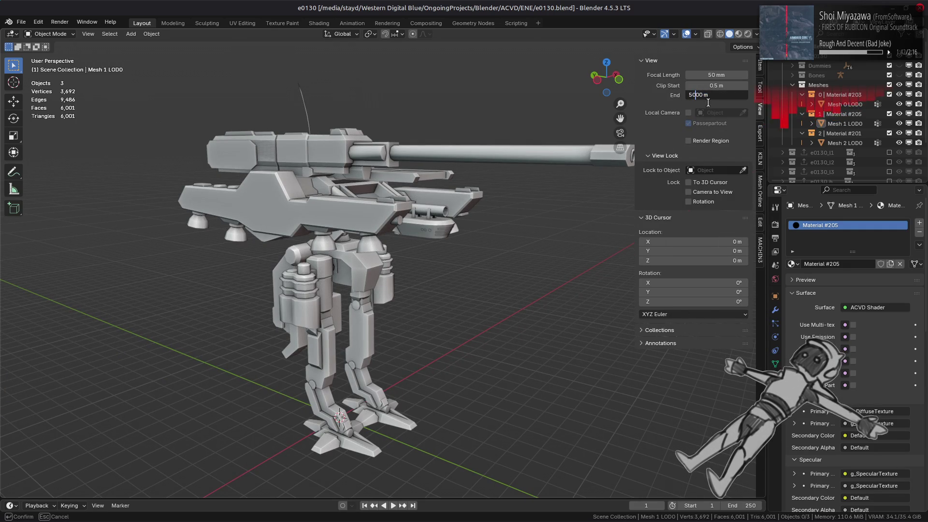
pyautogui.press('Return')
pyautogui.click(723, 73)
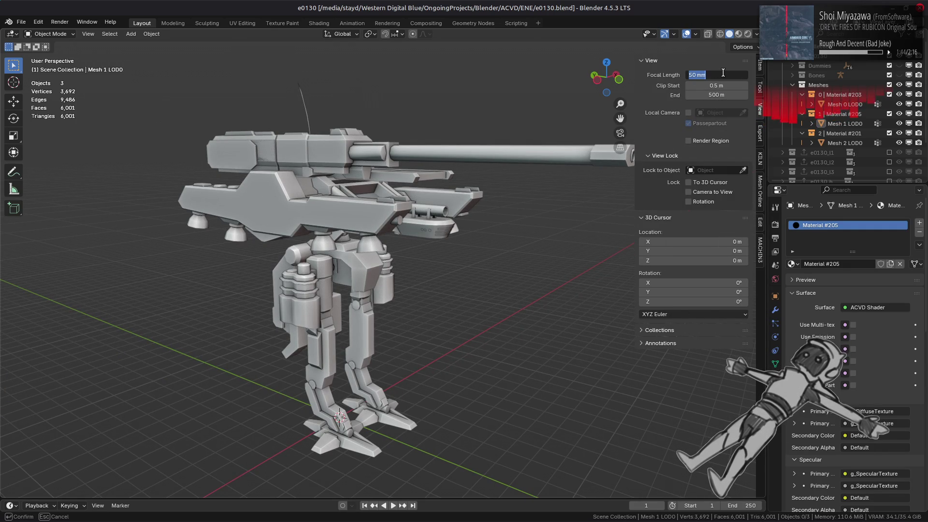
pyautogui.write('35')
pyautogui.press('Return')
pyautogui.press('n')
# Step: Make Mesh 0 LOD0 active, save e0130.blend, and switch to Material Preview shading
pyautogui.moveTo(485, 208)
pyautogui.mouseDown(button='middle')
pyautogui.moveTo(446, 229)
pyautogui.moveTo(387, 227)
pyautogui.moveTo(505, 179)
pyautogui.mouseUp(button='middle')
pyautogui.scroll(4, 505, 180)
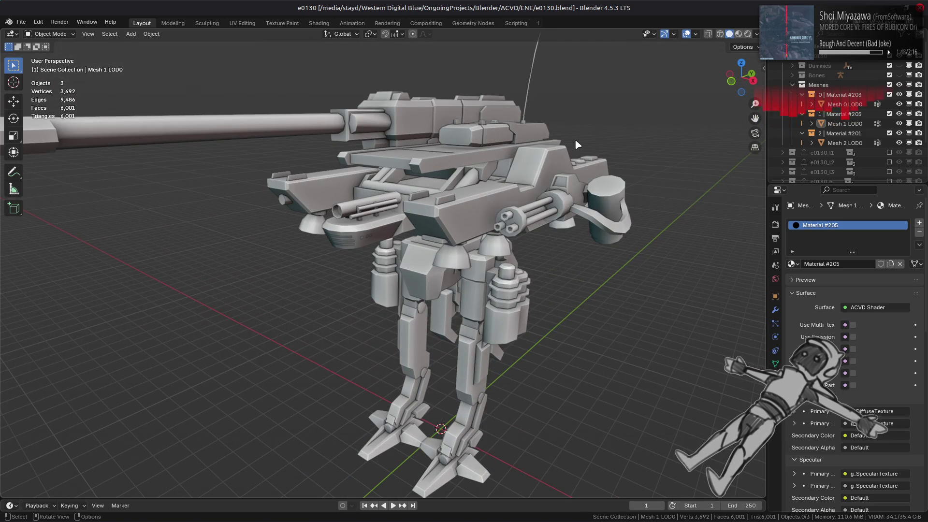
pyautogui.scroll(-3, 888, 107)
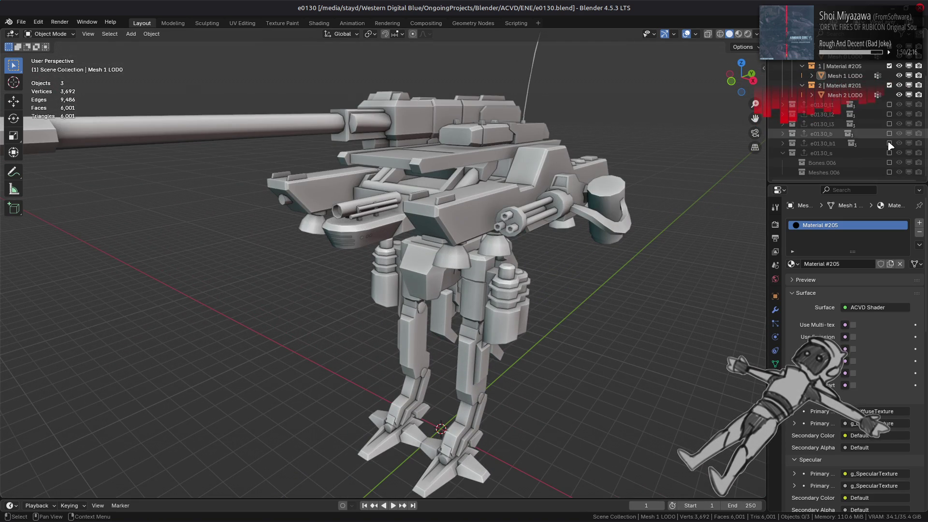
pyautogui.scroll(3, 864, 136)
pyautogui.click(846, 104)
pyautogui.moveTo(512, 164); pyautogui.dragTo(472, 181, button='middle')
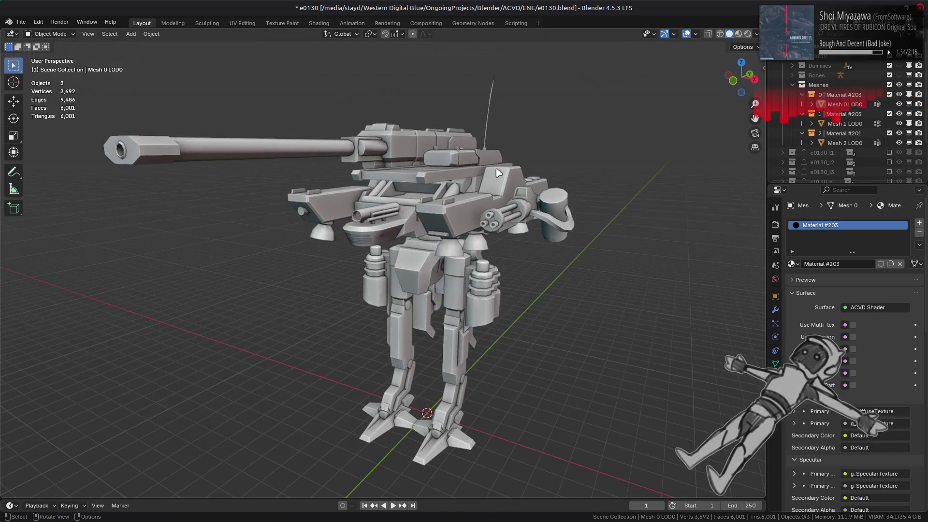
pyautogui.hotkey('ctrl', 's')
pyautogui.click(739, 34)
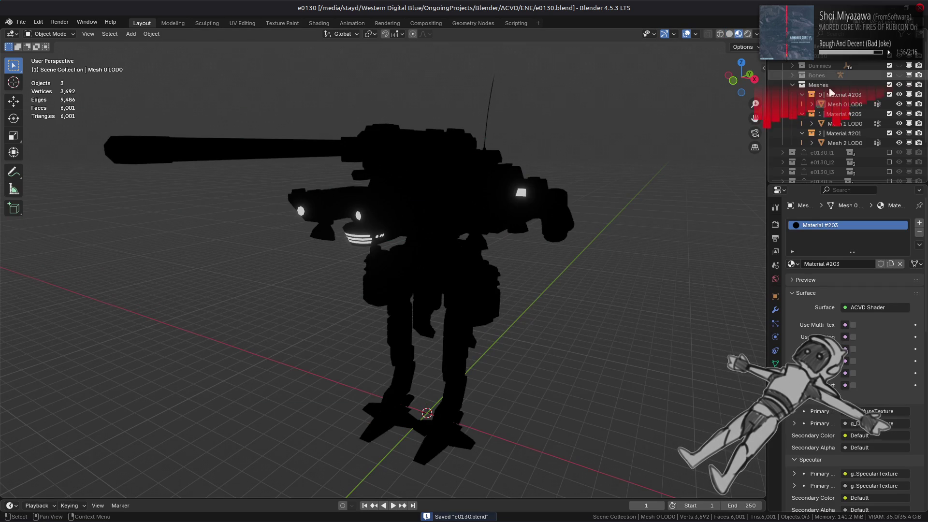
# Step: Select Mesh 0 LOD0 in the Shading workspace and start replacing its g_DiffuseTexture image
pyautogui.click(845, 104)
pyautogui.click(318, 22)
pyautogui.moveTo(345, 123)
pyautogui.mouseDown(button='middle')
pyautogui.moveTo(421, 159)
pyautogui.moveTo(463, 230)
pyautogui.moveTo(524, 206)
pyautogui.moveTo(513, 227)
pyautogui.mouseUp(button='middle')
pyautogui.click(327, 427)
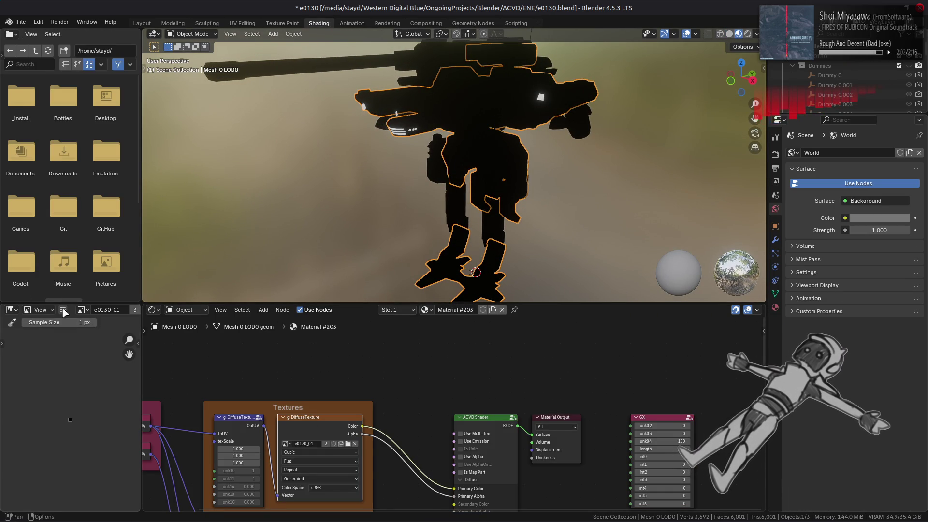
pyautogui.click(63, 310)
pyautogui.moveTo(92, 334)
pyautogui.click(219, 188)
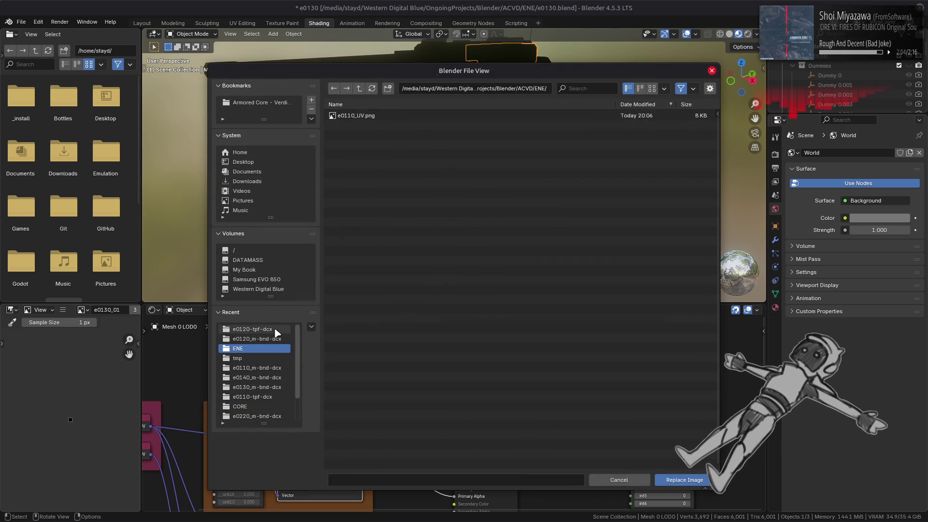
# Step: Browse to ene/e0130/e0130-tpf-dcx and load e0130_01.dds as the diffuse image
pyautogui.click(252, 330)
pyautogui.click(360, 88)
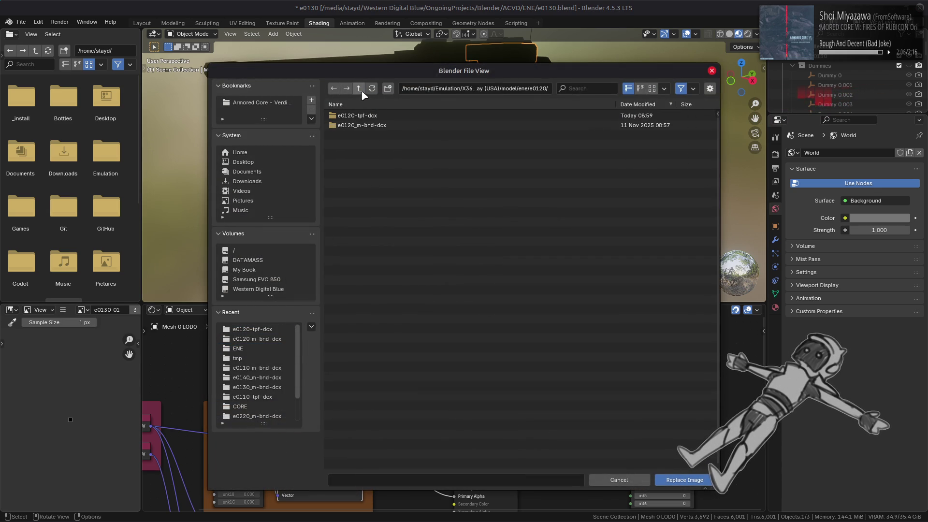
pyautogui.click(359, 89)
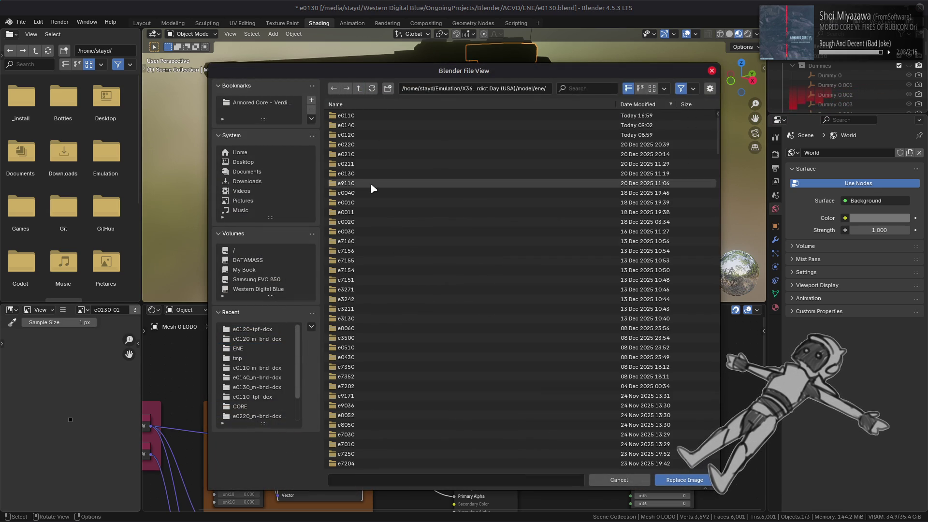
pyautogui.click(404, 105)
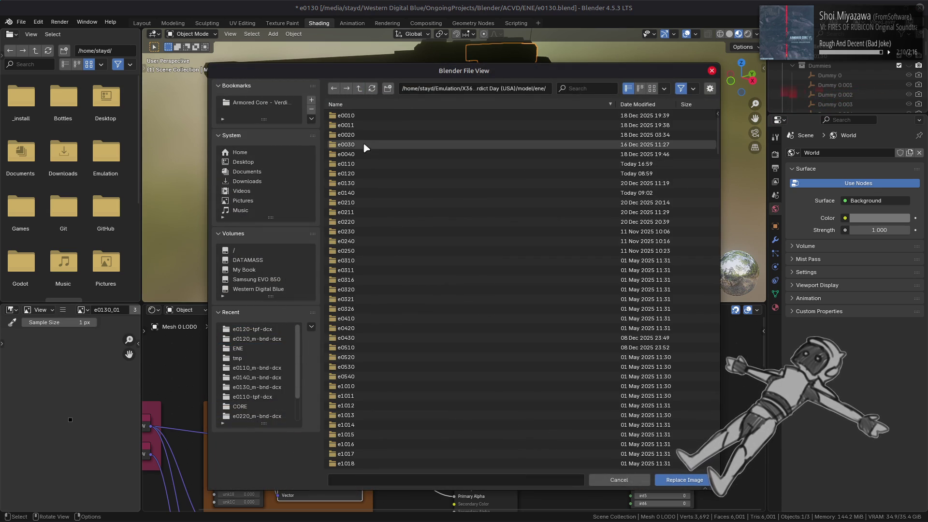
pyautogui.click(366, 185)
pyautogui.click(389, 116)
pyautogui.doubleClick(386, 115)
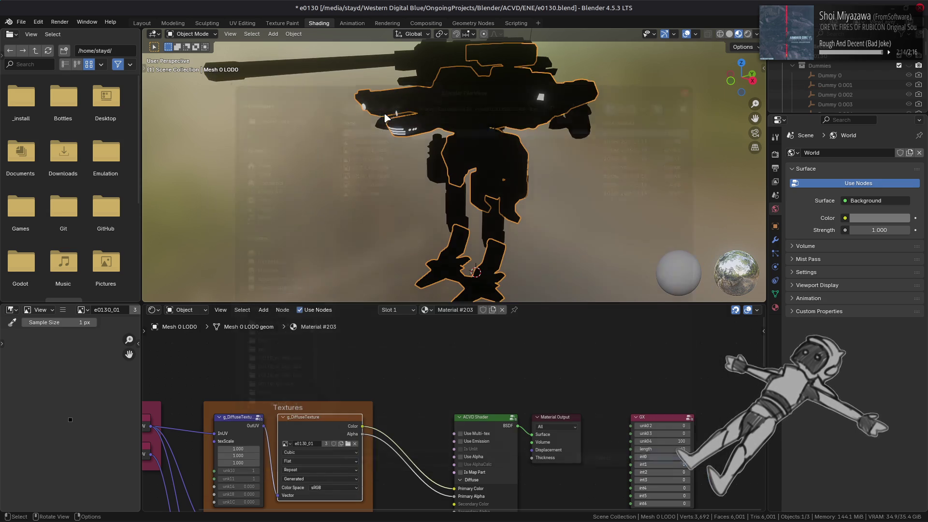
pyautogui.scroll(4, 48, 405)
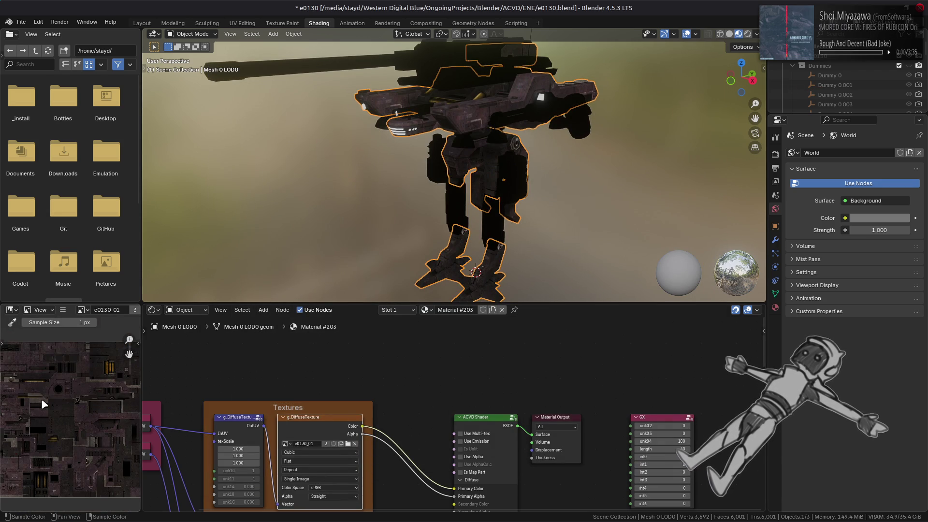
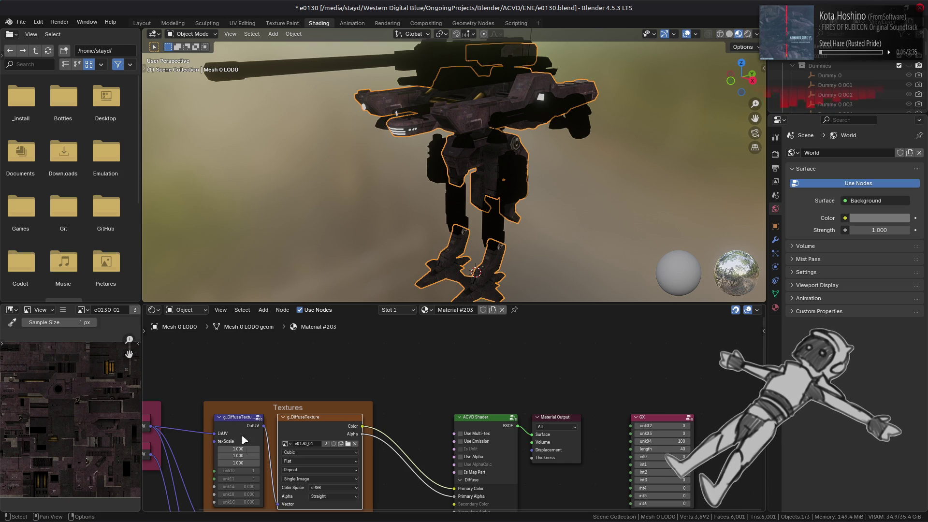
# Step: Replace Material #203's specular texture image with e0130_01_s.dds from the e0130-tpf-dcx folder
pyautogui.moveTo(400, 449); pyautogui.dragTo(426, 353, button='middle')
pyautogui.click(347, 423)
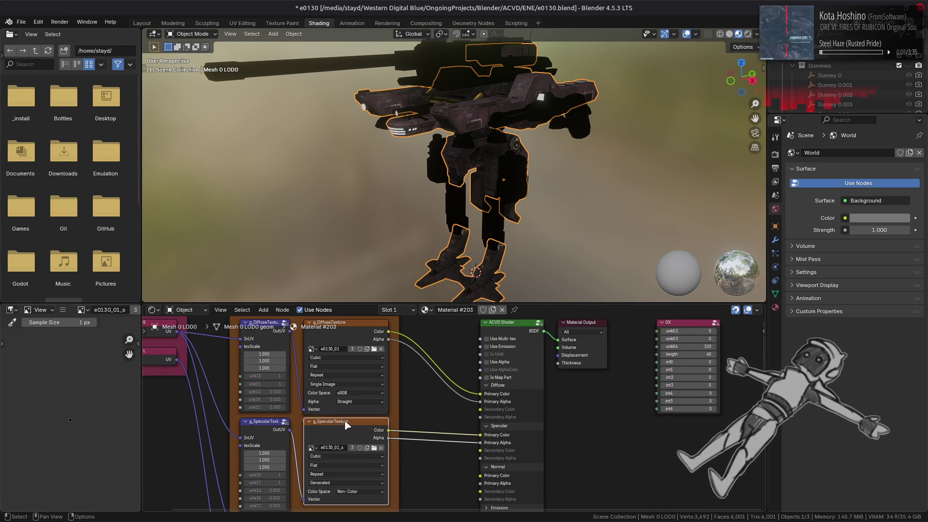
pyautogui.click(62, 310)
pyautogui.moveTo(82, 333)
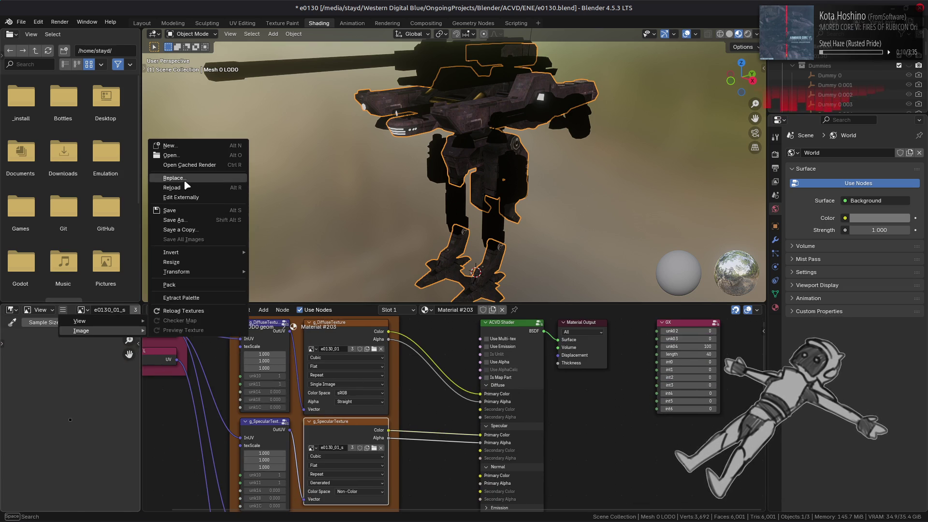
pyautogui.click(179, 187)
pyautogui.click(266, 331)
pyautogui.doubleClick(375, 137)
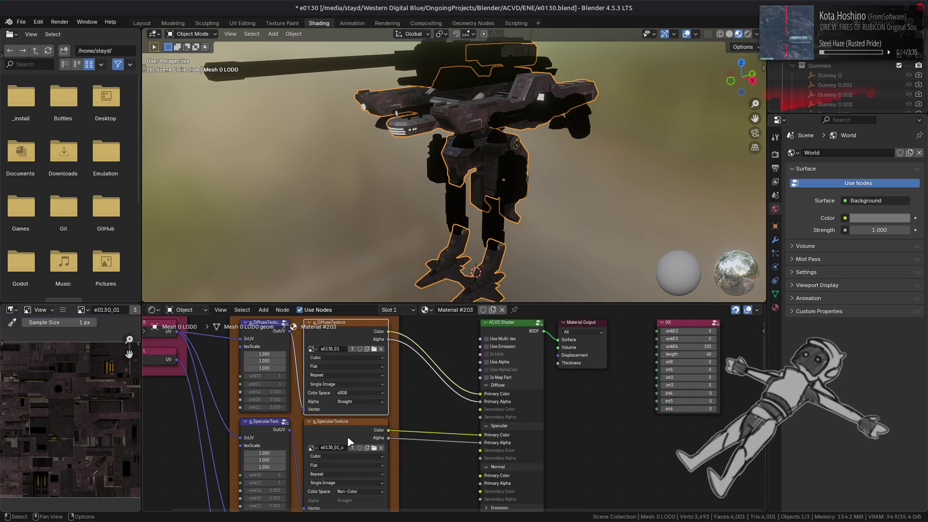
# Step: Check the relinked specular node, then select Mesh 1 LOD0 to edit Material #205
pyautogui.click(350, 441)
pyautogui.scroll(-5, 790, 66)
pyautogui.click(845, 85)
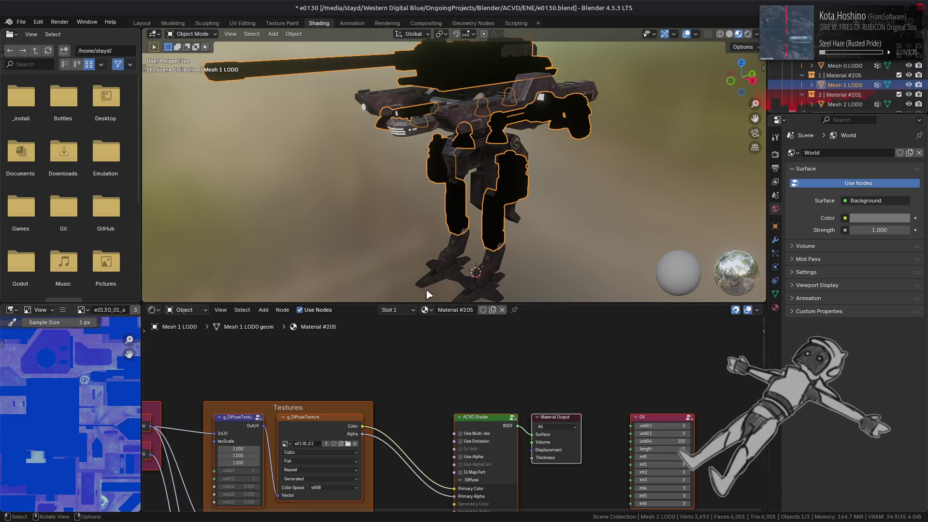
# Step: Replace Material #205's diffuse texture image with e0130_02.dds from the e0130-tpf-dcx folder
pyautogui.click(337, 408)
pyautogui.click(63, 310)
pyautogui.moveTo(97, 330)
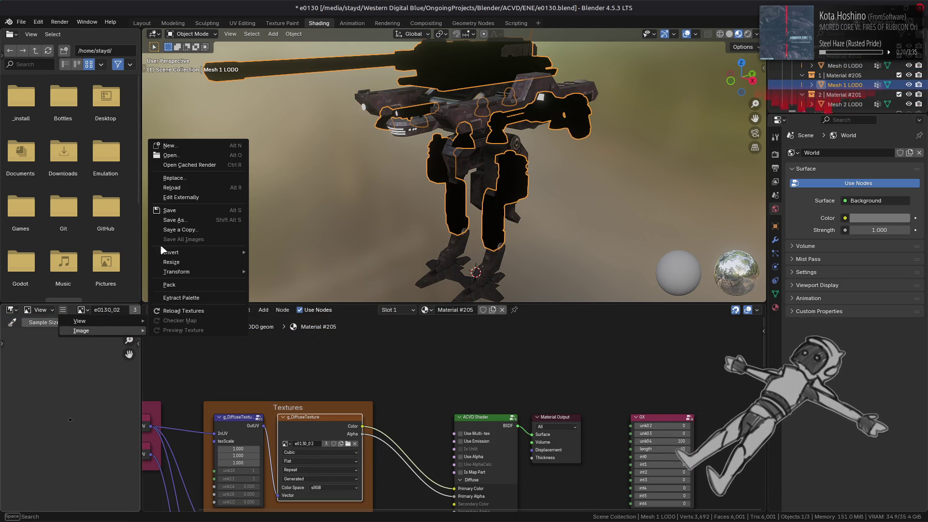
pyautogui.click(193, 178)
pyautogui.click(261, 327)
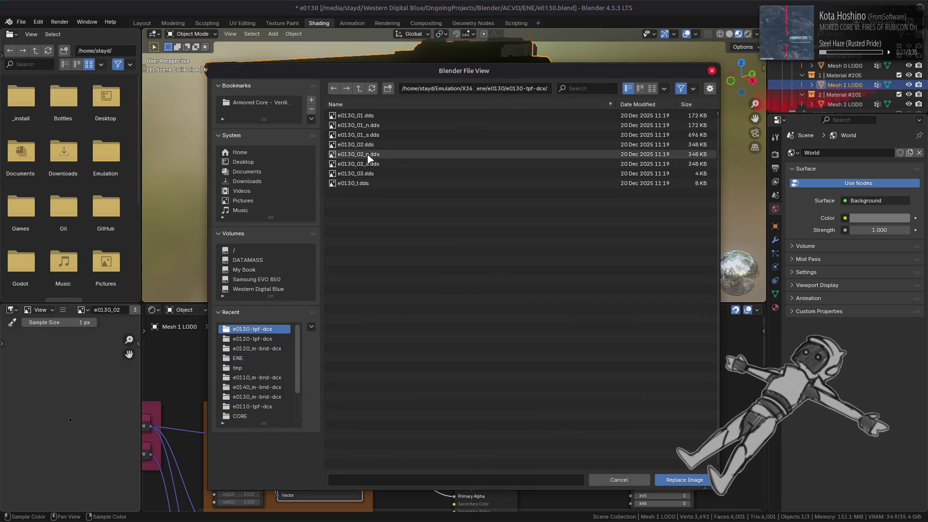
pyautogui.doubleClick(358, 152)
# Step: Pan and zoom to inspect the loaded e0130_02 texture, then select the specular node
pyautogui.moveTo(378, 473); pyautogui.dragTo(402, 383, button='middle')
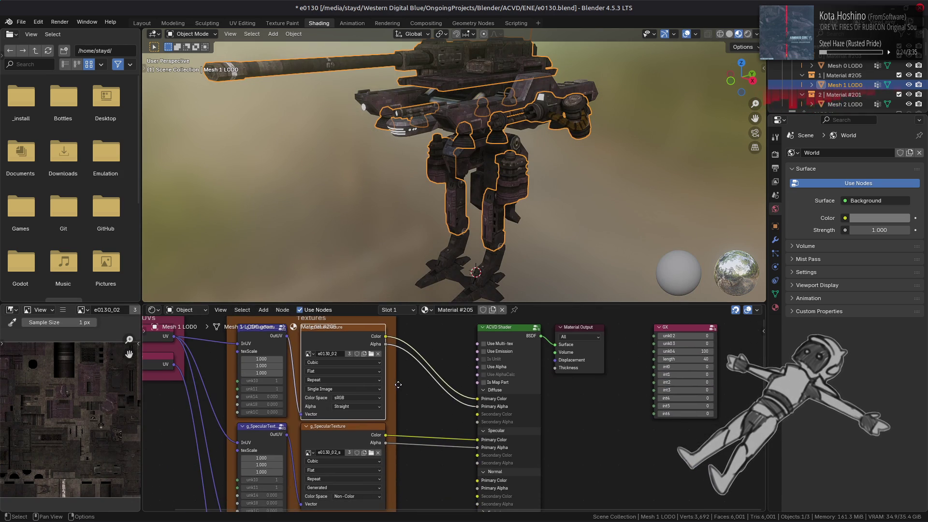
pyautogui.moveTo(29, 415); pyautogui.dragTo(20, 391, button='middle')
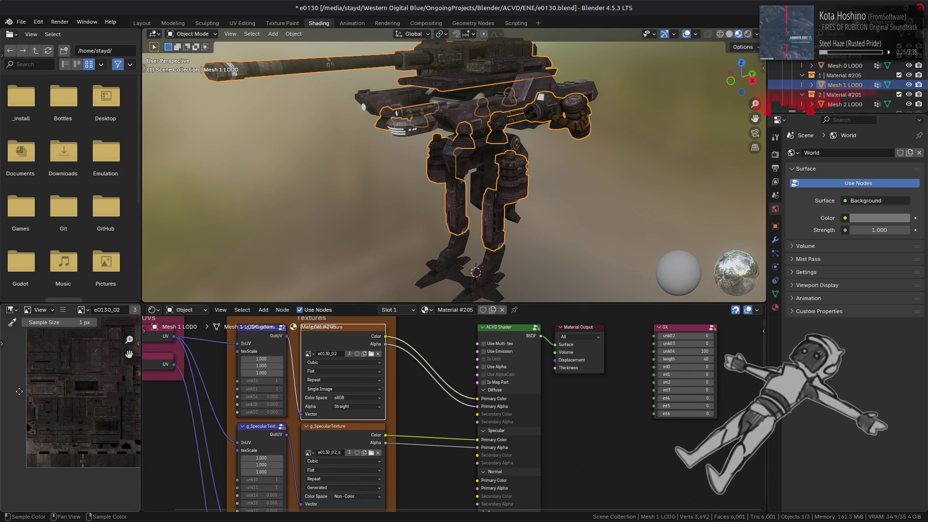
pyautogui.scroll(5, 20, 391)
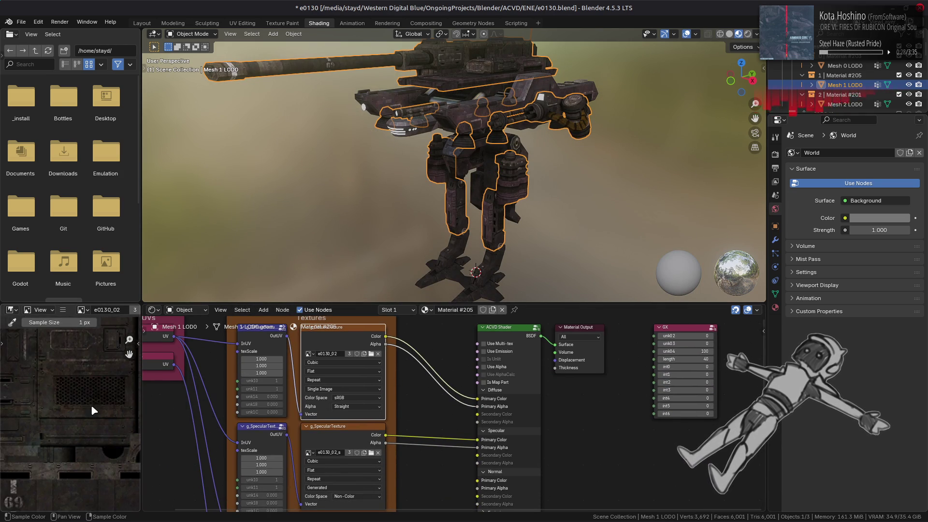
pyautogui.scroll(-6, 21, 393)
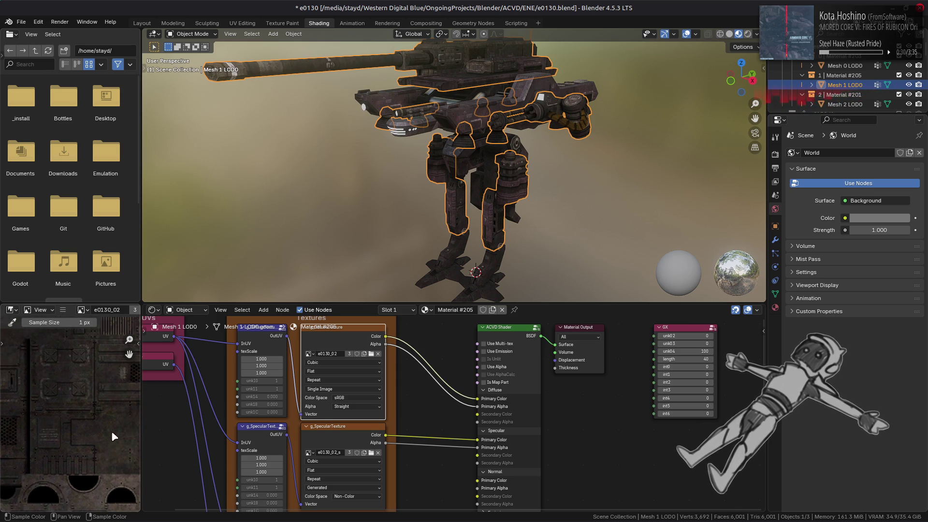
pyautogui.scroll(5, 94, 460)
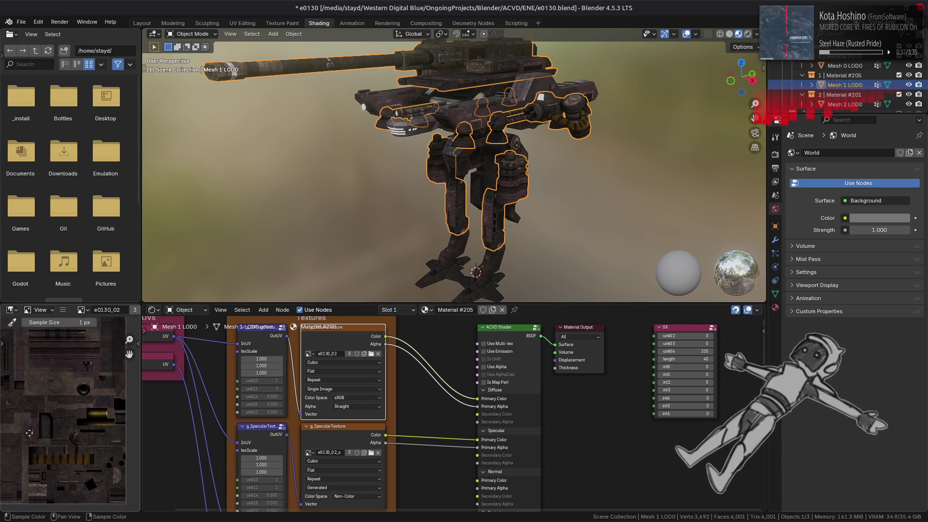
pyautogui.moveTo(95, 460)
pyautogui.mouseDown(button='middle')
pyautogui.moveTo(130, 390)
pyautogui.moveTo(118, 478)
pyautogui.mouseUp(button='middle')
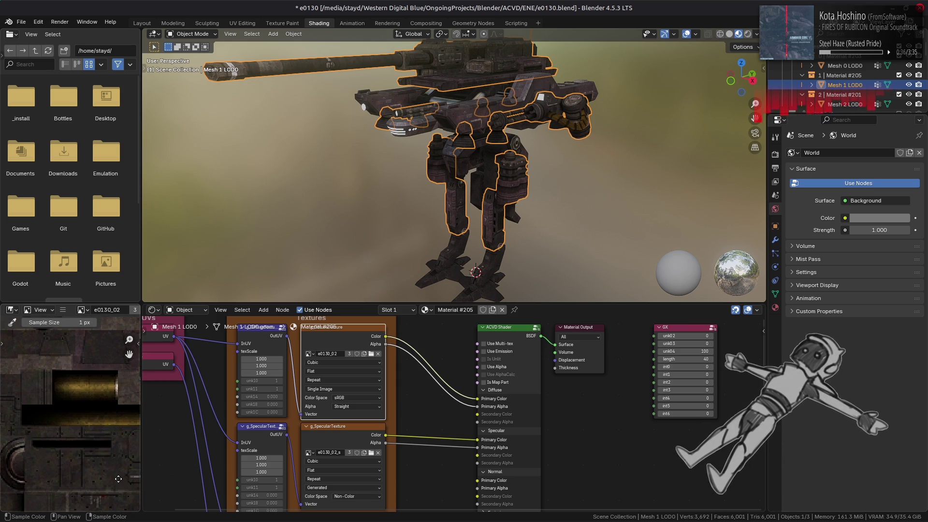
pyautogui.scroll(2, 121, 441)
pyautogui.moveTo(121, 441); pyautogui.dragTo(102, 466, button='middle')
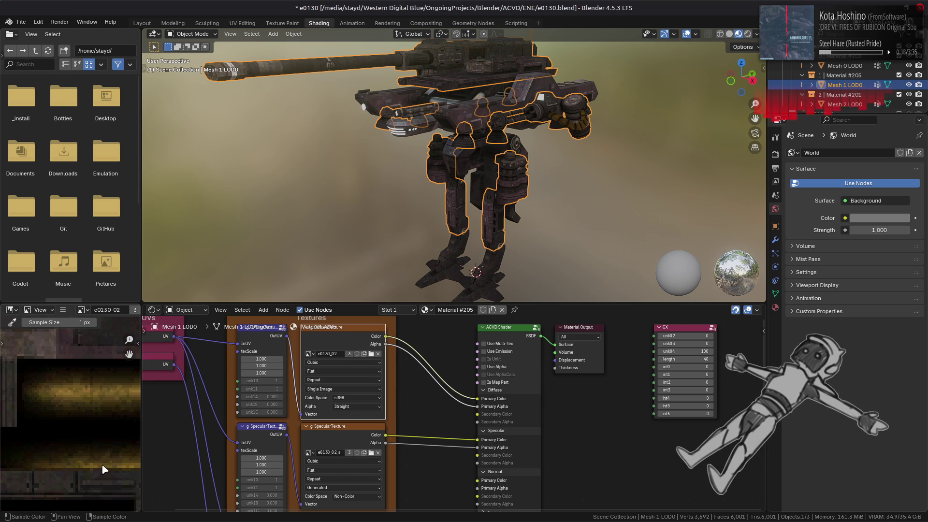
pyautogui.scroll(-4, 85, 396)
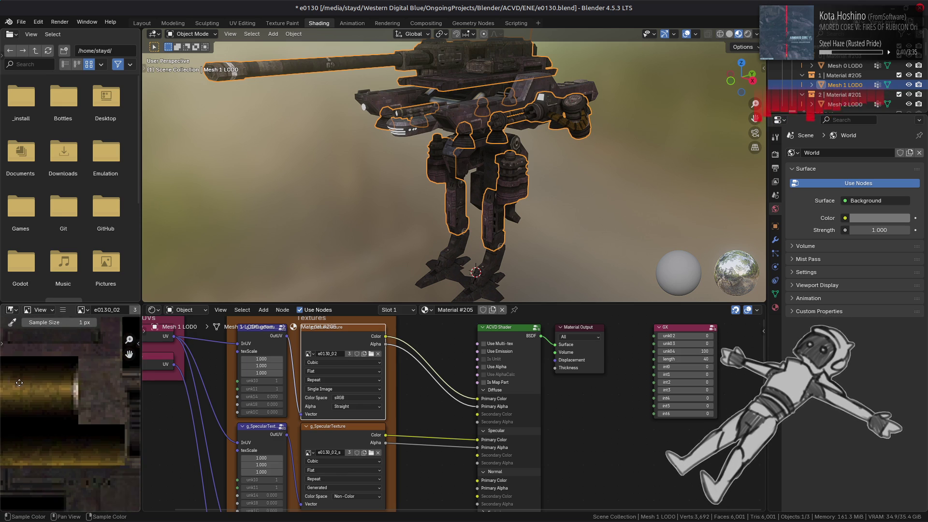
pyautogui.scroll(4, 77, 389)
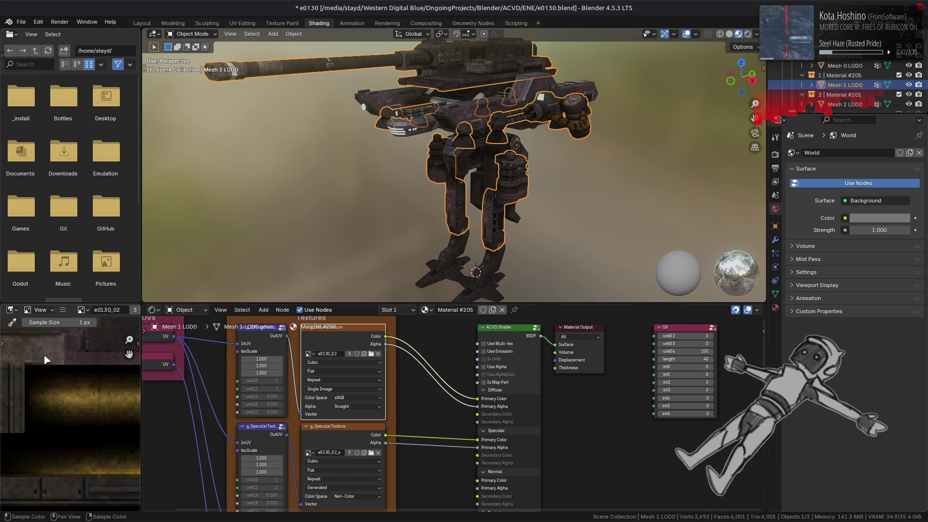
pyautogui.scroll(-3, 57, 360)
pyautogui.scroll(3, 98, 434)
pyautogui.moveTo(88, 462)
pyautogui.mouseDown(button='middle')
pyautogui.moveTo(100, 348)
pyautogui.moveTo(80, 485)
pyautogui.moveTo(78, 338)
pyautogui.mouseUp(button='middle')
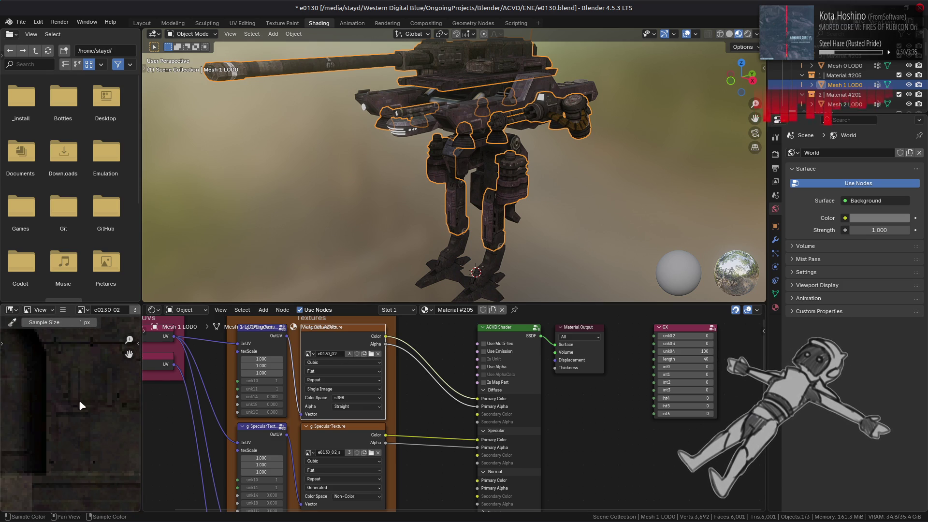
pyautogui.moveTo(82, 405); pyautogui.dragTo(61, 425, button='middle')
pyautogui.moveTo(65, 379); pyautogui.dragTo(107, 367, button='middle')
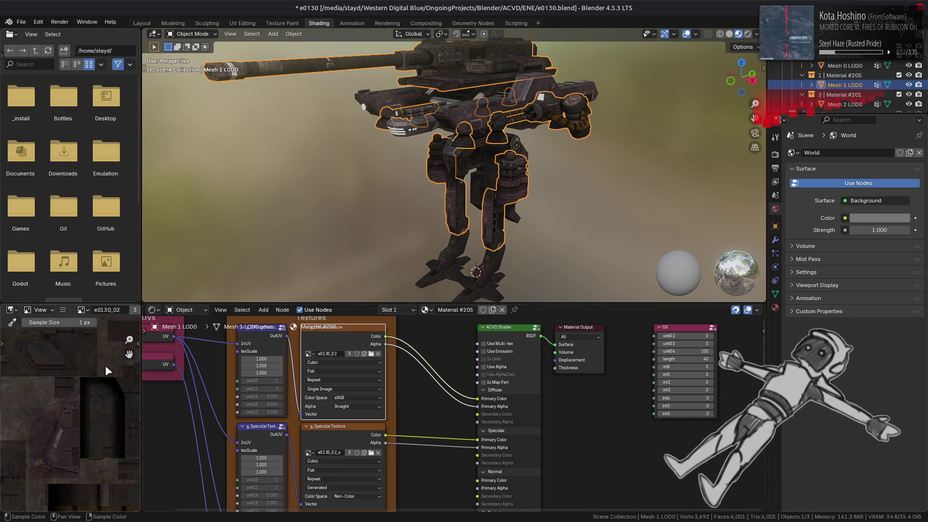
pyautogui.scroll(-5, 106, 367)
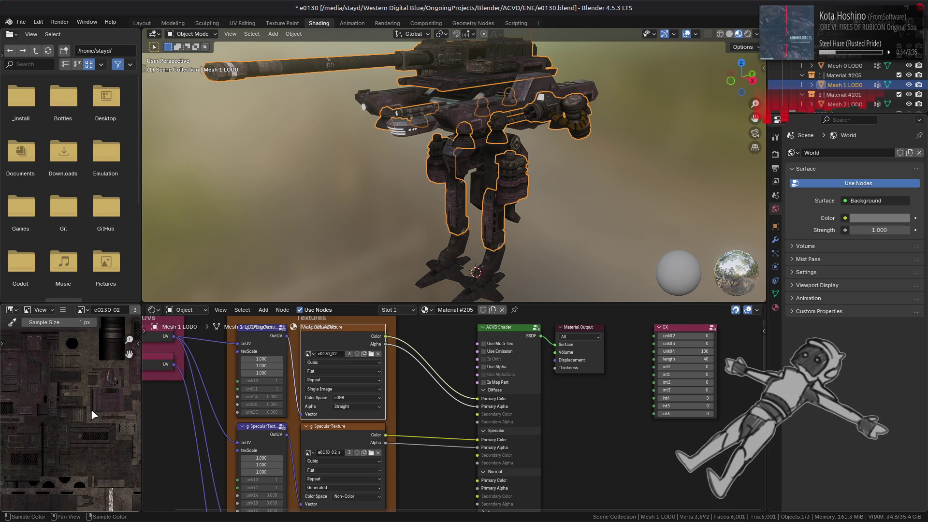
pyautogui.click(337, 433)
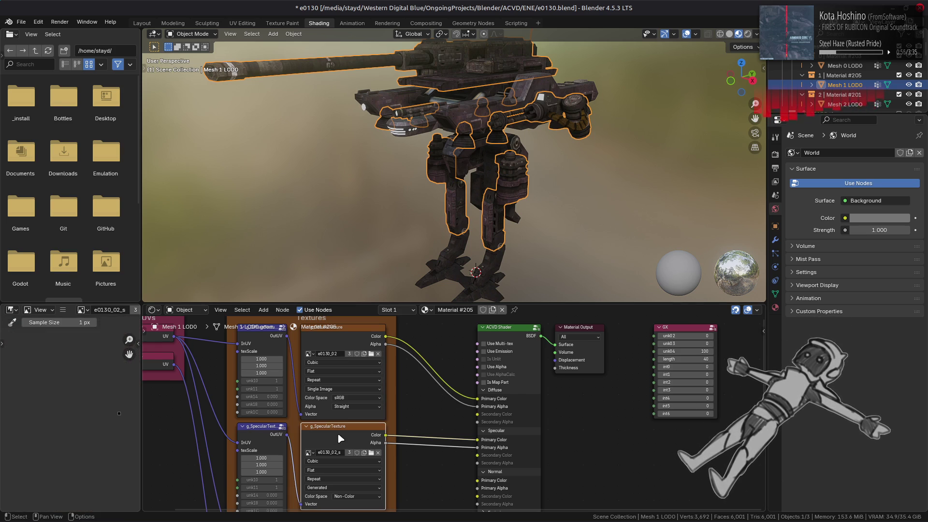
# Step: Check Mesh 0 LOD0's diffuse texture, then return to Mesh 1 LOD0's material
pyautogui.click(347, 342)
pyautogui.click(860, 67)
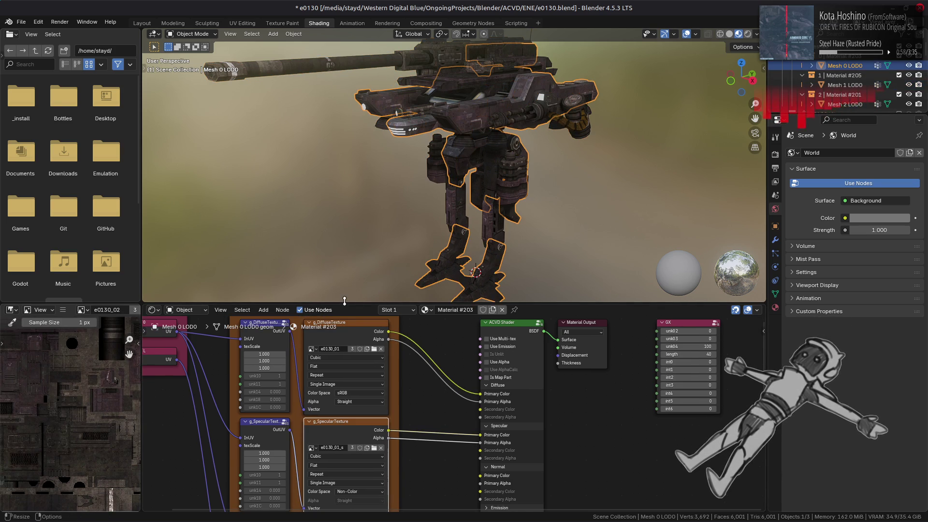
pyautogui.click(353, 338)
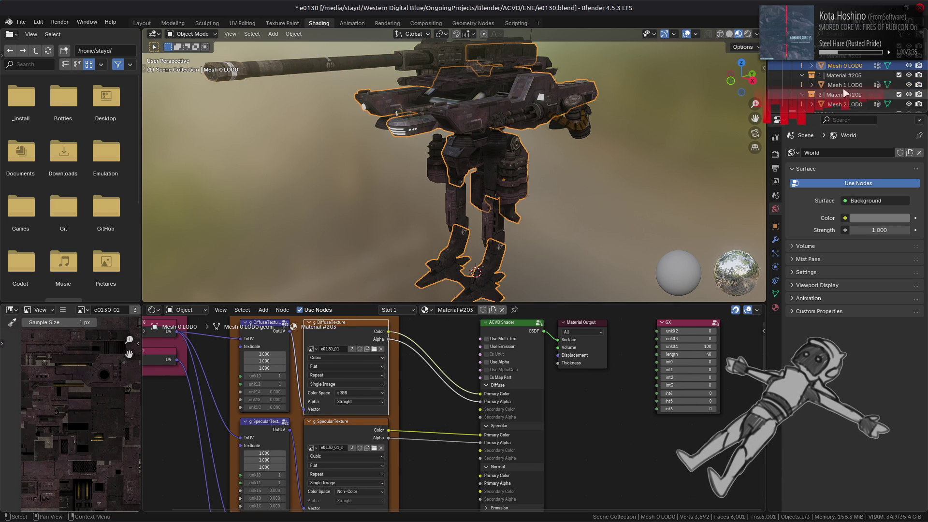
pyautogui.click(845, 85)
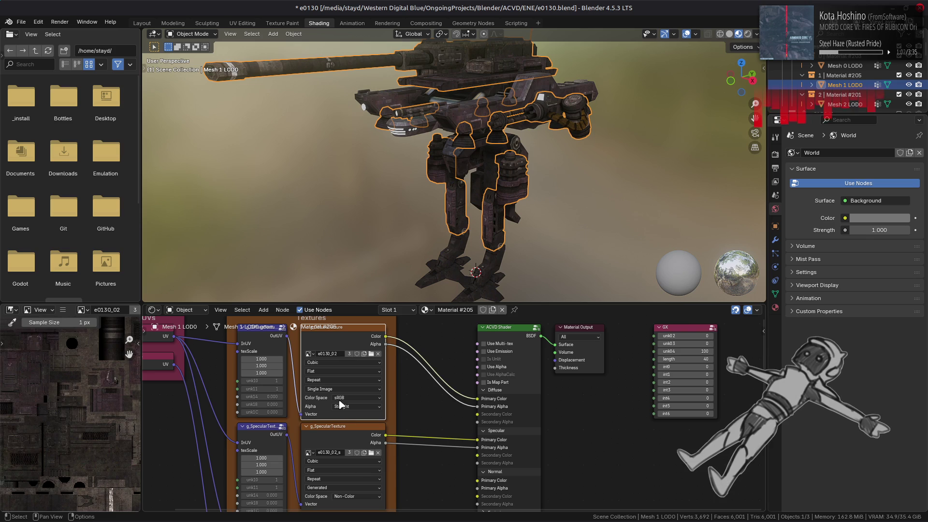
# Step: Replace Material #205's missing specular image with e0130_02_s.dds from e0130-tpf-dcx
pyautogui.click(341, 431)
pyautogui.click(63, 310)
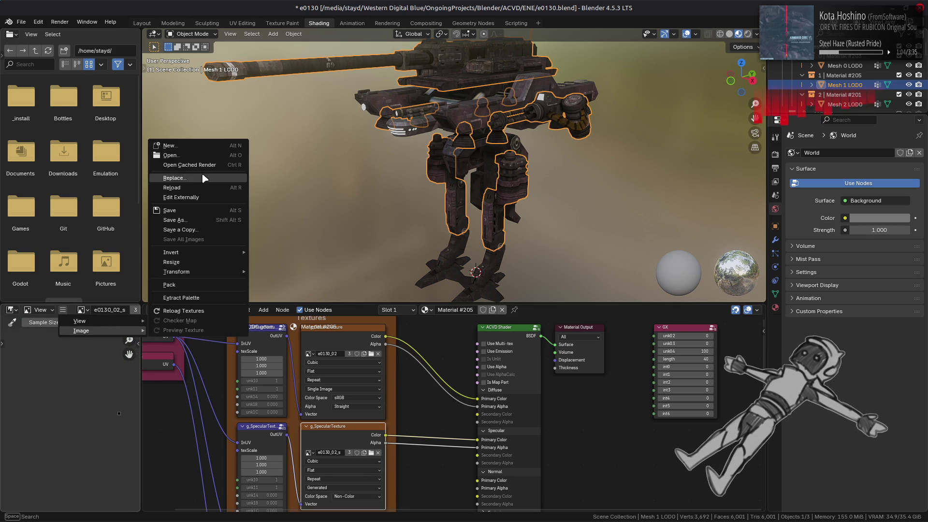
pyautogui.click(203, 172)
pyautogui.click(272, 330)
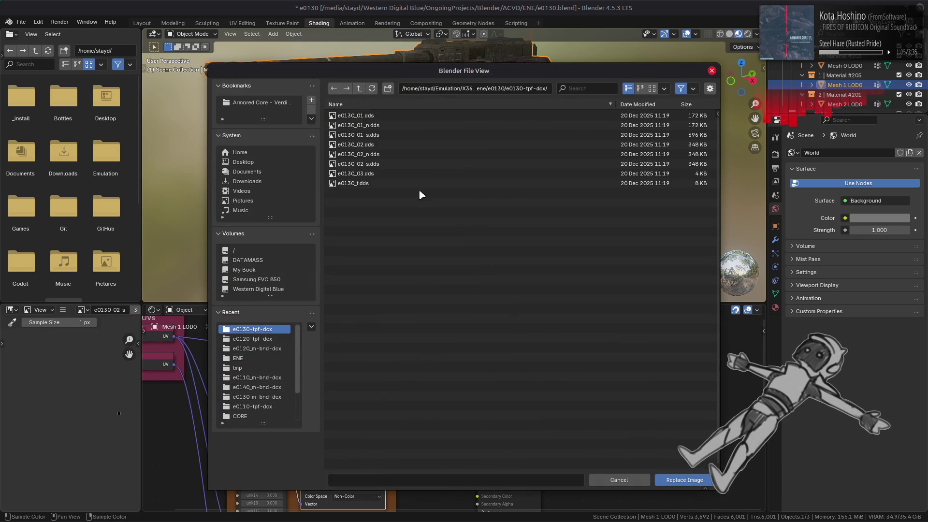
pyautogui.doubleClick(383, 164)
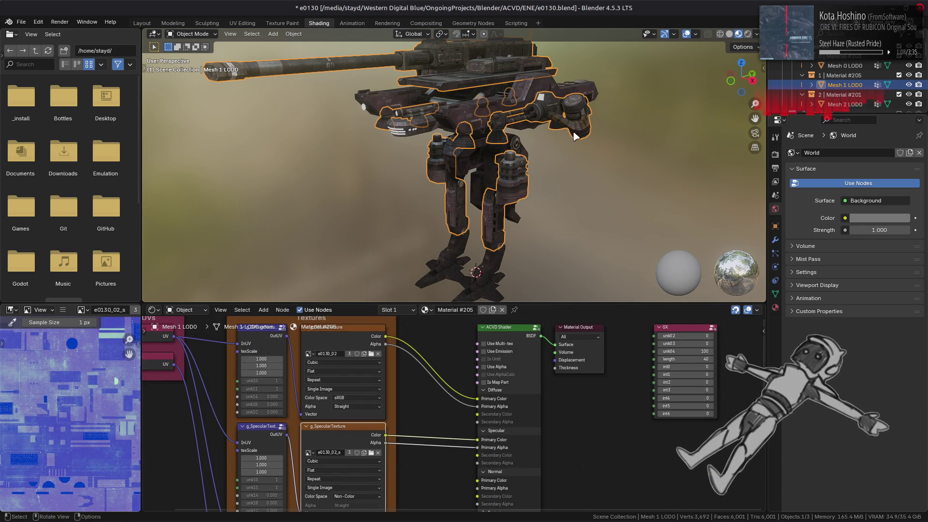
# Step: Compare Material #205's diffuse and specular textures, fitting the preview to the full image
pyautogui.click(368, 346)
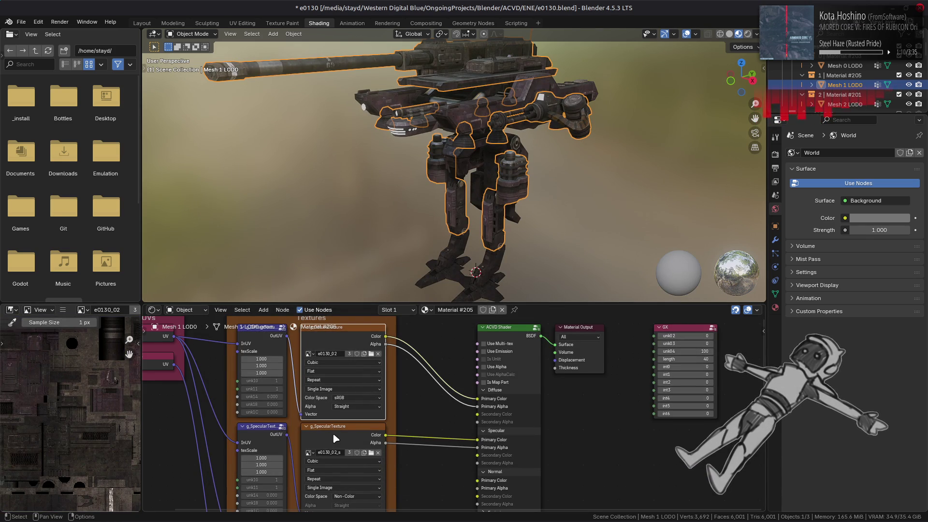
pyautogui.click(346, 431)
pyautogui.press('Home')
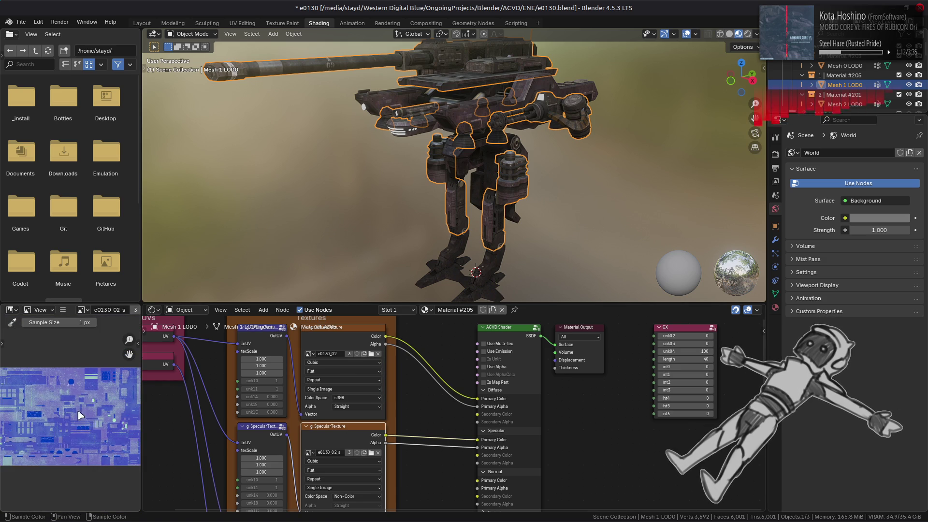
pyautogui.click(333, 337)
pyautogui.click(335, 427)
pyautogui.click(344, 333)
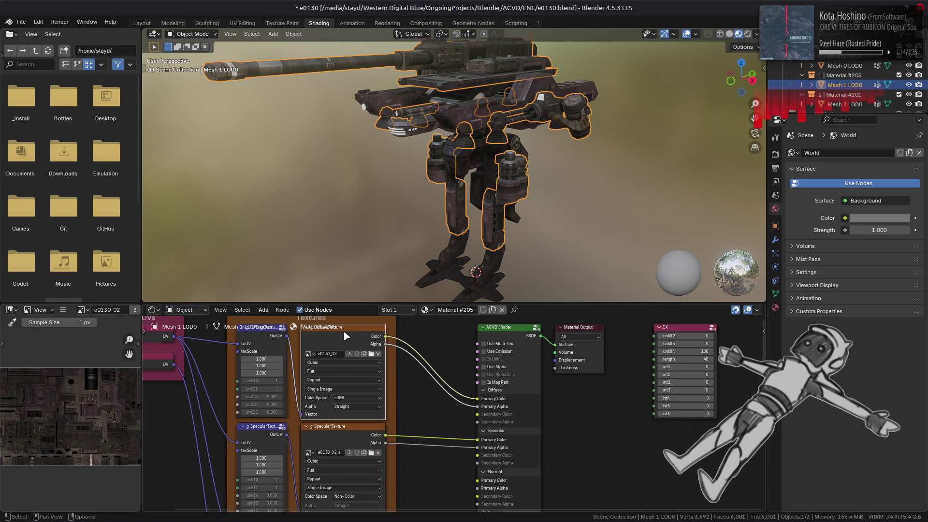
# Step: Recheck Material #203's specular and diffuse textures, then select Mesh 2 LOD0
pyautogui.click(844, 65)
pyautogui.click(349, 433)
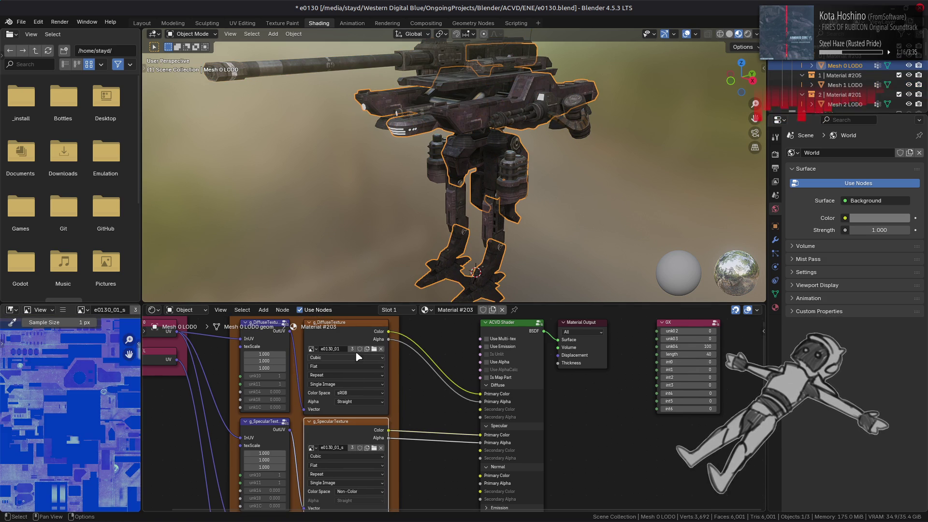
pyautogui.click(358, 338)
pyautogui.click(854, 104)
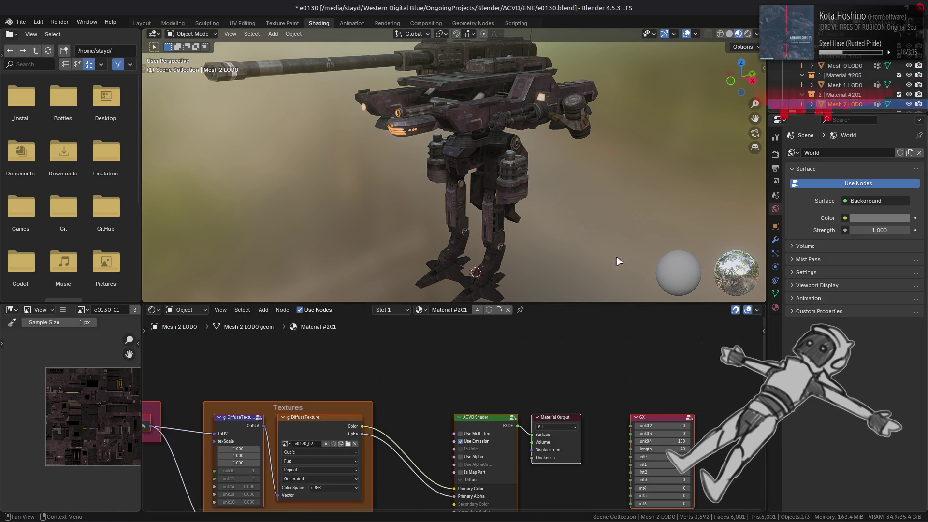
# Step: Replace Material #201's diffuse texture image with a file from the e0130-tpf-dcx folder
pyautogui.click(316, 428)
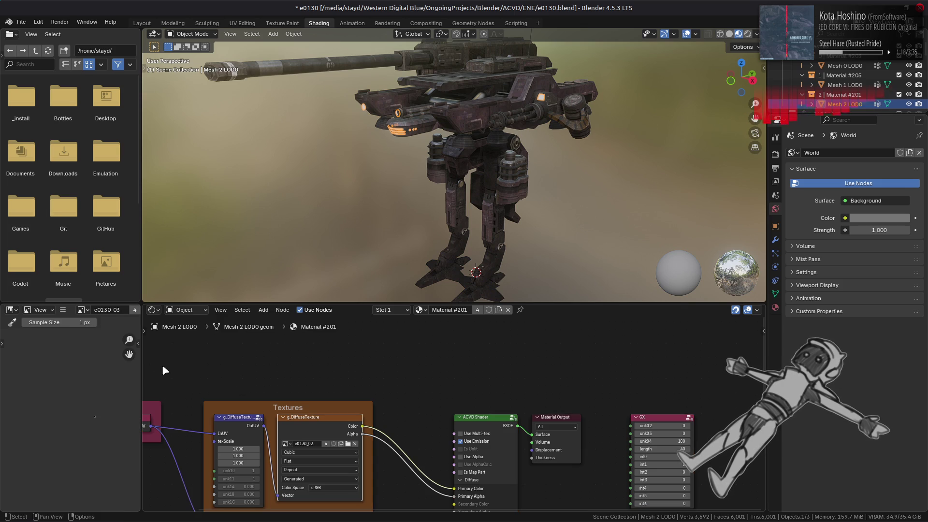
pyautogui.click(66, 313)
pyautogui.moveTo(79, 329)
pyautogui.click(196, 178)
pyautogui.click(271, 330)
pyautogui.doubleClick(382, 181)
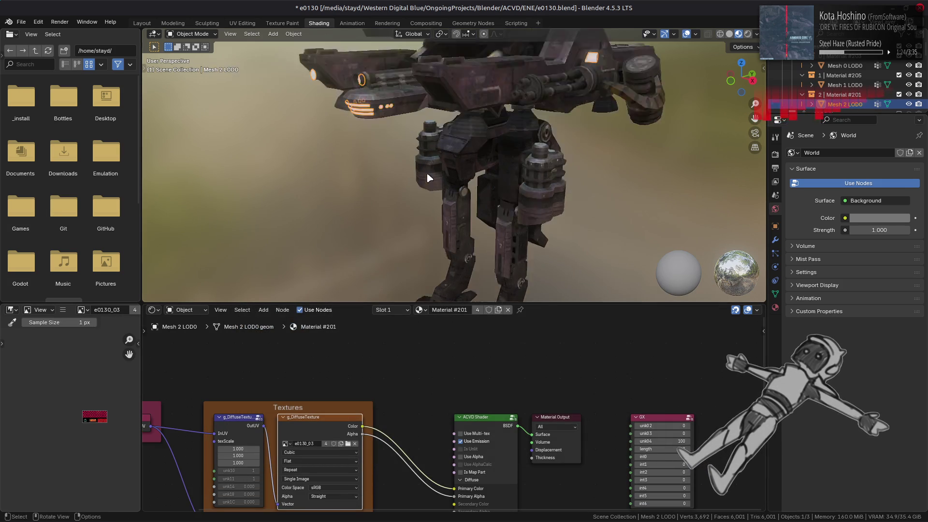
# Step: Connect the emission texture's colour to the ACVD Shader's Emission Color input
pyautogui.moveTo(427, 179); pyautogui.dragTo(441, 122, button='middle')
pyautogui.keyDown('shift'); pyautogui.scroll(-8, 431, 393); pyautogui.keyUp('shift')
pyautogui.click(468, 410)
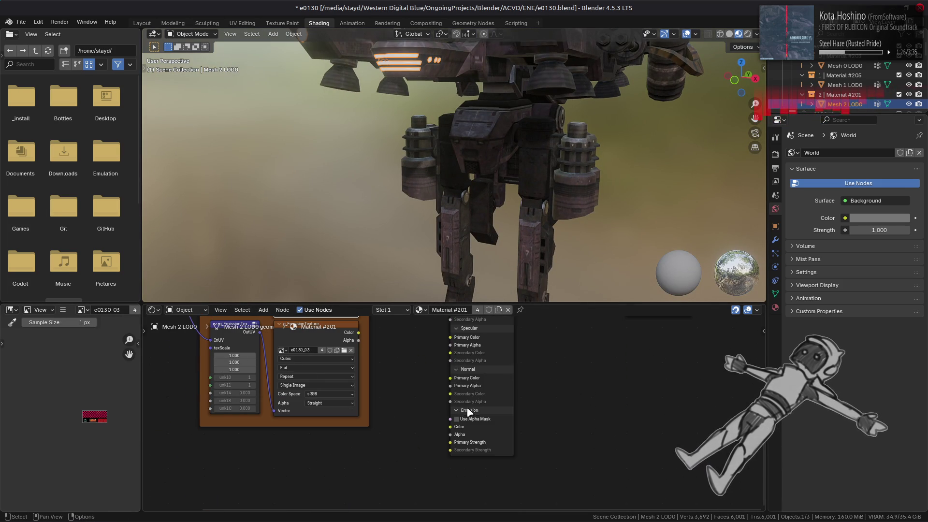
pyautogui.scroll(1, 378, 367)
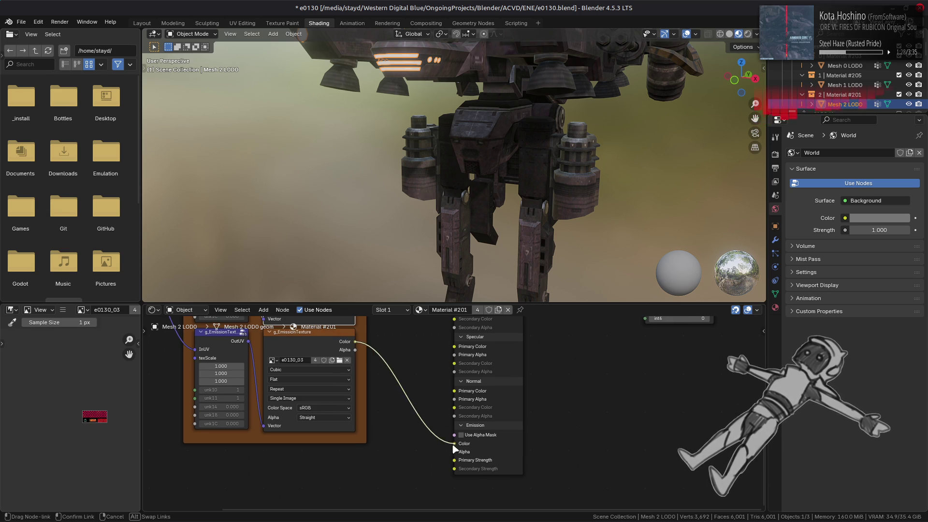
pyautogui.moveTo(454, 446); pyautogui.dragTo(454, 444)
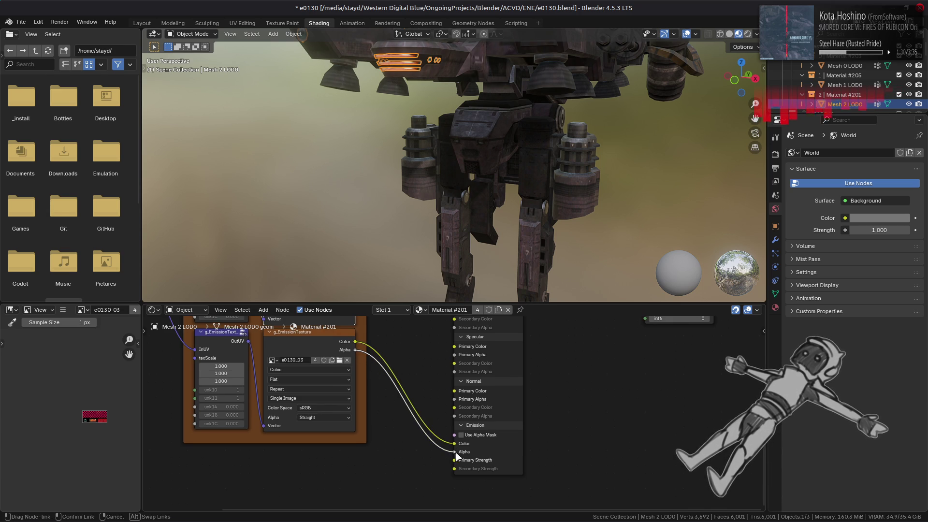
# Step: Add a Value node set to 15 and link it to Emission Primary Strength
pyautogui.hotkey('shift', 'a')
pyautogui.moveTo(397, 413)
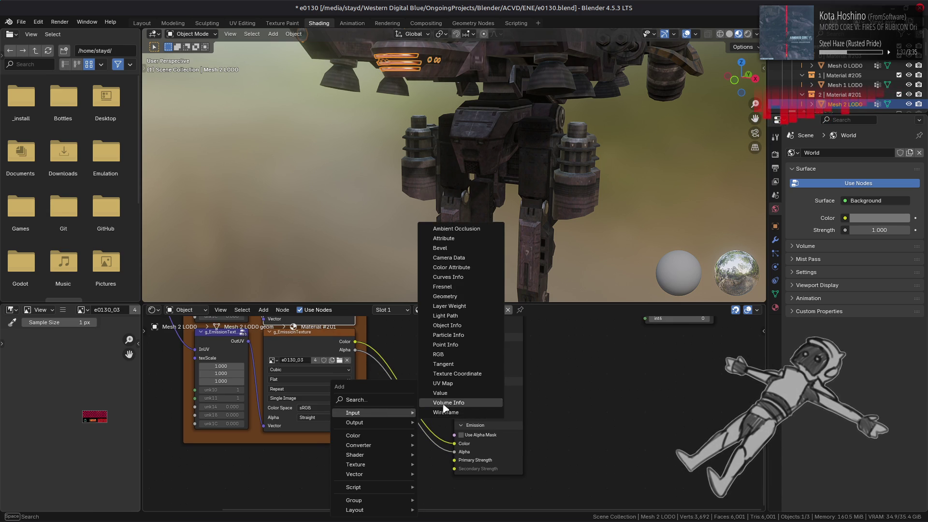
pyautogui.click(440, 394)
pyautogui.click(401, 468)
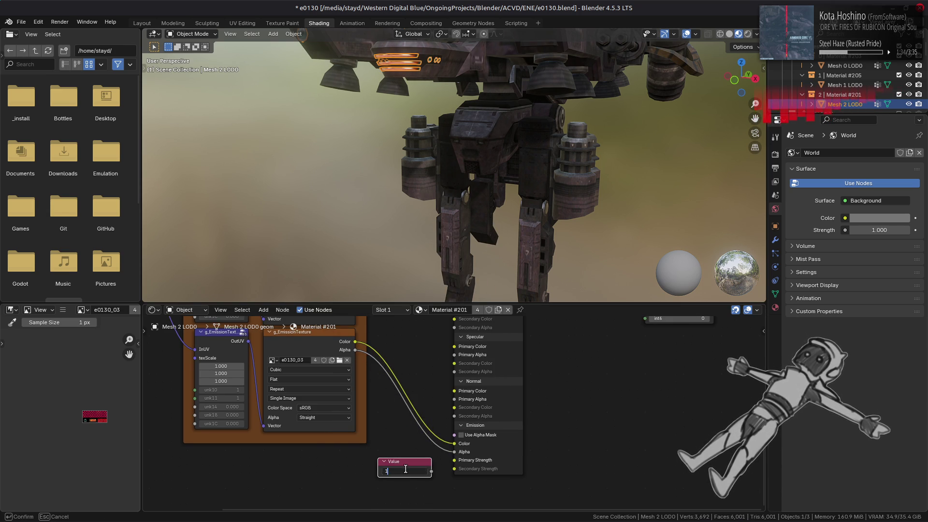
pyautogui.moveTo(443, 470); pyautogui.dragTo(455, 459)
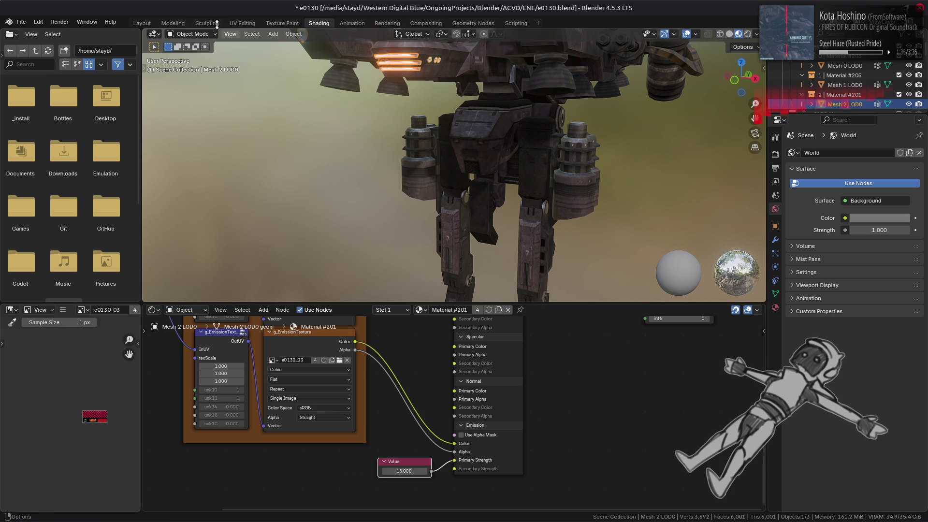
# Step: Switch to the Layout workspace and save e0130.blend
pyautogui.click(141, 23)
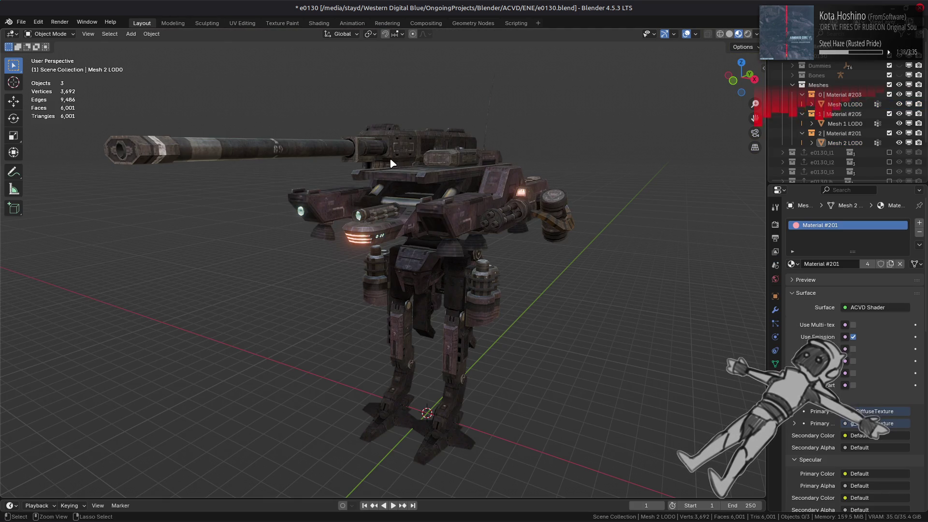
pyautogui.hotkey('ctrl', 's')
pyautogui.moveTo(389, 157)
pyautogui.mouseDown(button='middle')
pyautogui.moveTo(408, 213)
pyautogui.moveTo(462, 222)
pyautogui.moveTo(320, 199)
pyautogui.moveTo(368, 207)
pyautogui.moveTo(244, 214)
pyautogui.mouseUp(button='middle')
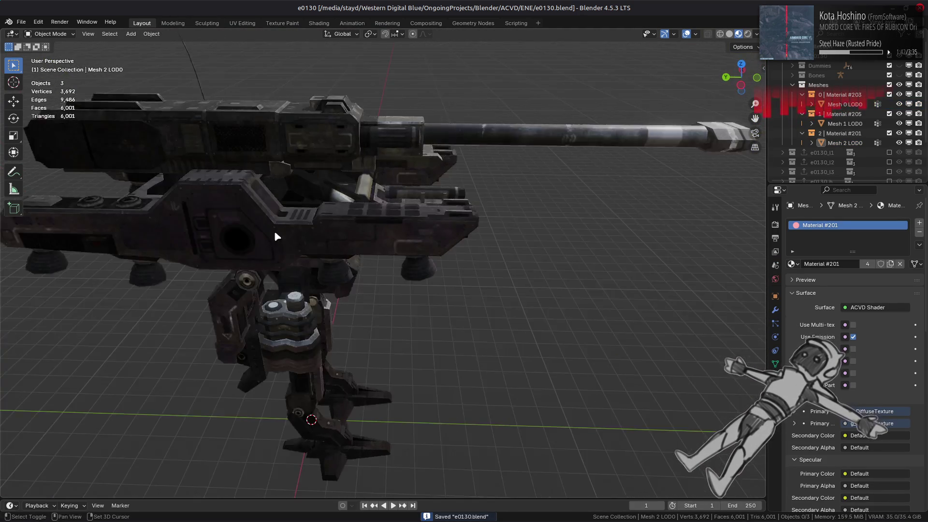
# Step: Zoom to the cannon housing and put Mesh 1 LOD0 into Edit Mode
pyautogui.scroll(5, 414, 294)
pyautogui.moveTo(414, 294)
pyautogui.mouseDown(button='middle')
pyautogui.moveTo(452, 261)
pyautogui.moveTo(431, 254)
pyautogui.mouseUp(button='middle')
pyautogui.scroll(3, 431, 254)
pyautogui.click(428, 248)
pyautogui.press('Tab')
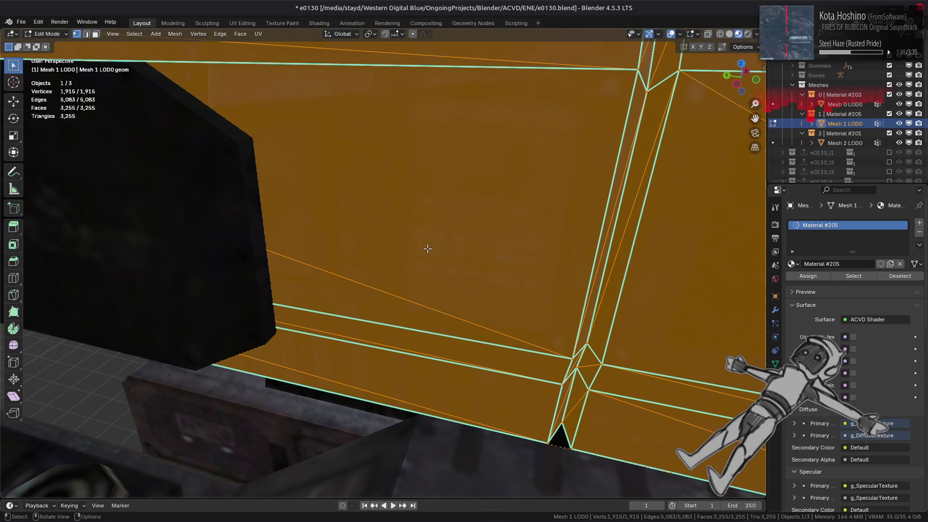
pyautogui.press('Tab')
pyautogui.scroll(-3, 872, 85)
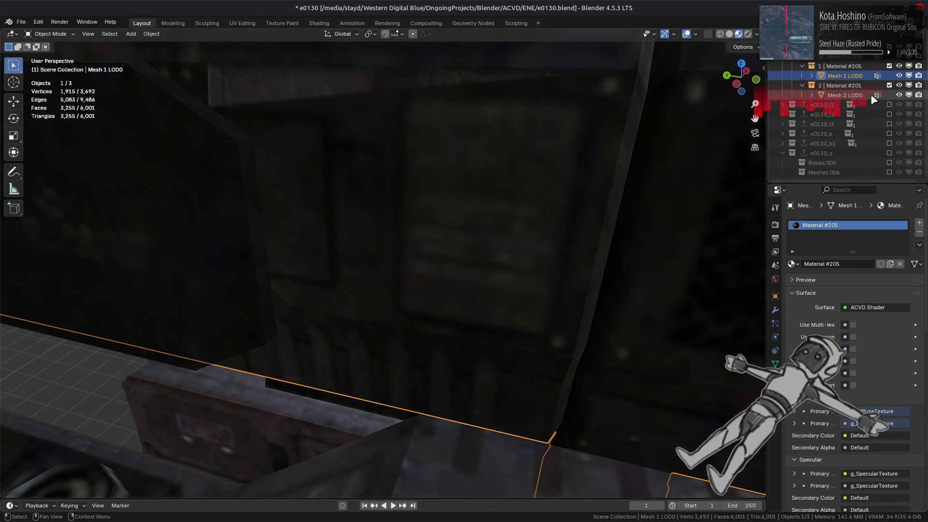
pyautogui.scroll(3, 874, 99)
pyautogui.press('Tab')
pyautogui.scroll(2, 439, 257)
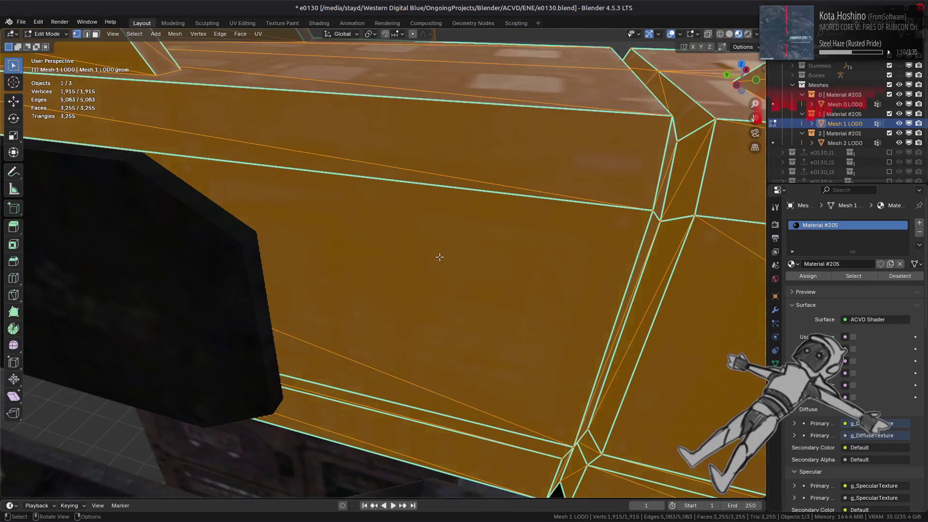
# Step: In face select mode, select the linked housing panel and hide it
pyautogui.press('3')
pyautogui.click(437, 241)
pyautogui.press('l')
pyautogui.press('h')
pyautogui.moveTo(437, 239)
pyautogui.mouseDown(button='middle')
pyautogui.moveTo(437, 228)
pyautogui.moveTo(433, 240)
pyautogui.moveTo(461, 266)
pyautogui.mouseUp(button='middle')
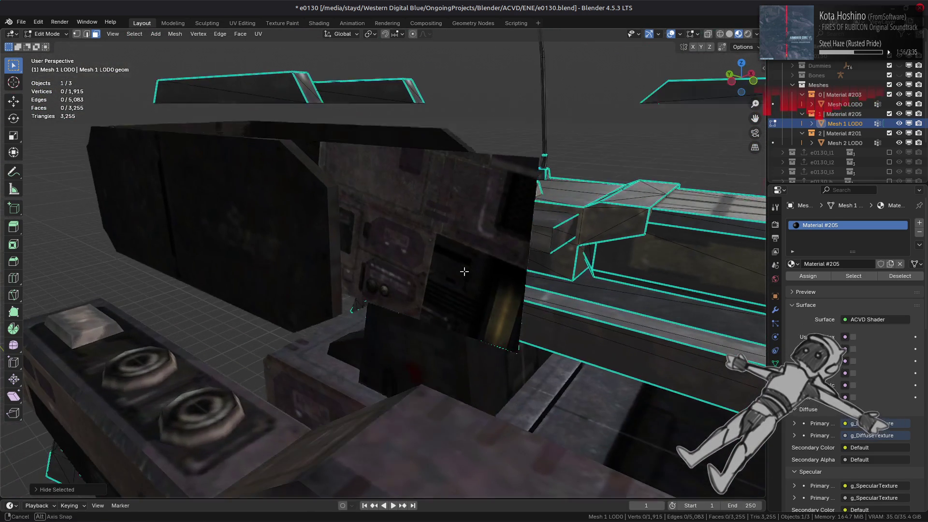
# Step: Return to Object Mode and put Mesh 0 LOD0 into Edit Mode
pyautogui.press('Tab')
pyautogui.click(436, 258)
pyautogui.press('Tab')
pyautogui.scroll(-6, 437, 259)
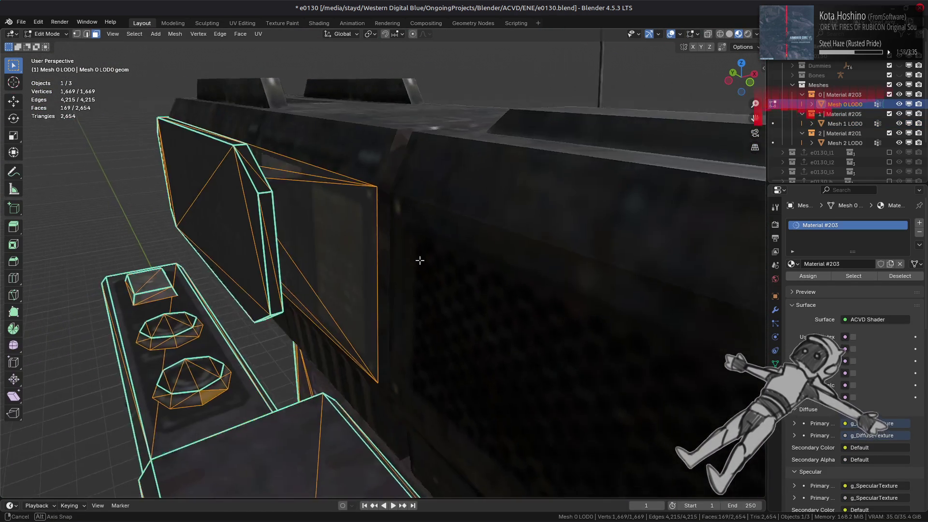
# Step: Select a linked panel piece on Mesh 0 LOD0, toggle X-ray, then hide and unhide it
pyautogui.moveTo(399, 265)
pyautogui.mouseDown(button='middle')
pyautogui.moveTo(508, 265)
pyautogui.moveTo(347, 249)
pyautogui.mouseUp(button='middle')
pyautogui.click(393, 270)
pyautogui.hotkey('ctrl', 'l')
pyautogui.hotkey('alt', 'z')
pyautogui.scroll(8, 508, 265)
pyautogui.hotkey('alt', 'z')
pyautogui.press('h')
pyautogui.moveTo(420, 251)
pyautogui.mouseDown(button='middle')
pyautogui.moveTo(405, 256)
pyautogui.moveTo(460, 271)
pyautogui.moveTo(458, 249)
pyautogui.moveTo(479, 255)
pyautogui.mouseUp(button='middle')
pyautogui.hotkey('alt', 'h')
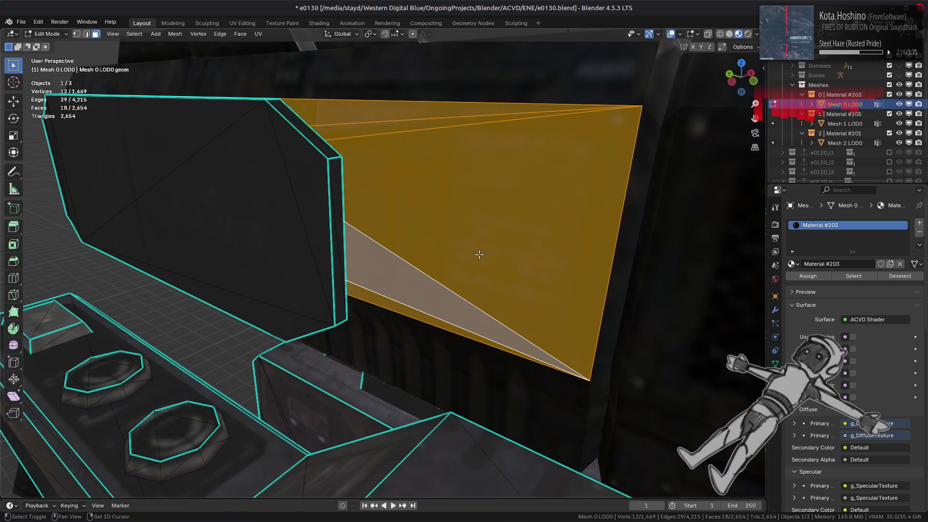
# Step: Isolate the selected faces, hide Mesh 1 LOD0 in the viewport, and reselect the linked panel
pyautogui.hotkey('shift', 'h')
pyautogui.click(900, 123)
pyautogui.moveTo(484, 232)
pyautogui.mouseDown(button='middle')
pyautogui.moveTo(534, 207)
pyautogui.moveTo(546, 186)
pyautogui.moveTo(532, 180)
pyautogui.moveTo(580, 187)
pyautogui.moveTo(564, 178)
pyautogui.moveTo(550, 190)
pyautogui.moveTo(485, 186)
pyautogui.mouseUp(button='middle')
pyautogui.hotkey('alt', 'a')
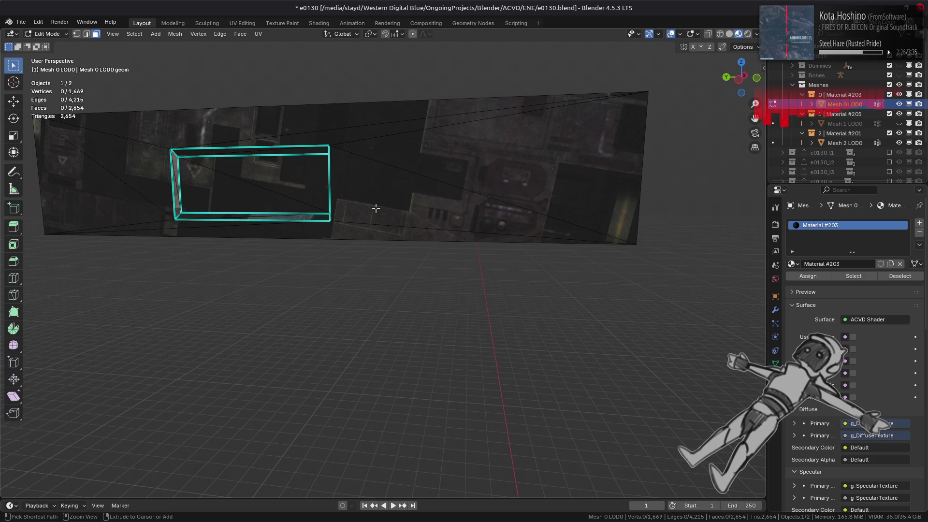
pyautogui.hotkey('ctrl', 'l')
pyautogui.moveTo(376, 208)
pyautogui.mouseDown(button='middle')
pyautogui.moveTo(470, 239)
pyautogui.moveTo(474, 256)
pyautogui.mouseUp(button='middle')
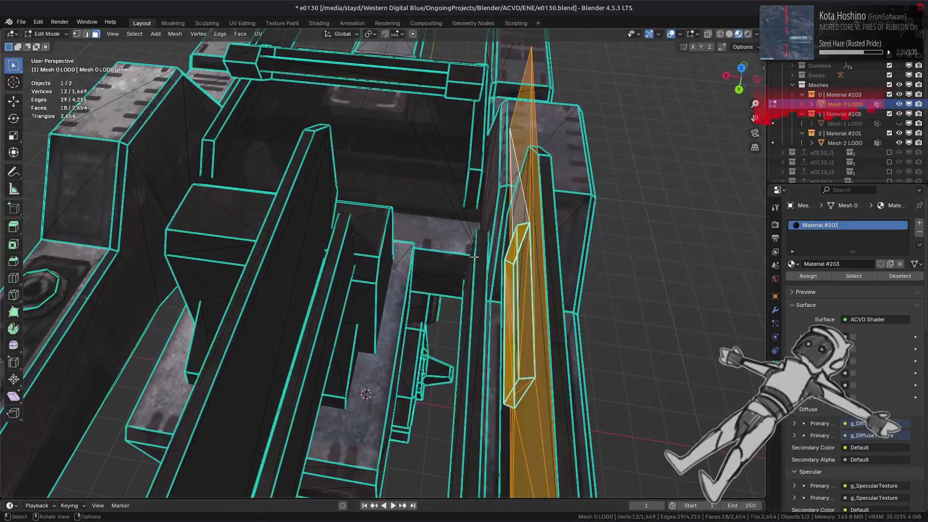
pyautogui.hotkey('alt', 'a')
# Step: Show Mesh 1 LOD0 again and reveal its hidden faces in Edit Mode
pyautogui.click(845, 123)
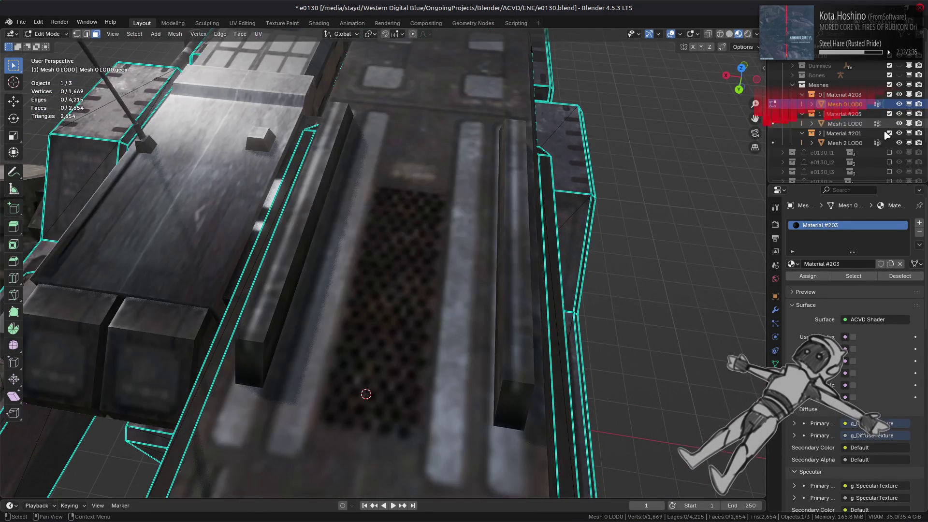
pyautogui.moveTo(480, 192)
pyautogui.mouseDown(button='middle')
pyautogui.moveTo(556, 155)
pyautogui.moveTo(439, 201)
pyautogui.moveTo(425, 228)
pyautogui.moveTo(542, 205)
pyautogui.moveTo(333, 213)
pyautogui.moveTo(370, 217)
pyautogui.moveTo(412, 275)
pyautogui.moveTo(310, 255)
pyautogui.moveTo(266, 261)
pyautogui.moveTo(429, 238)
pyautogui.moveTo(452, 205)
pyautogui.moveTo(437, 155)
pyautogui.moveTo(426, 226)
pyautogui.moveTo(340, 236)
pyautogui.moveTo(412, 372)
pyautogui.mouseUp(button='middle')
pyautogui.press('Tab')
pyautogui.hotkey('alt', 'h')
pyautogui.hotkey('alt', 'a')
# Step: In Mesh 0 LOD0's Edit Mode, select the whole linked side block of the gun
pyautogui.click(413, 231)
pyautogui.press('KP_Decimal')
pyautogui.hotkey('alt', 'a')
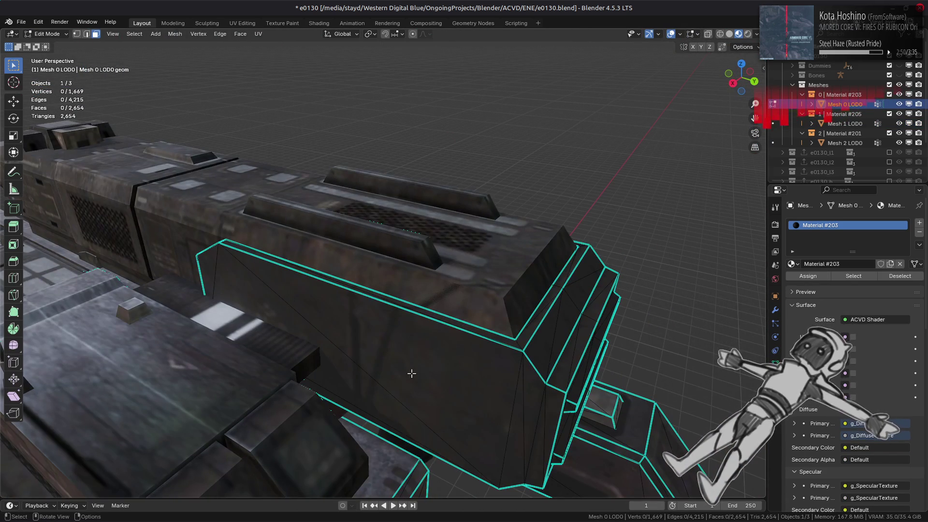
pyautogui.click(478, 349)
pyautogui.moveTo(592, 309)
pyautogui.mouseDown(button='middle')
pyautogui.moveTo(379, 321)
pyautogui.moveTo(437, 297)
pyautogui.mouseUp(button='middle')
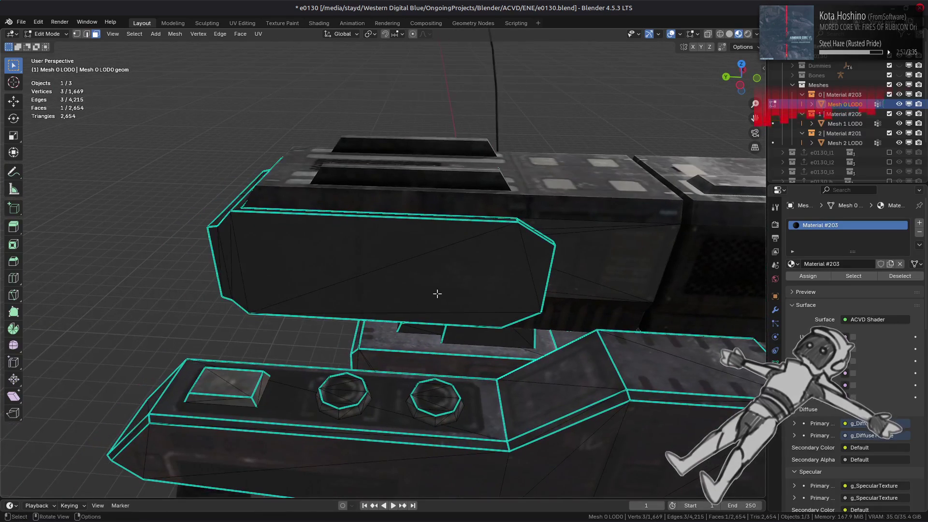
pyautogui.hotkey('ctrl', 'l')
pyautogui.click(14, 101)
# Step: Slide the selected side block about 1.9 m along the Y axis
pyautogui.moveTo(311, 243)
pyautogui.mouseDown()
pyautogui.moveTo(73, 252)
pyautogui.moveTo(152, 269)
pyautogui.moveTo(111, 273)
pyautogui.mouseUp()
pyautogui.moveTo(400, 257); pyautogui.dragTo(381, 252, button='middle')
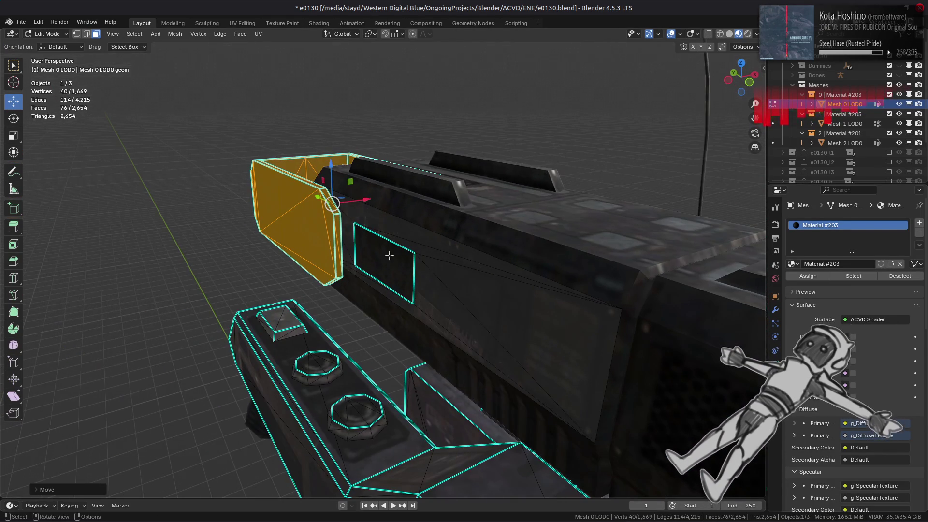
pyautogui.moveTo(454, 308)
pyautogui.mouseDown(button='middle')
pyautogui.moveTo(391, 286)
pyautogui.moveTo(384, 271)
pyautogui.moveTo(394, 207)
pyautogui.moveTo(389, 261)
pyautogui.moveTo(409, 241)
pyautogui.mouseUp(button='middle')
# Step: Select the triangle and large face with their linked faces and slide them about 2 m along Y
pyautogui.click(406, 186)
pyautogui.keyDown('shift'); pyautogui.click(564, 233); pyautogui.keyUp('shift')
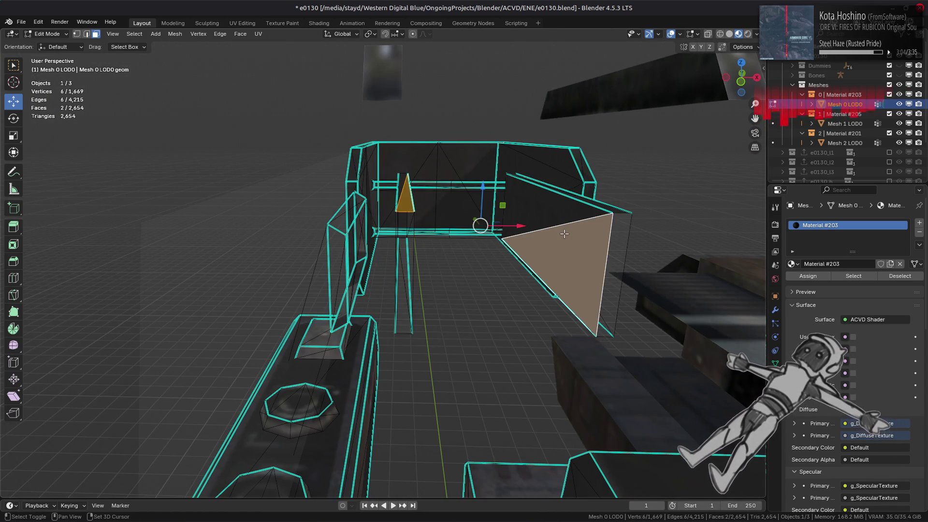
pyautogui.hotkey('ctrl', 'l')
pyautogui.moveTo(453, 214)
pyautogui.mouseDown(button='middle')
pyautogui.moveTo(520, 274)
pyautogui.moveTo(424, 245)
pyautogui.moveTo(454, 233)
pyautogui.mouseUp(button='middle')
pyautogui.moveTo(455, 233)
pyautogui.mouseDown()
pyautogui.moveTo(262, 292)
pyautogui.moveTo(287, 289)
pyautogui.mouseUp()
pyautogui.moveTo(287, 289)
pyautogui.mouseDown(button='middle')
pyautogui.moveTo(297, 252)
pyautogui.moveTo(310, 309)
pyautogui.moveTo(319, 213)
pyautogui.moveTo(372, 246)
pyautogui.moveTo(491, 284)
pyautogui.moveTo(362, 333)
pyautogui.moveTo(332, 314)
pyautogui.moveTo(352, 261)
pyautogui.mouseUp(button='middle')
# Step: Select a triangle face on the housing, then return to Object Mode and view the gun
pyautogui.click(352, 259)
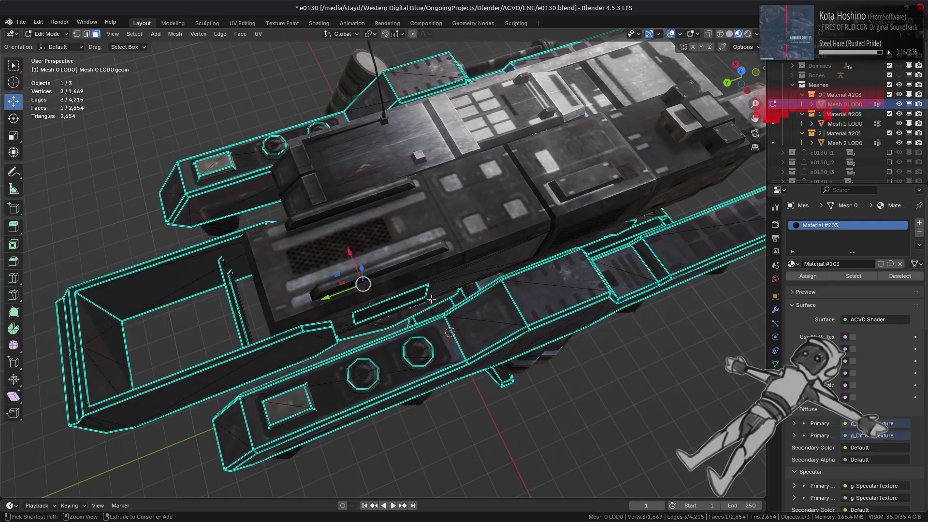
pyautogui.click(193, 319)
pyautogui.click(297, 227)
pyautogui.press('Tab')
pyautogui.moveTo(428, 300)
pyautogui.mouseDown(button='middle')
pyautogui.moveTo(491, 323)
pyautogui.moveTo(411, 270)
pyautogui.moveTo(432, 302)
pyautogui.moveTo(414, 262)
pyautogui.mouseUp(button='middle')
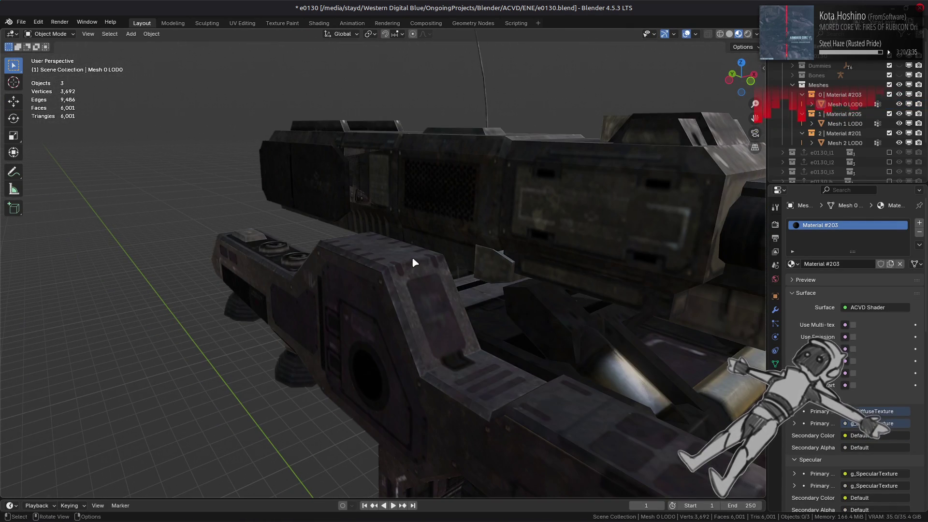
# Step: In Edit Mode, select the faces of the gun mesh's body_sin_04 vertex group
pyautogui.click(776, 364)
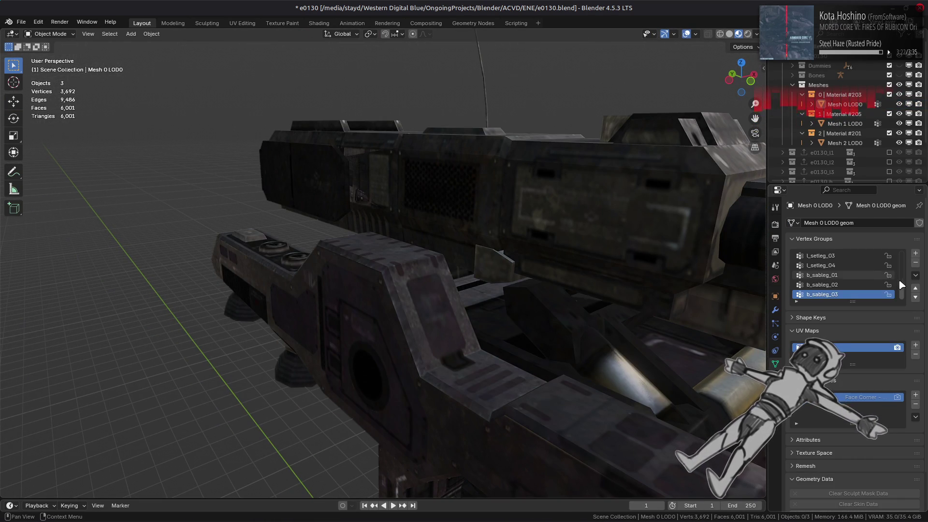
pyautogui.scroll(-10, 869, 271)
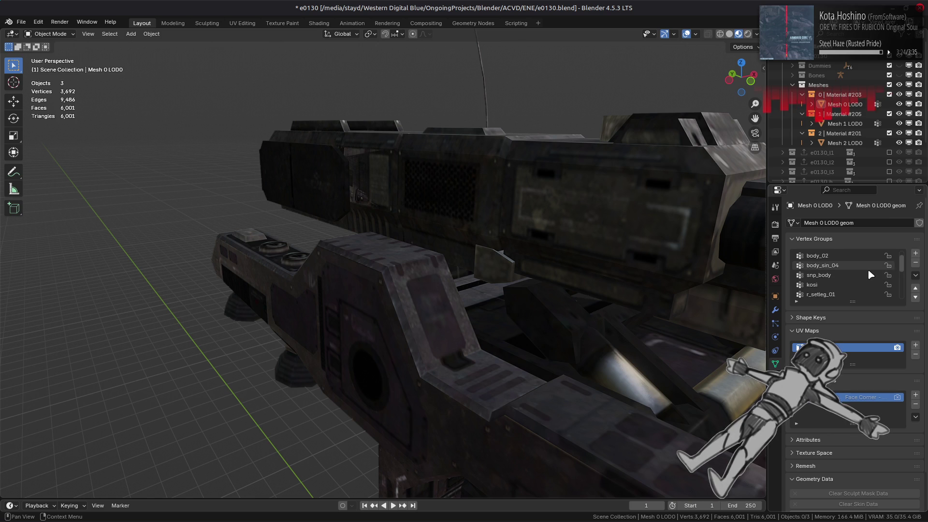
pyautogui.scroll(-4, 864, 269)
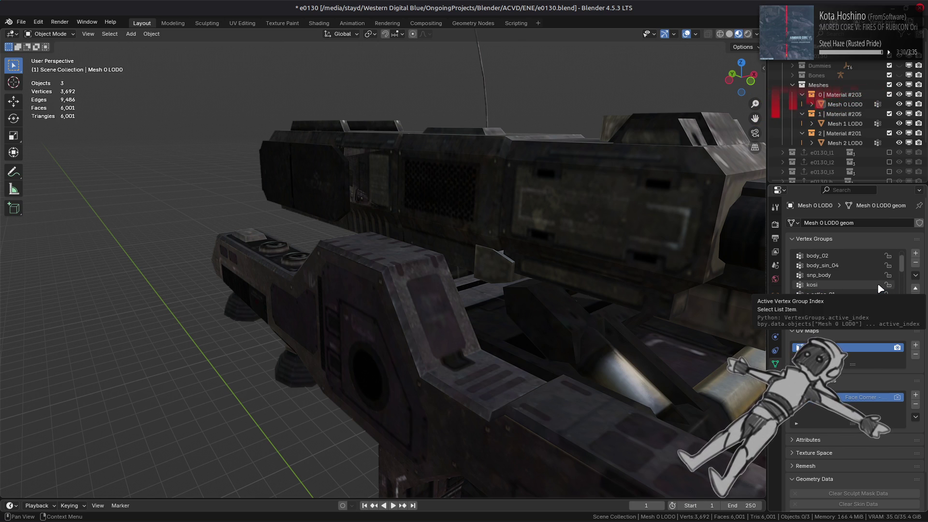
pyautogui.press('Tab')
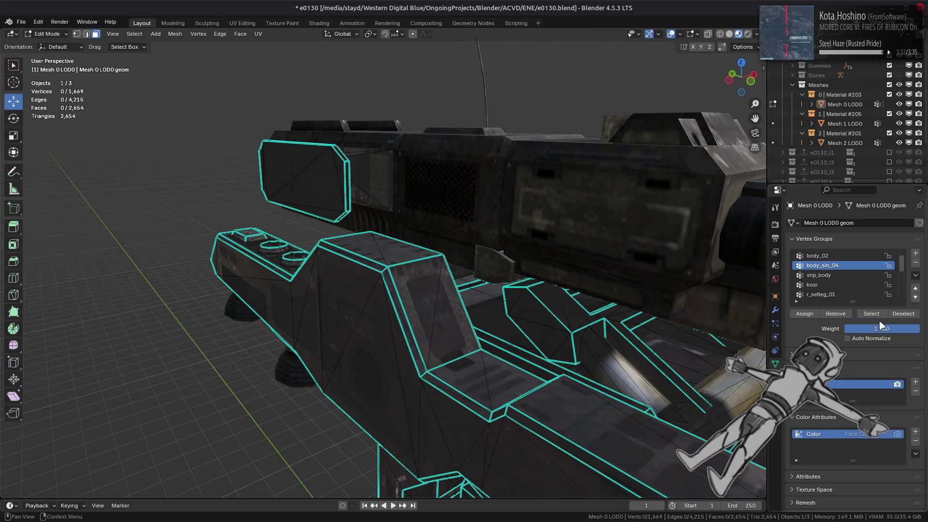
pyautogui.click(872, 314)
# Step: Deselect the body_sin_04 faces, return to Object Mode, and select Mesh 1 LOD0
pyautogui.moveTo(638, 281); pyautogui.dragTo(626, 290, button='middle')
pyautogui.hotkey('alt', 'a')
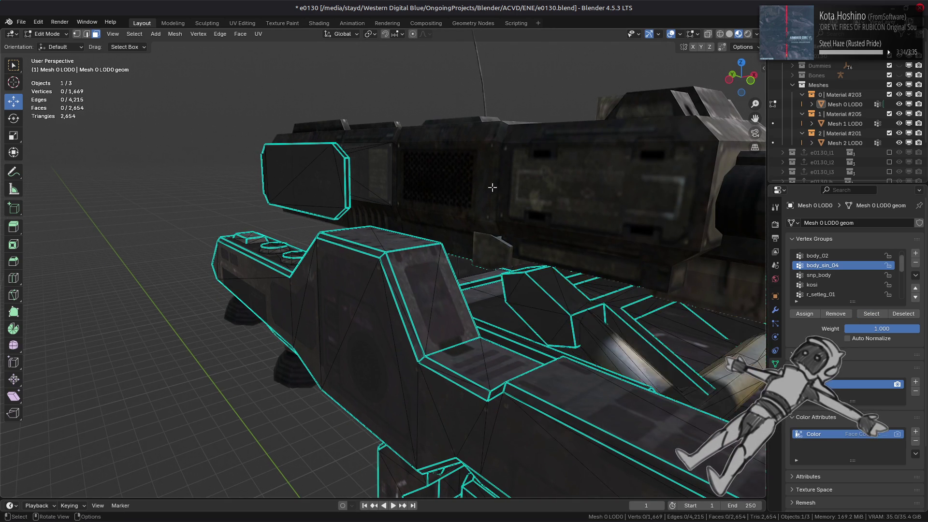
pyautogui.press('Tab')
pyautogui.click(502, 191)
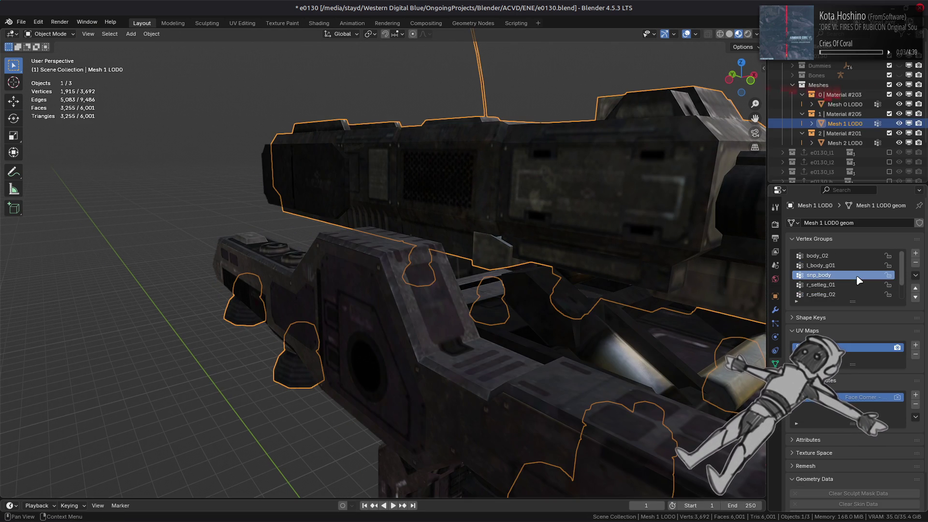
# Step: Check the l_body_g01, body_02 and snp_body vertex groups, then Mesh 2 and Mesh 0 LOD0
pyautogui.moveTo(655, 281)
pyautogui.mouseDown(button='middle')
pyautogui.moveTo(587, 282)
pyautogui.moveTo(613, 267)
pyautogui.moveTo(580, 271)
pyautogui.mouseUp(button='middle')
pyautogui.click(863, 265)
pyautogui.click(863, 256)
pyautogui.click(863, 275)
pyautogui.moveTo(409, 213); pyautogui.dragTo(382, 213, button='middle')
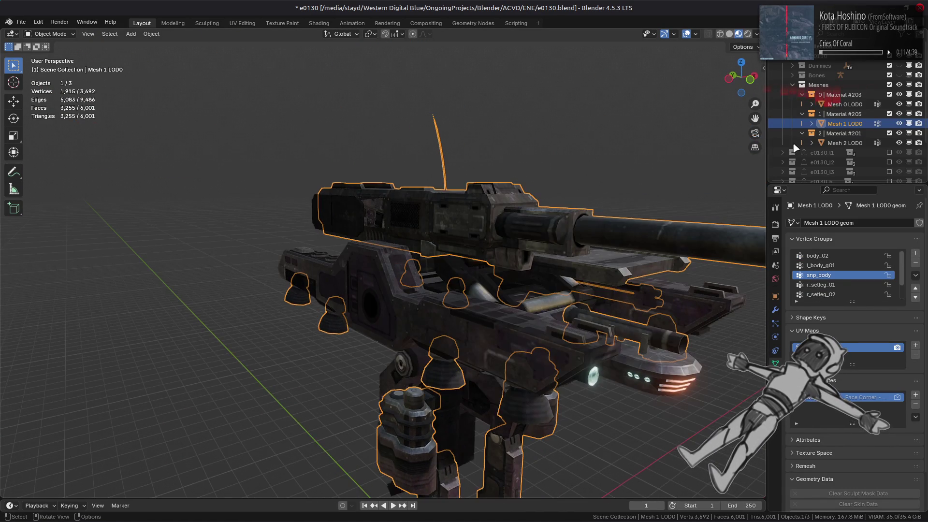
pyautogui.click(845, 143)
pyautogui.click(846, 104)
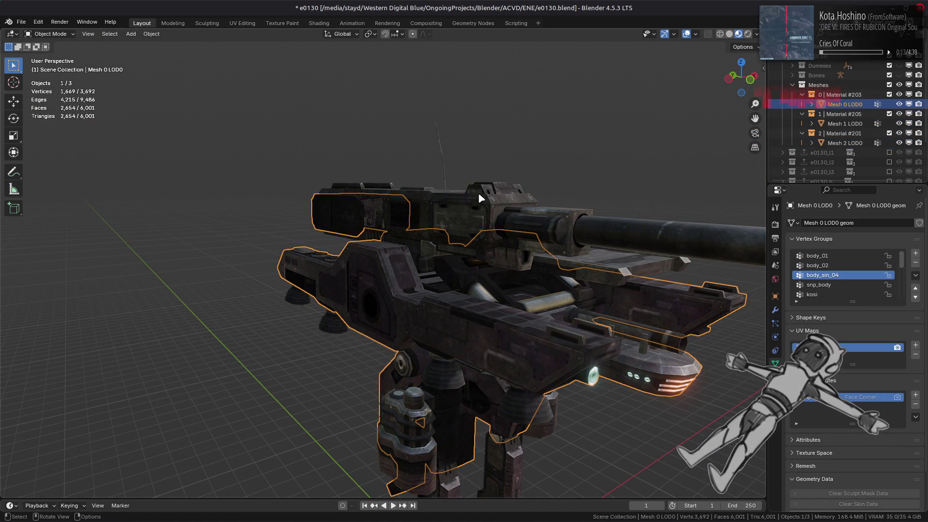
pyautogui.hotkey('alt', 'a')
# Step: Select Mesh 1 LOD0 and briefly inspect it in Edit Mode from a low side view
pyautogui.moveTo(440, 202)
pyautogui.mouseDown(button='middle')
pyautogui.moveTo(492, 251)
pyautogui.moveTo(554, 276)
pyautogui.mouseUp(button='middle')
pyautogui.scroll(5, 452, 271)
pyautogui.click(489, 257)
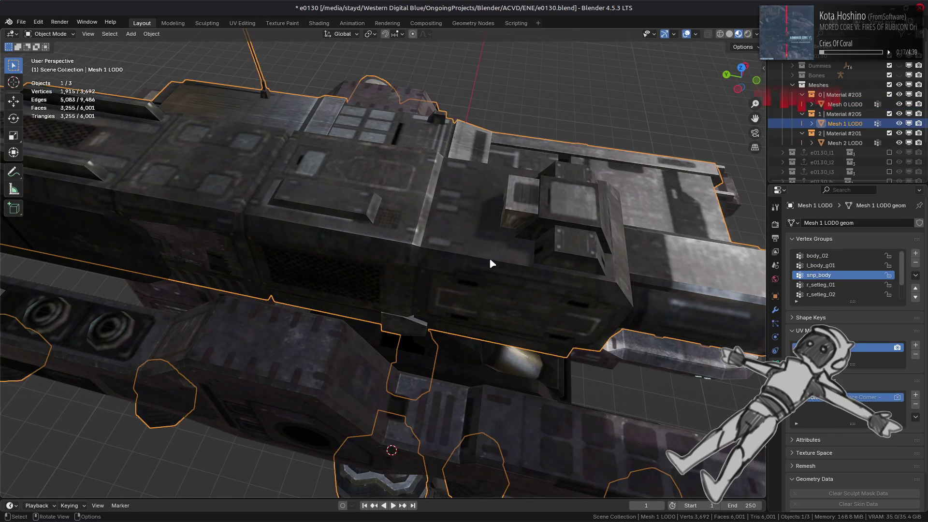
pyautogui.press('Tab')
pyautogui.moveTo(489, 258)
pyautogui.mouseDown(button='middle')
pyautogui.moveTo(491, 201)
pyautogui.moveTo(440, 202)
pyautogui.moveTo(422, 223)
pyautogui.mouseUp(button='middle')
pyautogui.press('Tab')
pyautogui.scroll(3, 423, 222)
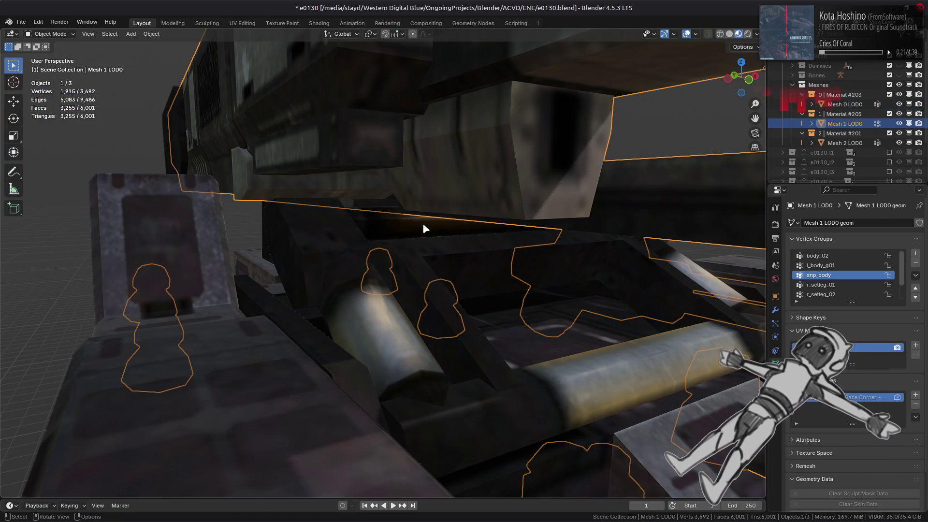
# Step: Turn off Shadows in Render Properties and frame the whole mech
pyautogui.click(776, 224)
pyautogui.click(804, 332)
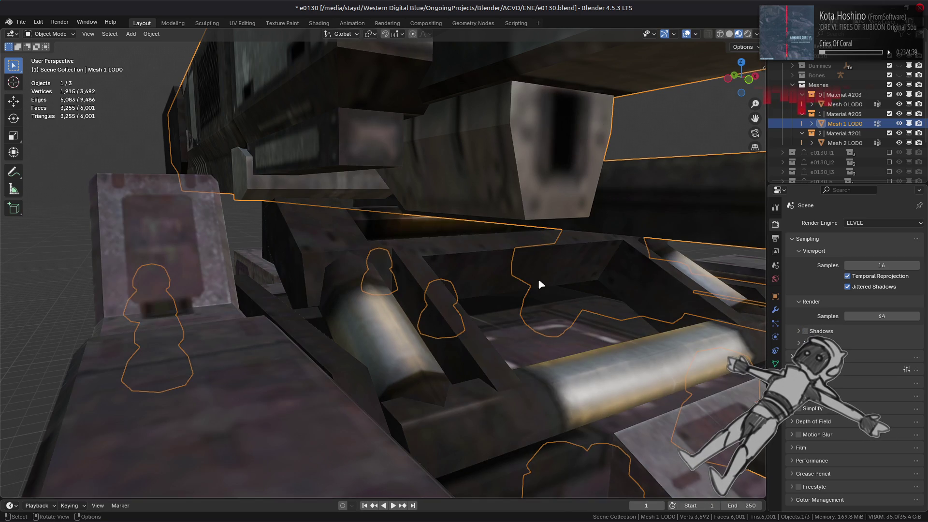
pyautogui.press('Home')
pyautogui.hotkey('alt', 'a')
# Step: Reselect Mesh 1 LOD0 and put it in Edit Mode, orbiting around the barrel
pyautogui.click(512, 213)
pyautogui.moveTo(513, 213); pyautogui.dragTo(437, 234, button='middle')
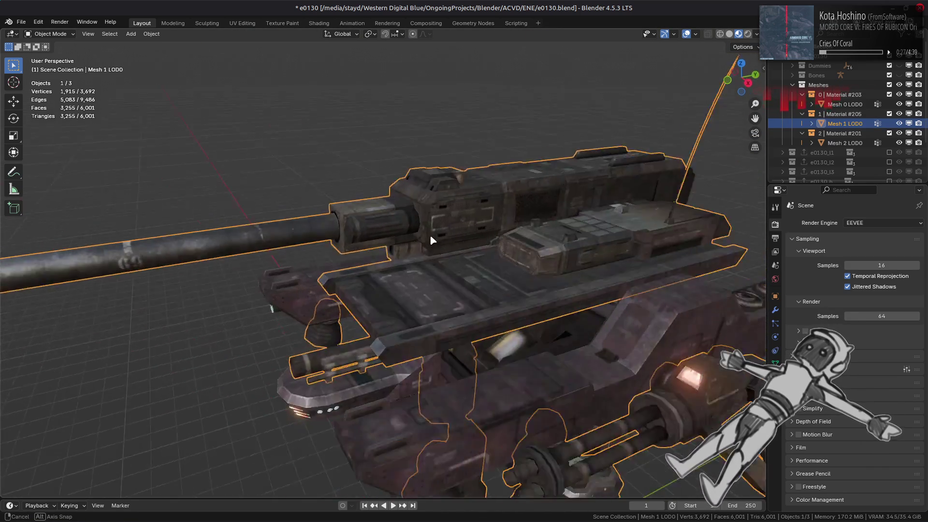
pyautogui.scroll(5, 379, 236)
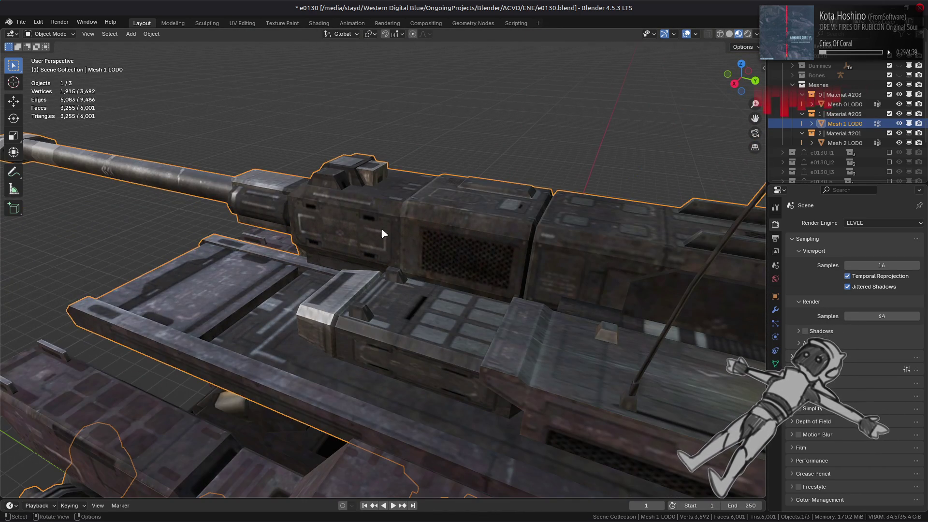
pyautogui.scroll(-6, 381, 231)
pyautogui.scroll(3, 312, 244)
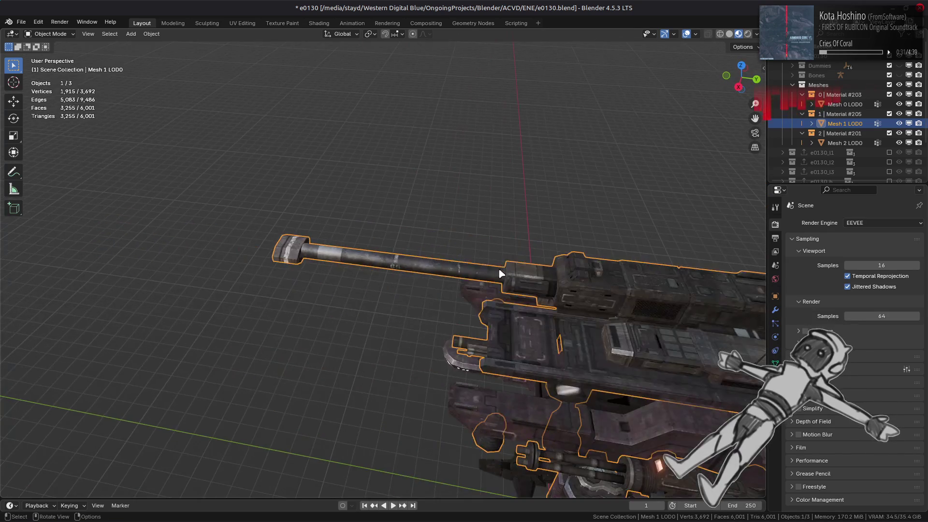
pyautogui.press('Tab')
pyautogui.moveTo(426, 249)
pyautogui.mouseDown(button='middle')
pyautogui.moveTo(473, 259)
pyautogui.moveTo(425, 227)
pyautogui.moveTo(487, 251)
pyautogui.moveTo(513, 242)
pyautogui.mouseUp(button='middle')
pyautogui.scroll(5, 432, 237)
pyautogui.scroll(-5, 414, 224)
pyautogui.scroll(5, 512, 242)
# Step: Switch the viewport to Solid shading with MatCap lighting, back in Object Mode
pyautogui.click(730, 34)
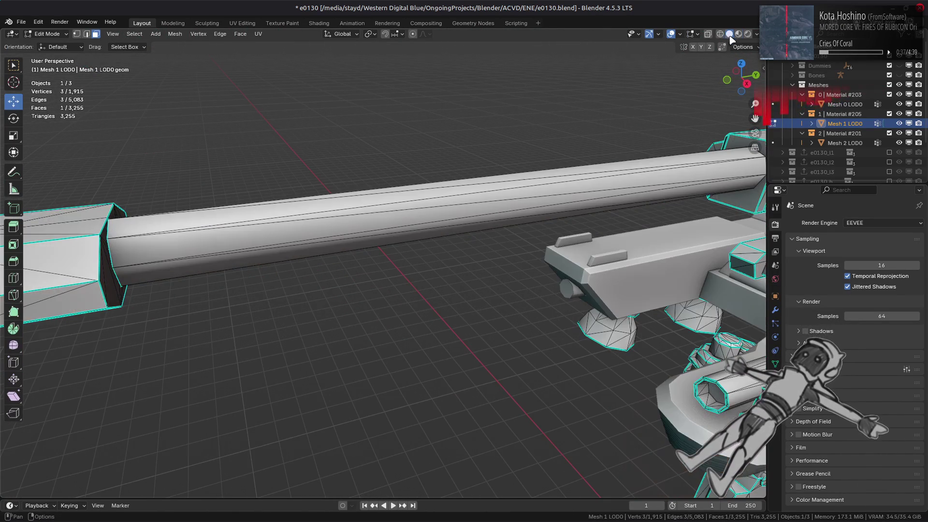
pyautogui.scroll(-3, 563, 205)
pyautogui.press('Tab')
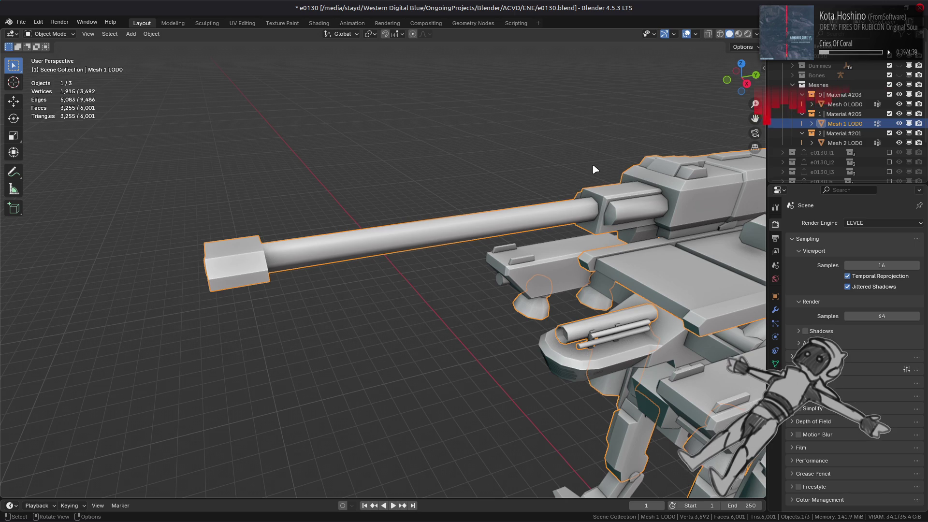
pyautogui.click(758, 34)
pyautogui.click(757, 82)
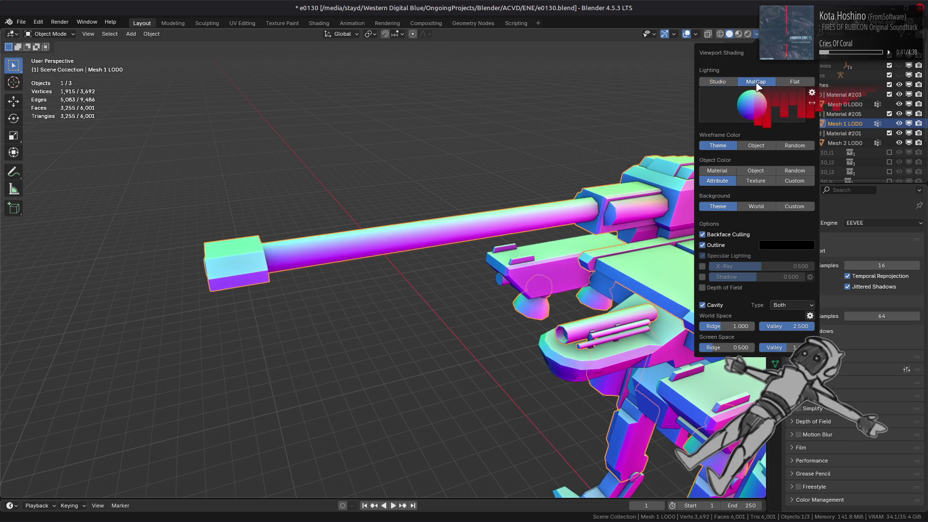
pyautogui.click(611, 112)
# Step: Orbit around the mech to inspect the turret and legs under the matcap
pyautogui.scroll(-3, 611, 113)
pyautogui.moveTo(611, 112)
pyautogui.mouseDown(button='middle')
pyautogui.moveTo(453, 228)
pyautogui.moveTo(450, 255)
pyautogui.mouseUp(button='middle')
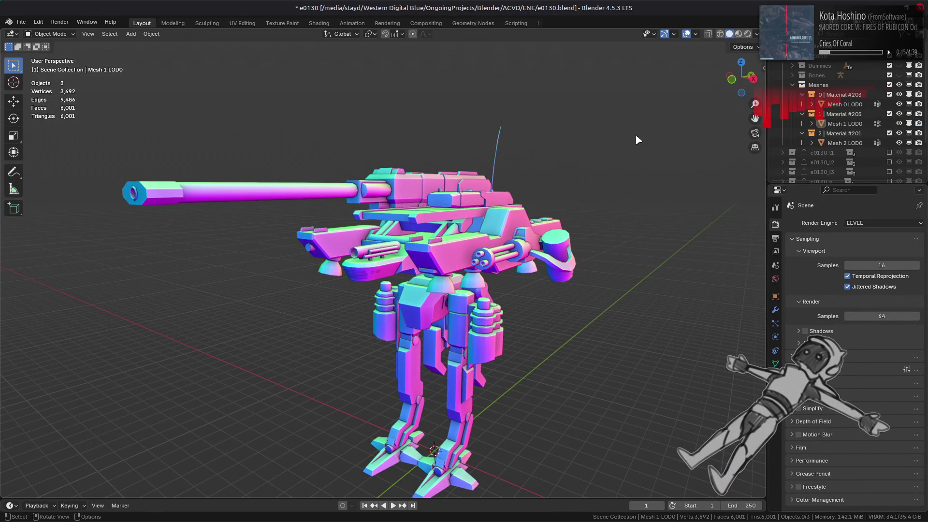
pyautogui.moveTo(503, 237); pyautogui.dragTo(544, 283, button='middle')
pyautogui.scroll(5, 517, 251)
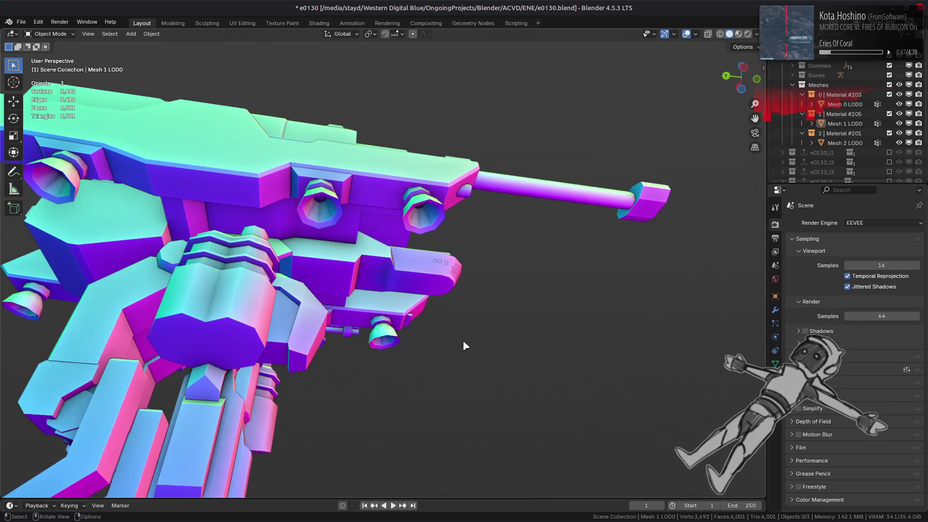
pyautogui.moveTo(228, 269)
pyautogui.mouseDown(button='middle')
pyautogui.moveTo(342, 278)
pyautogui.moveTo(440, 218)
pyautogui.moveTo(562, 119)
pyautogui.mouseUp(button='middle')
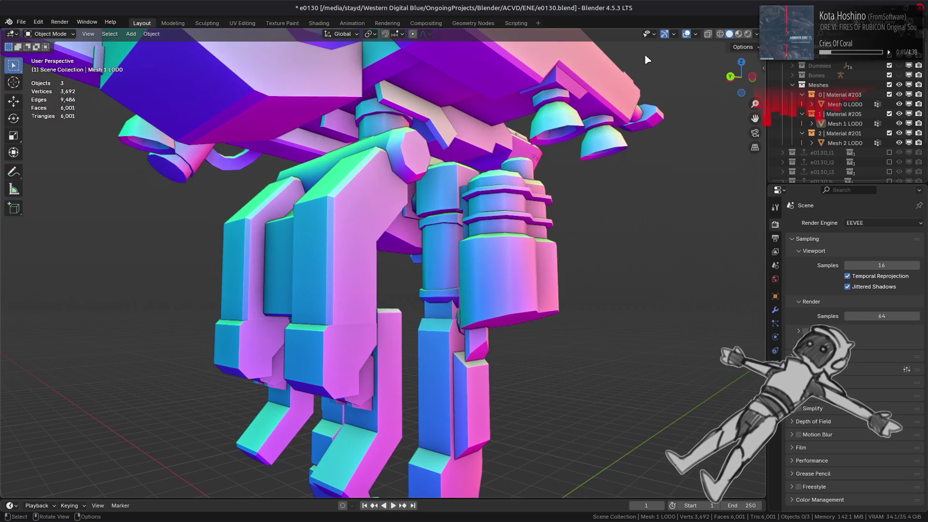
# Step: Switch back to Material Preview shading and zoom in on the turret
pyautogui.click(738, 34)
pyautogui.moveTo(553, 196)
pyautogui.mouseDown(button='middle')
pyautogui.moveTo(454, 249)
pyautogui.moveTo(443, 228)
pyautogui.moveTo(451, 210)
pyautogui.moveTo(322, 233)
pyautogui.moveTo(222, 207)
pyautogui.moveTo(451, 244)
pyautogui.moveTo(377, 274)
pyautogui.moveTo(472, 276)
pyautogui.moveTo(493, 253)
pyautogui.moveTo(376, 264)
pyautogui.moveTo(414, 242)
pyautogui.mouseUp(button='middle')
pyautogui.scroll(3, 507, 218)
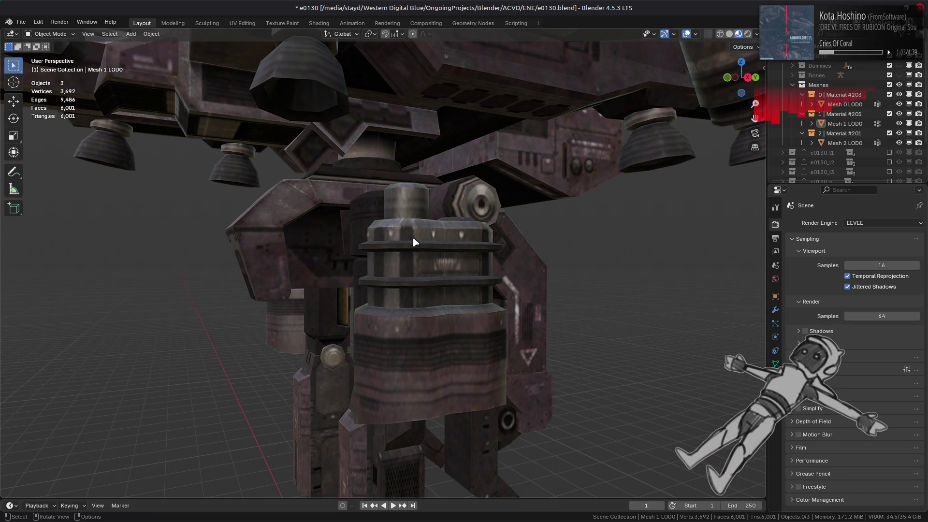
# Step: Turn the e0130 mech to a side-on view and clear the selection
pyautogui.scroll(-5, 414, 242)
pyautogui.moveTo(300, 163); pyautogui.dragTo(300, 181, button='middle')
pyautogui.moveTo(601, 182)
pyautogui.mouseDown(button='middle')
pyautogui.moveTo(518, 186)
pyautogui.moveTo(522, 228)
pyautogui.moveTo(294, 216)
pyautogui.moveTo(381, 201)
pyautogui.moveTo(379, 254)
pyautogui.moveTo(515, 255)
pyautogui.moveTo(409, 252)
pyautogui.moveTo(381, 224)
pyautogui.moveTo(378, 188)
pyautogui.moveTo(437, 231)
pyautogui.moveTo(429, 241)
pyautogui.moveTo(504, 253)
pyautogui.moveTo(256, 244)
pyautogui.moveTo(219, 271)
pyautogui.moveTo(358, 249)
pyautogui.moveTo(477, 248)
pyautogui.moveTo(442, 248)
pyautogui.moveTo(440, 240)
pyautogui.mouseUp(button='middle')
pyautogui.click(450, 217)
pyautogui.click(517, 236)
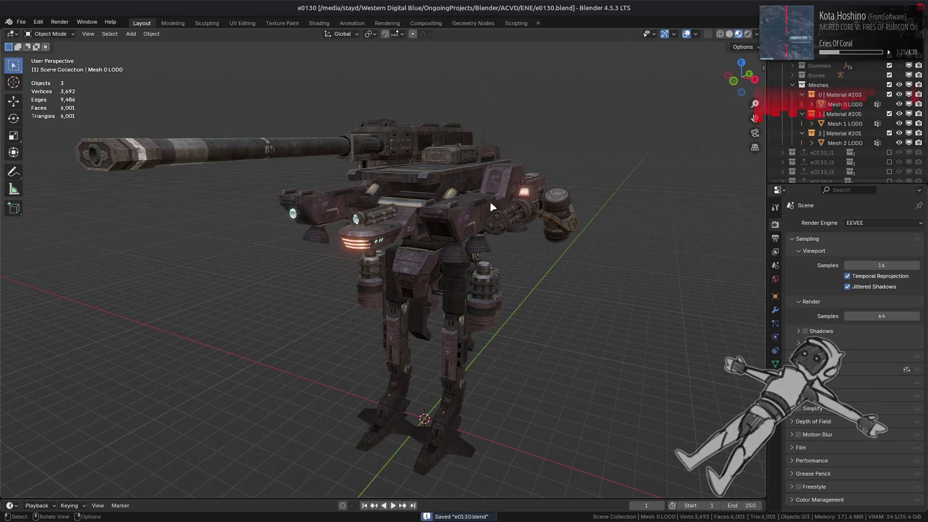
# Step: Open e0140.blend from the File > Open Recent list
pyautogui.click(21, 22)
pyautogui.moveTo(38, 56)
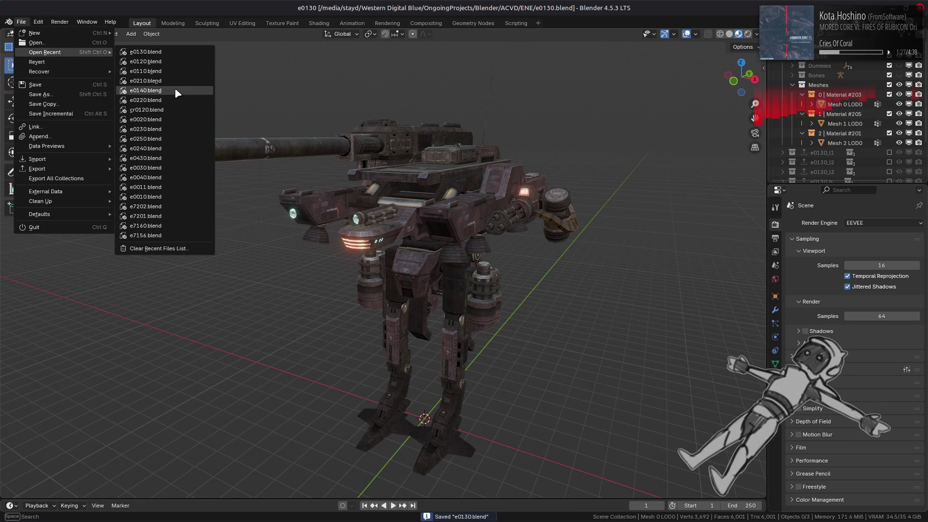
pyautogui.click(175, 85)
pyautogui.scroll(1, 451, 226)
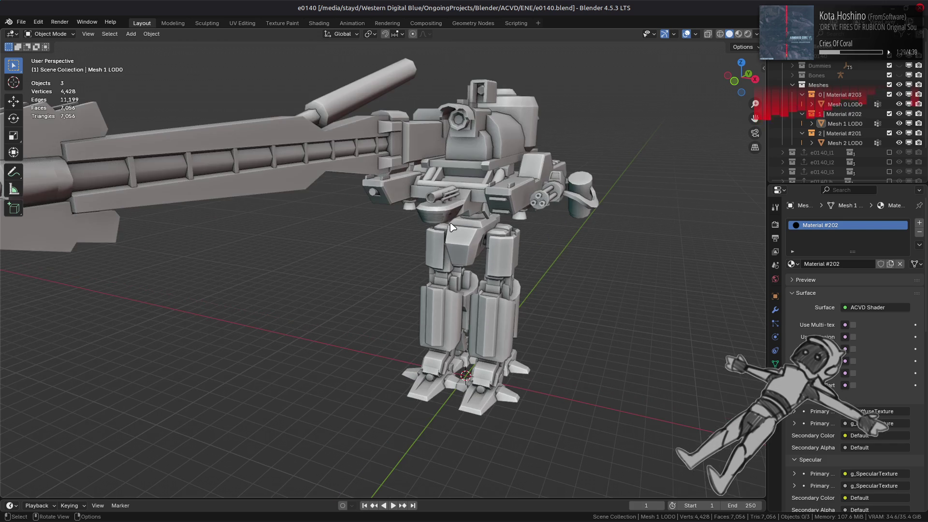
pyautogui.moveTo(454, 226); pyautogui.dragTo(531, 225, button='middle')
# Step: Select Mesh 1 LOD0, make ex_r_leg_00 its active vertex group, and enter Edit Mode
pyautogui.click(467, 308)
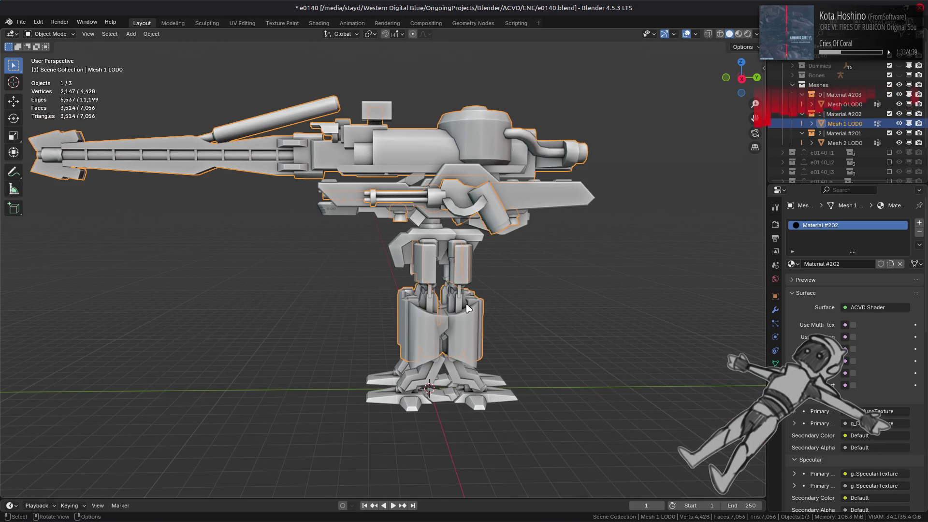
pyautogui.click(776, 364)
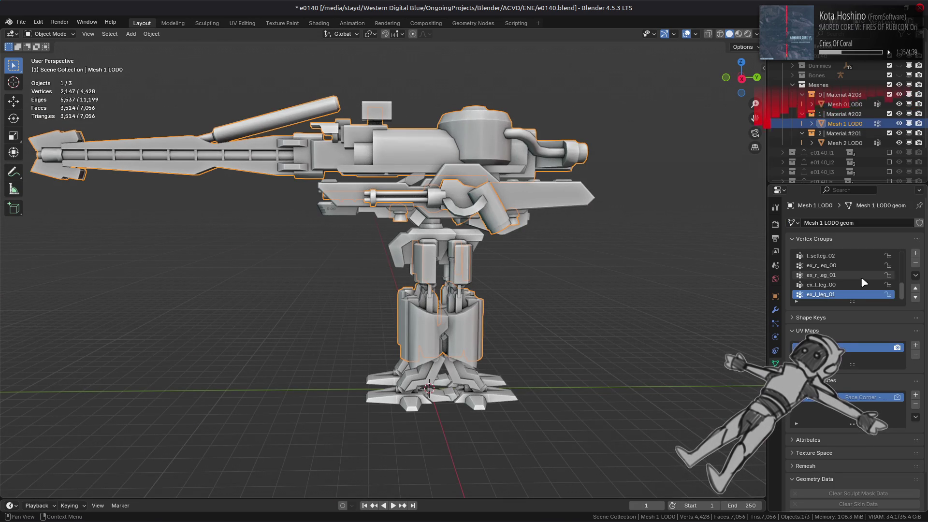
pyautogui.click(851, 265)
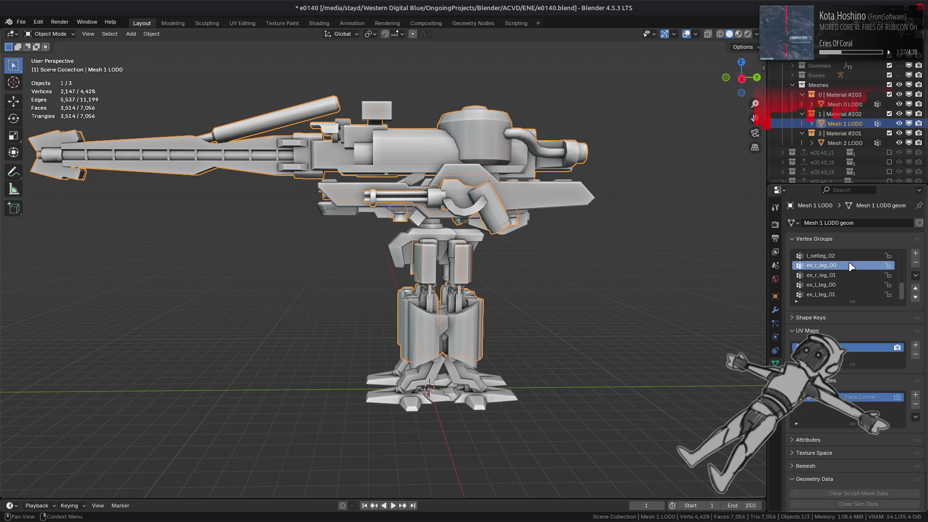
pyautogui.press('Tab')
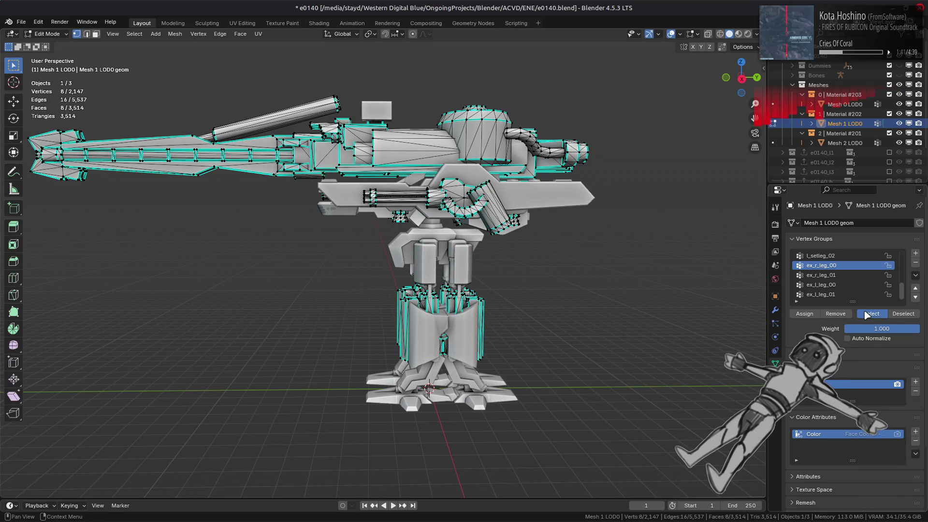
pyautogui.click(13, 101)
pyautogui.moveTo(338, 251)
pyautogui.mouseDown(button='middle')
pyautogui.moveTo(477, 249)
pyautogui.moveTo(418, 253)
pyautogui.mouseUp(button='middle')
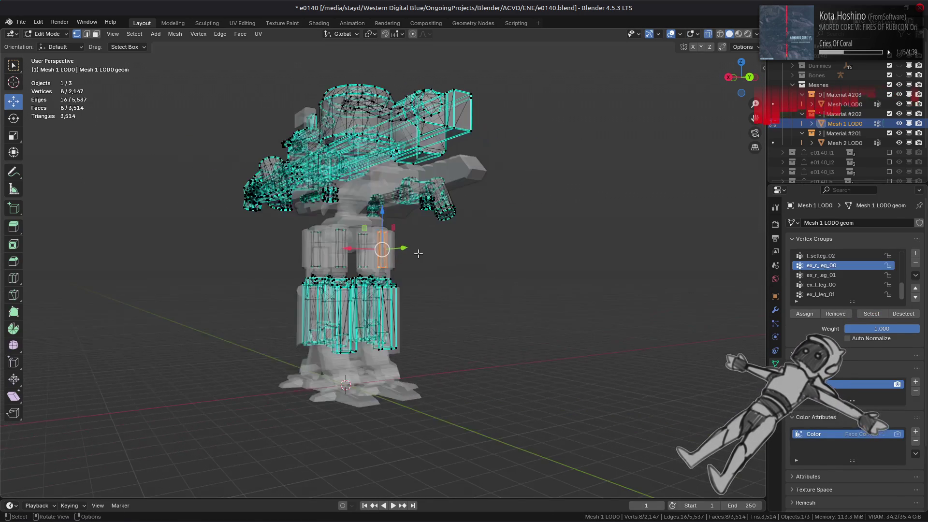
pyautogui.scroll(5, 490, 241)
# Step: Select the ex_r_leg_01 vertices on Mesh 1 LOD0, then return to Object Mode
pyautogui.click(505, 246)
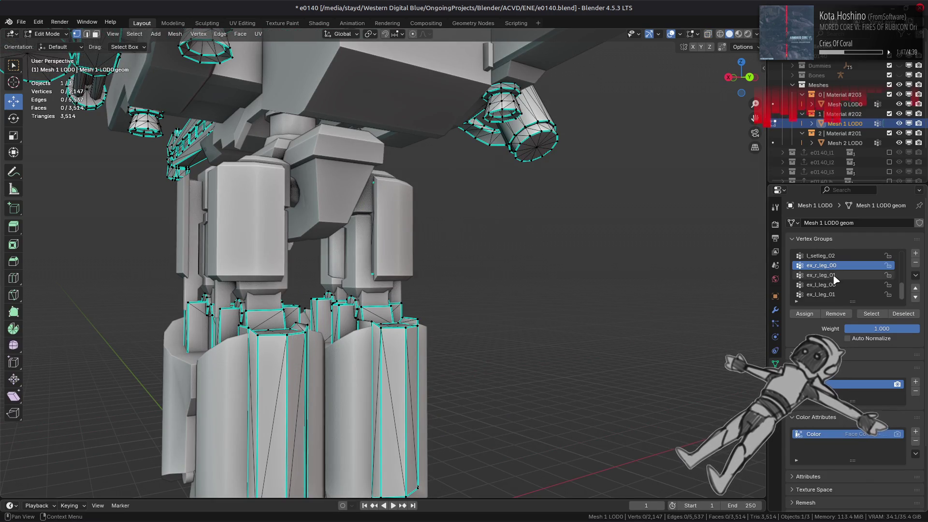
pyautogui.click(821, 275)
pyautogui.click(872, 314)
pyautogui.scroll(-2, 525, 266)
pyautogui.scroll(-4, 524, 266)
pyautogui.moveTo(524, 266); pyautogui.dragTo(436, 270, button='middle')
pyautogui.press('Tab')
# Step: On Mesh 0 LOD0 in Edit Mode, select and check the ex_r_leg_00 and ex_r_leg_01 groups
pyautogui.click(274, 337)
pyautogui.press('Tab')
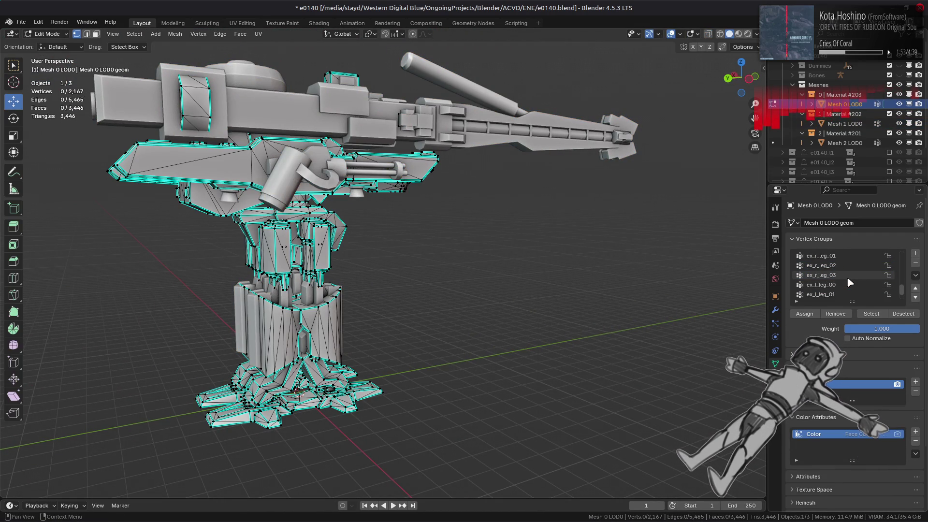
pyautogui.scroll(3, 847, 276)
pyautogui.click(846, 265)
pyautogui.click(847, 256)
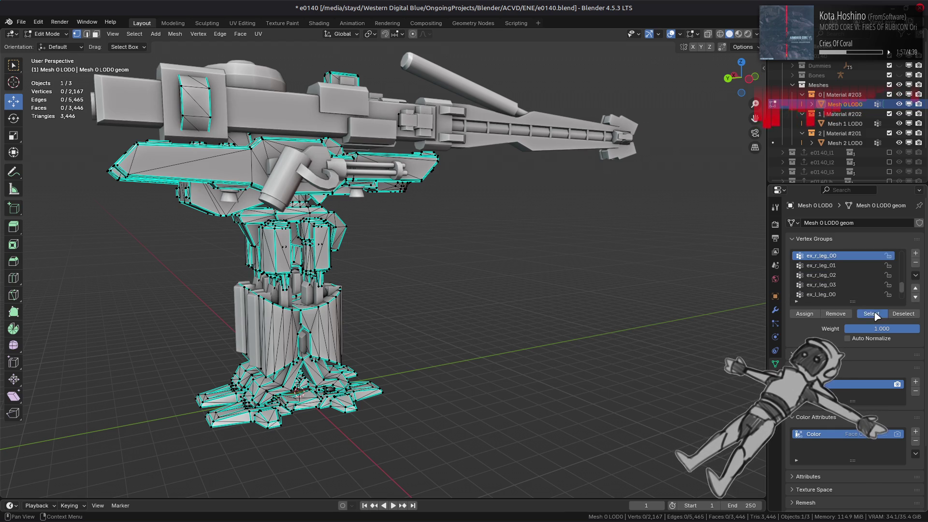
pyautogui.click(871, 314)
pyautogui.click(904, 313)
pyautogui.click(846, 265)
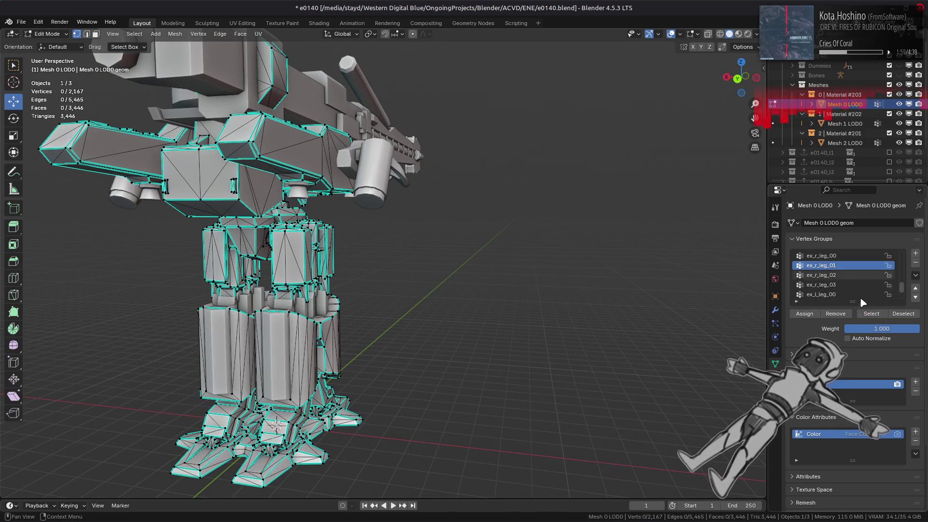
pyautogui.click(871, 314)
pyautogui.moveTo(508, 276); pyautogui.dragTo(619, 282, button='middle')
pyautogui.hotkey('alt', 'a')
# Step: Select the ex_r_leg_02 and ex_r_leg_03 groups on Mesh 0 LOD0, locating the foot
pyautogui.click(835, 277)
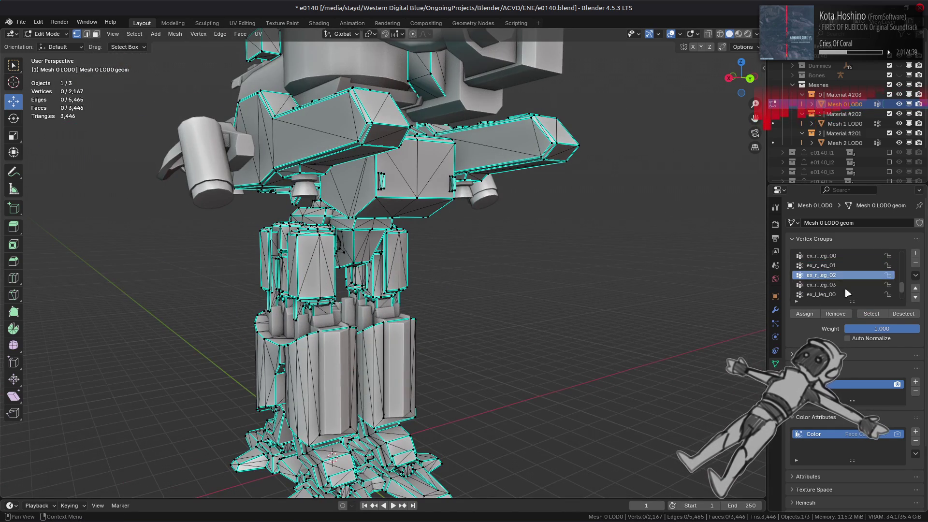
pyautogui.click(872, 314)
pyautogui.click(822, 285)
pyautogui.click(871, 313)
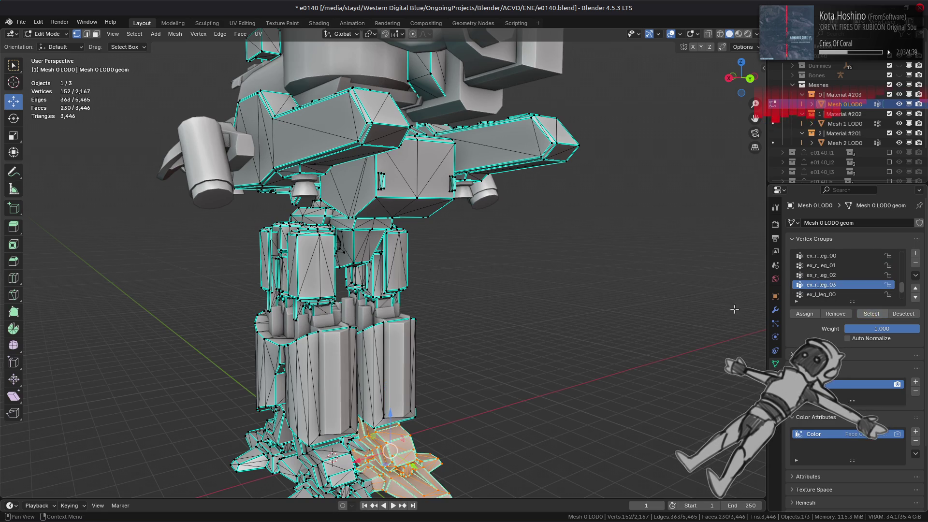
pyautogui.moveTo(580, 290); pyautogui.dragTo(637, 287, button='middle')
pyautogui.hotkey('alt', 'a')
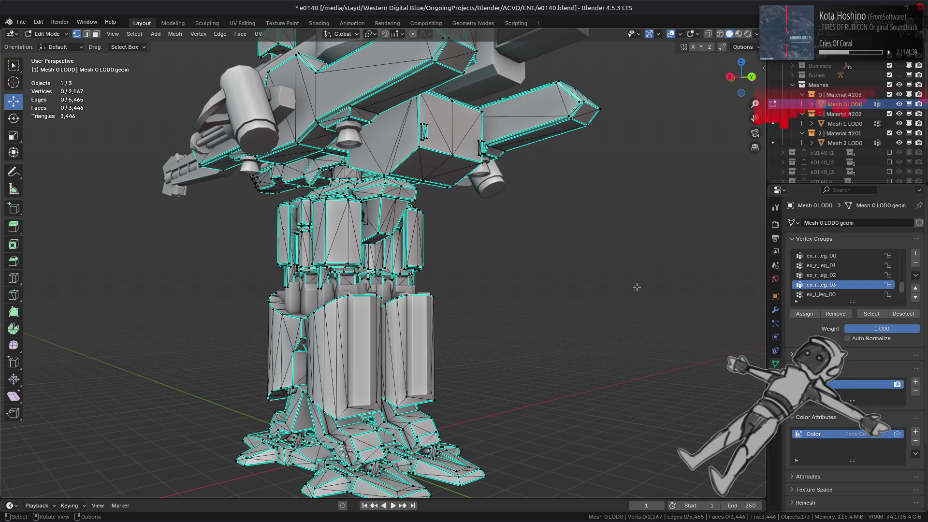
pyautogui.scroll(1, 865, 275)
pyautogui.scroll(1, 865, 275)
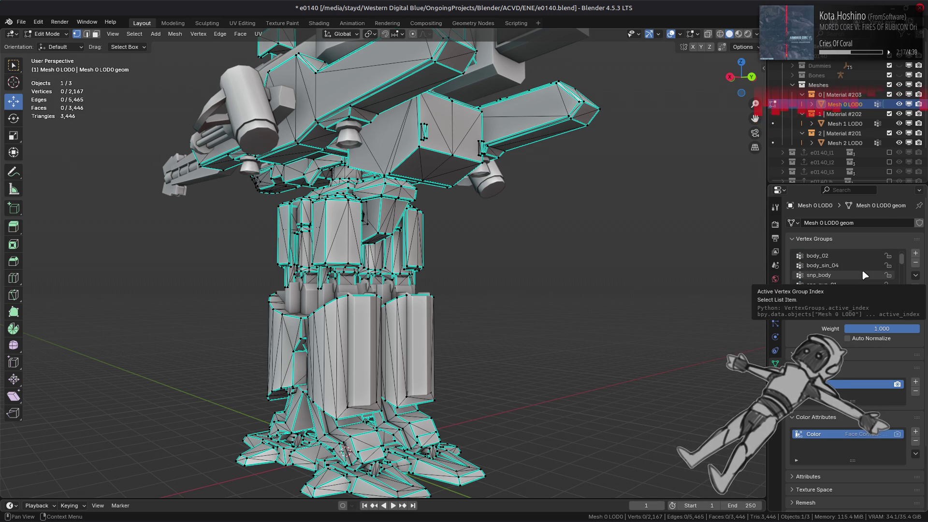
pyautogui.scroll(1, 853, 290)
pyautogui.moveTo(397, 228); pyautogui.dragTo(337, 177, button='middle')
# Step: Switch to Mesh 1 LOD0 and enter Edit Mode on the gun
pyautogui.press('Tab')
pyautogui.click(338, 177)
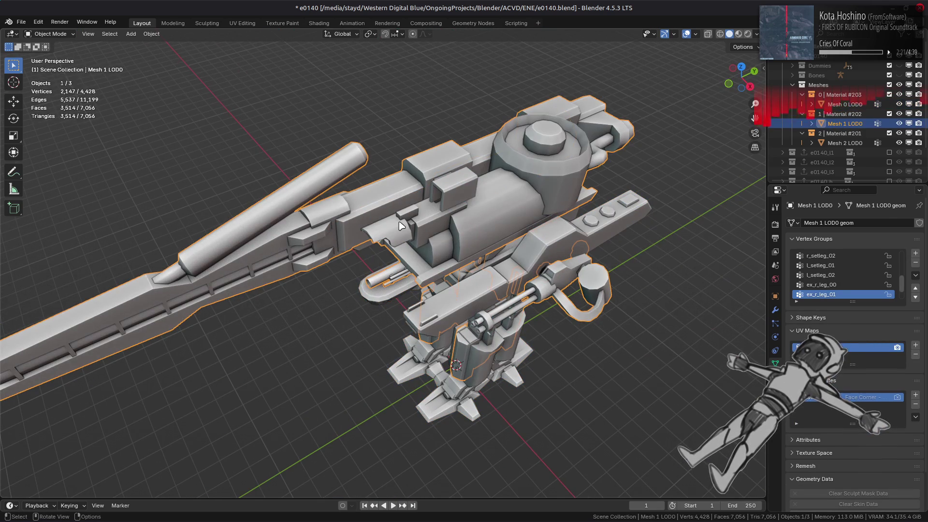
pyautogui.scroll(-1, 860, 270)
pyautogui.scroll(8, 860, 270)
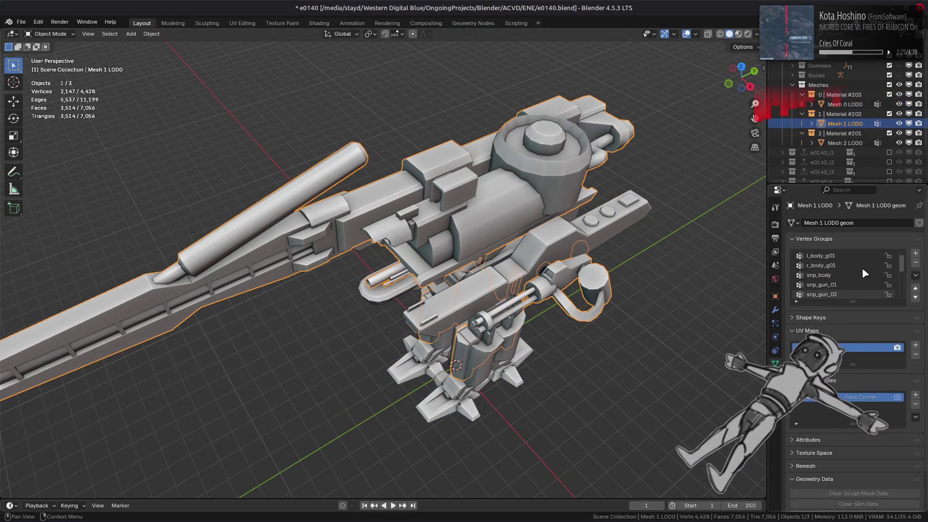
pyautogui.scroll(-2, 861, 270)
pyautogui.press('Tab')
# Step: Select the snp_gun_01 barrel vertices, then the snp_gun_02 vertices, clearing each
pyautogui.click(822, 275)
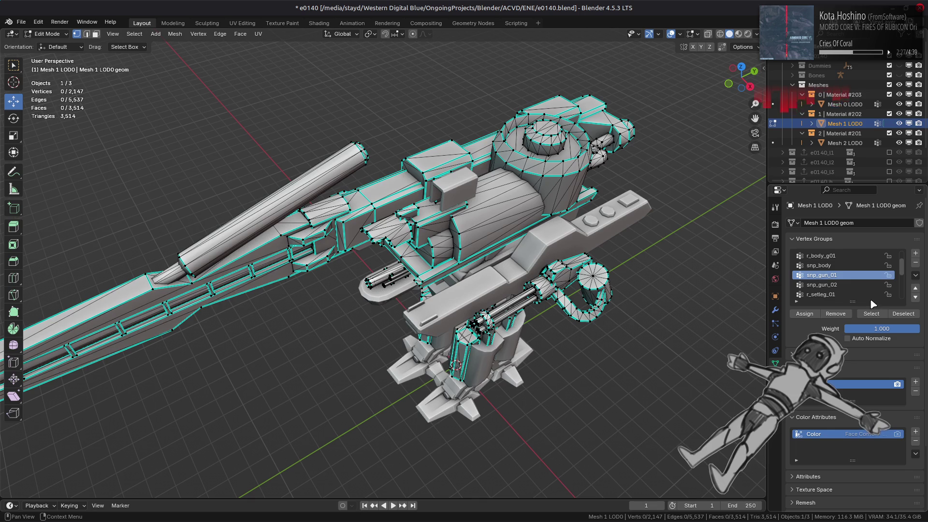
pyautogui.click(875, 314)
pyautogui.scroll(-4, 516, 274)
pyautogui.hotkey('alt', 'a')
pyautogui.click(822, 284)
pyautogui.click(871, 312)
pyautogui.moveTo(513, 263); pyautogui.dragTo(536, 258, button='middle')
pyautogui.hotkey('alt', 'a')
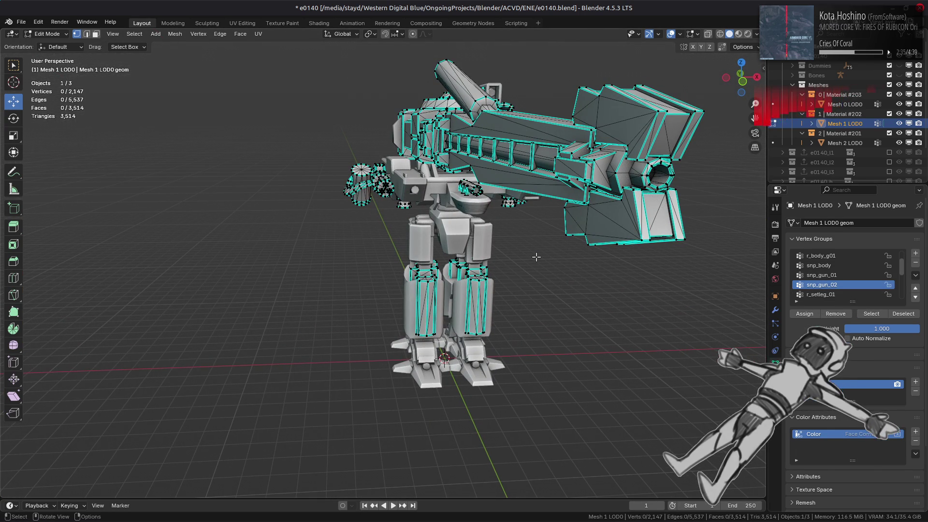
# Step: Leave Edit Mode on Mesh 1 LOD0 and open its empty Modifier Properties
pyautogui.scroll(5, 437, 136)
pyautogui.moveTo(438, 135)
pyautogui.mouseDown(button='middle')
pyautogui.moveTo(343, 244)
pyautogui.moveTo(426, 258)
pyautogui.mouseUp(button='middle')
pyautogui.press('Tab')
pyautogui.press('Tab')
pyautogui.scroll(3, 429, 250)
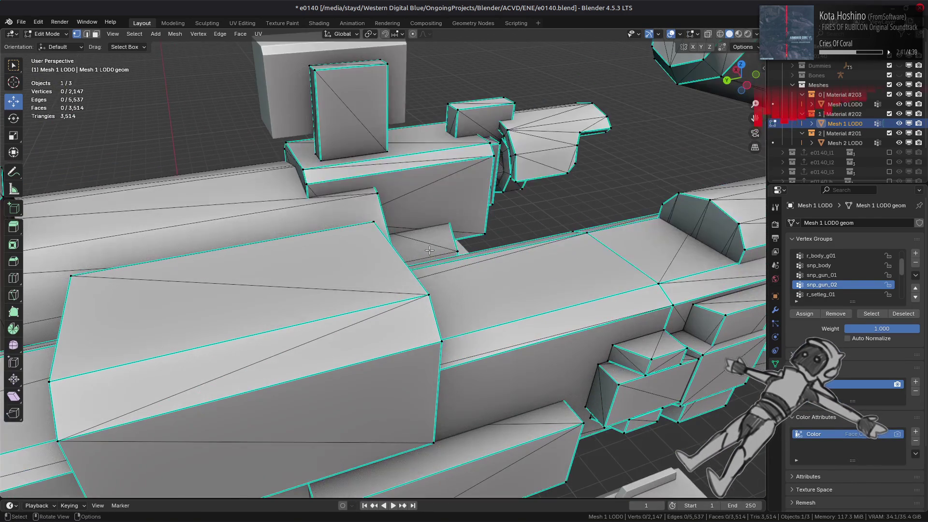
pyautogui.scroll(-1, 580, 271)
pyautogui.press('Tab')
pyautogui.click(775, 310)
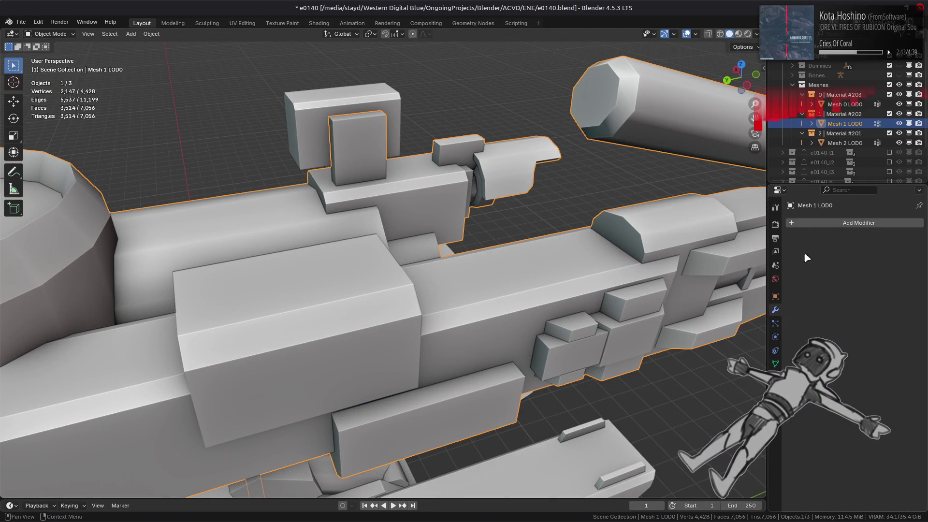
# Step: Add a WeightedNormal modifier to the gun with Keep Sharp and Corner Angle weighting
pyautogui.click(858, 223)
pyautogui.moveTo(799, 249)
pyautogui.click(857, 255)
pyautogui.click(874, 314)
pyautogui.click(865, 276)
pyautogui.click(870, 303)
# Step: Compare the gun's shading with the modifier on and off, and try Face Area & Angle before returning to Corner Angle
pyautogui.click(879, 261)
pyautogui.click(879, 262)
pyautogui.click(879, 261)
pyautogui.click(879, 262)
pyautogui.click(879, 261)
pyautogui.click(879, 261)
pyautogui.click(875, 275)
pyautogui.click(865, 313)
pyautogui.click(870, 276)
pyautogui.click(865, 299)
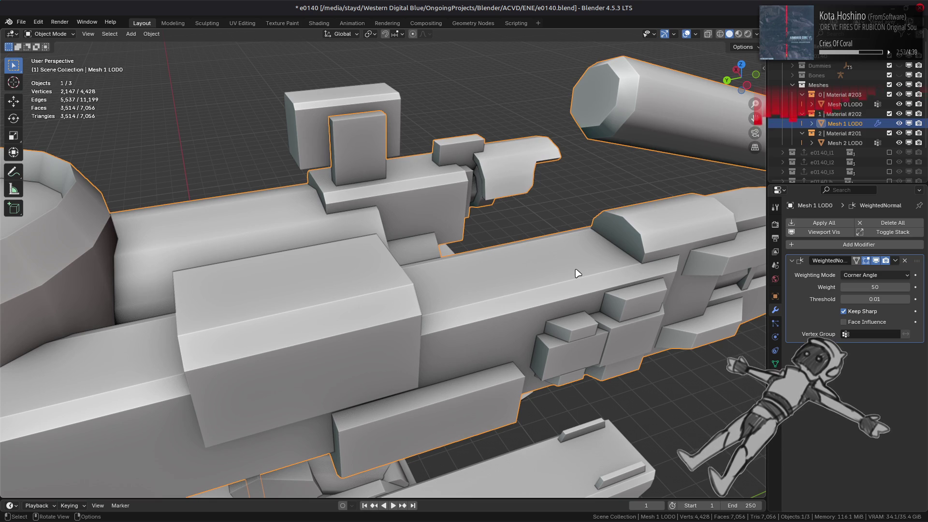
# Step: From a new angle, compare the gun's shading with the WeightedNormal effect on and off, leaving it shown
pyautogui.scroll(-6, 578, 273)
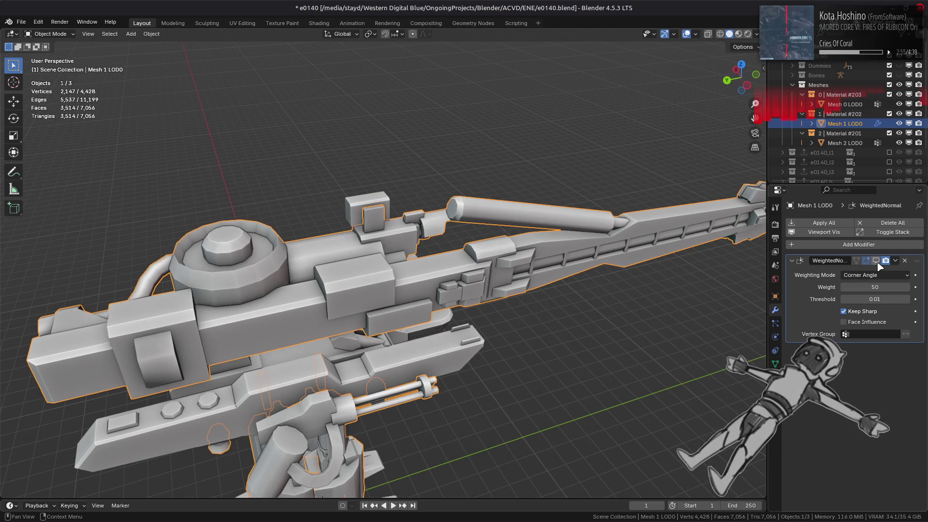
pyautogui.moveTo(698, 267); pyautogui.dragTo(658, 248, button='middle')
pyautogui.click(881, 261)
pyautogui.click(881, 261)
pyautogui.click(881, 261)
pyautogui.click(881, 261)
pyautogui.click(881, 261)
pyautogui.click(881, 261)
pyautogui.click(880, 261)
pyautogui.click(880, 261)
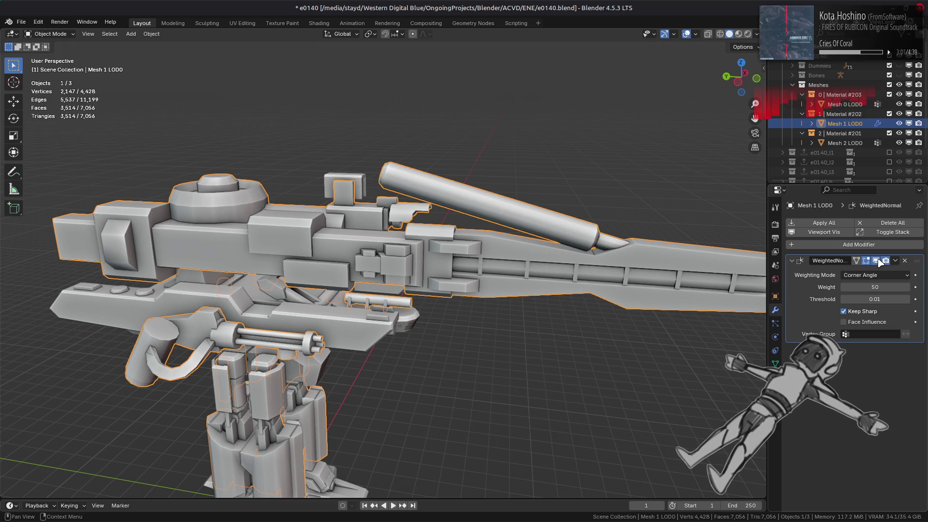
pyautogui.click(879, 261)
pyautogui.click(878, 261)
pyautogui.click(878, 261)
pyautogui.click(879, 261)
pyautogui.click(879, 261)
pyautogui.click(879, 261)
pyautogui.click(880, 260)
pyautogui.click(879, 261)
pyautogui.click(879, 261)
pyautogui.click(879, 261)
pyautogui.click(880, 261)
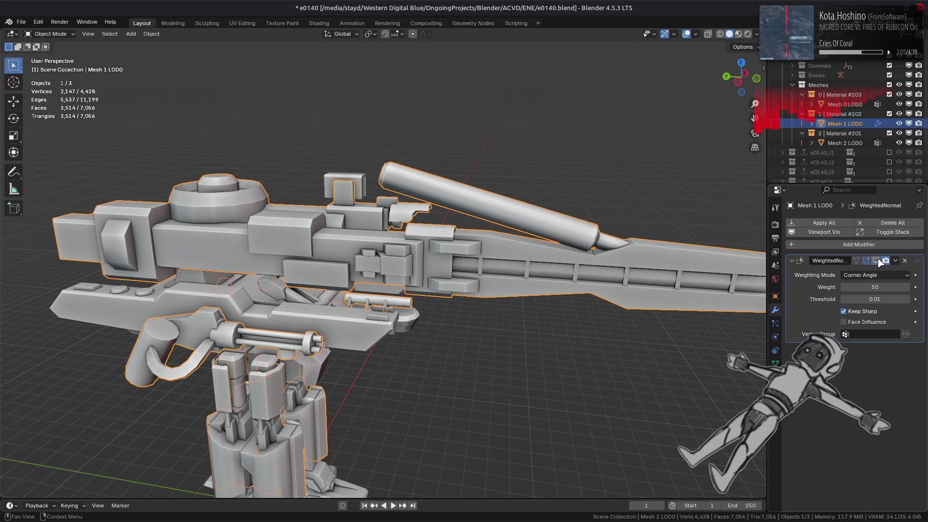
pyautogui.click(880, 261)
# Step: Delete the WeightedNormal modifier, save e0140.blend, and view the mech in Material Preview
pyautogui.click(906, 261)
pyautogui.hotkey('alt', 'a')
pyautogui.moveTo(581, 266)
pyautogui.mouseDown(button='middle')
pyautogui.moveTo(505, 263)
pyautogui.moveTo(581, 213)
pyautogui.mouseUp(button='middle')
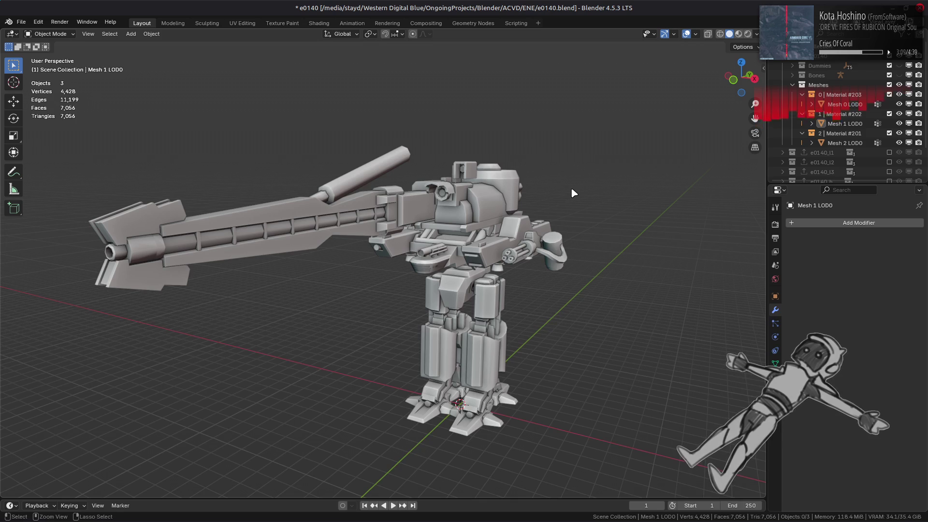
pyautogui.hotkey('ctrl', 's')
pyautogui.click(738, 35)
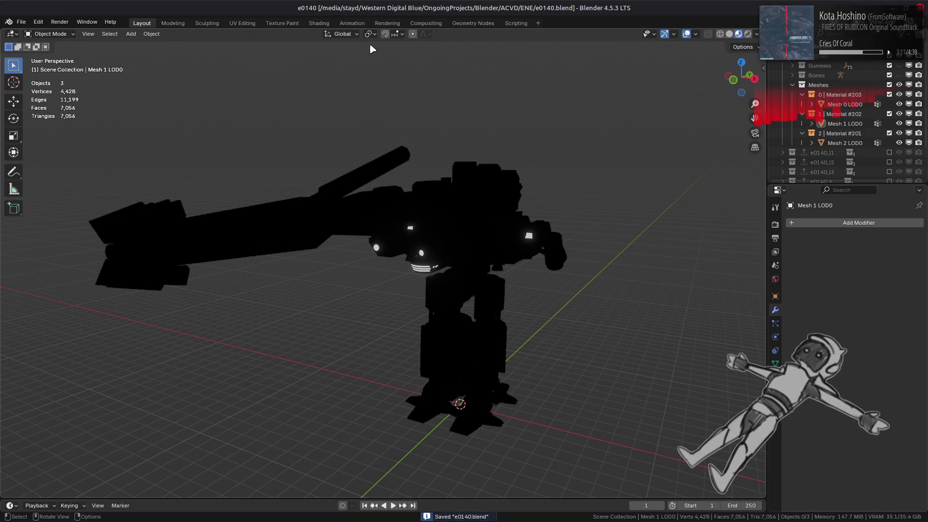
# Step: In the Shading workspace, select Mesh 0 LOD0 to edit Material #203 and save the file
pyautogui.click(319, 24)
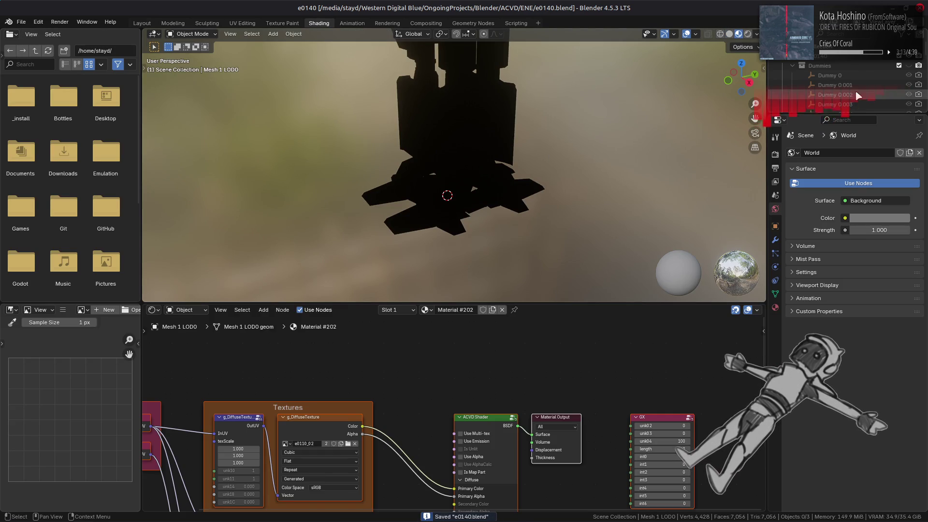
pyautogui.click(817, 65)
pyautogui.click(793, 66)
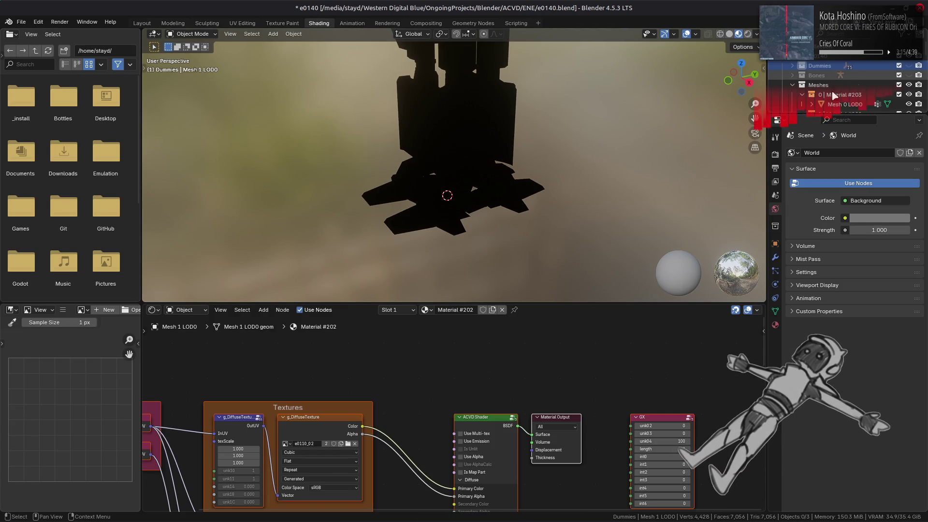
pyautogui.click(824, 93)
pyautogui.moveTo(484, 145)
pyautogui.mouseDown(button='middle')
pyautogui.moveTo(503, 123)
pyautogui.moveTo(515, 133)
pyautogui.mouseUp(button='middle')
pyautogui.hotkey('alt', 'a')
pyautogui.click(844, 65)
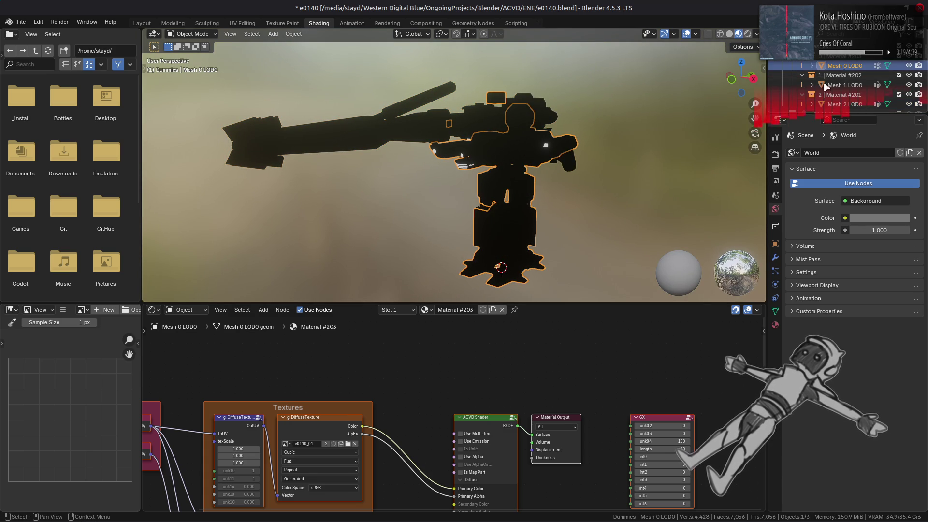
pyautogui.hotkey('ctrl', 's')
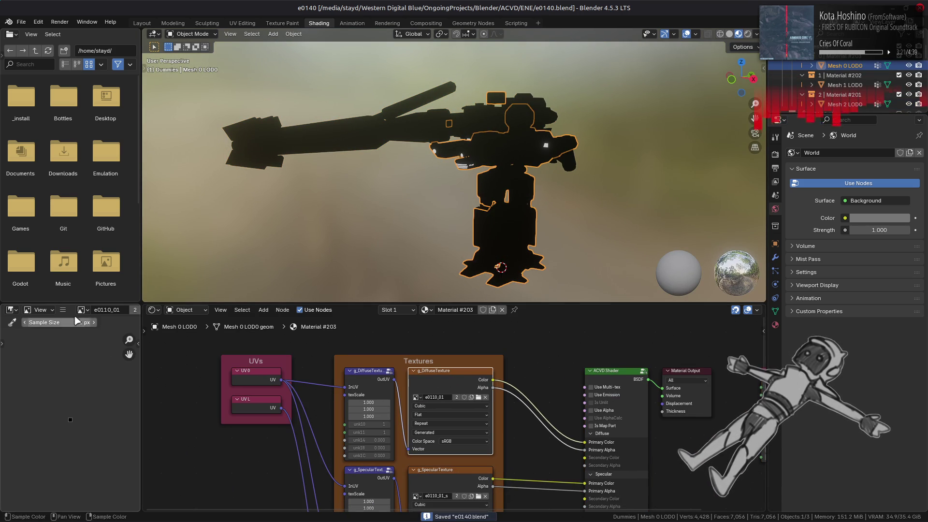
# Step: Replace the diffuse image with e0110_01.dds from the e0140-tpf-dcx folder
pyautogui.click(63, 310)
pyautogui.moveTo(107, 311)
pyautogui.click(180, 201)
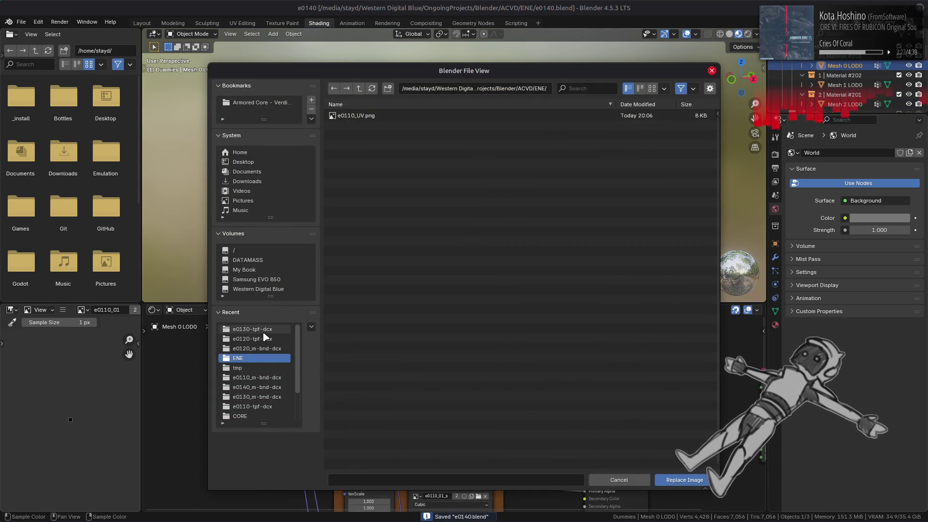
pyautogui.click(253, 329)
pyautogui.click(359, 88)
pyautogui.click(360, 90)
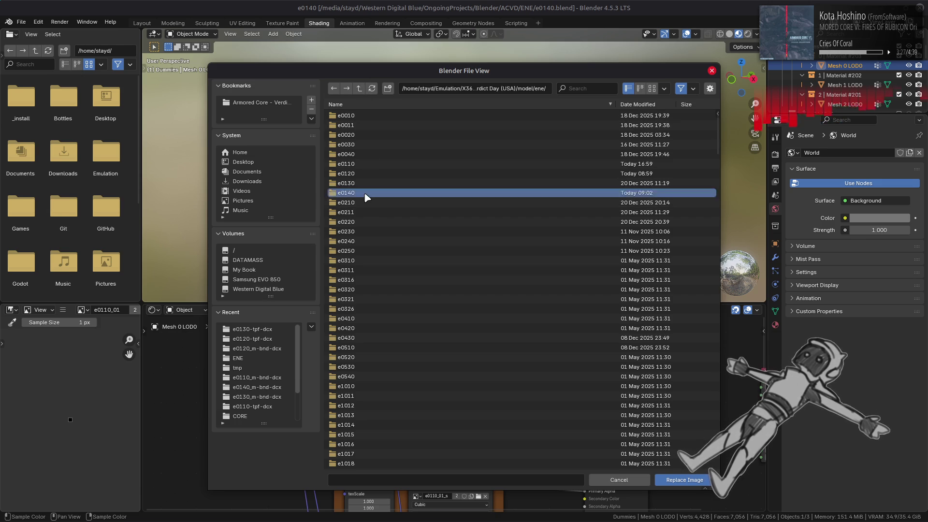
pyautogui.doubleClick(369, 193)
pyautogui.doubleClick(373, 126)
pyautogui.click(389, 116)
pyautogui.doubleClick(389, 118)
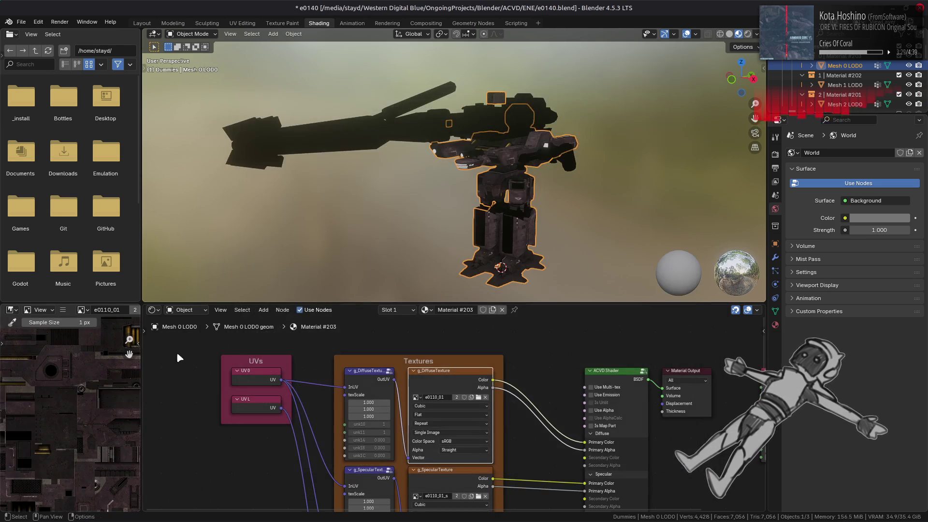
# Step: Replace the g_SpecularTexture image with e0110_01_s.dds from e0140-tpf-dcx
pyautogui.scroll(-3, 75, 391)
pyautogui.scroll(2, 69, 396)
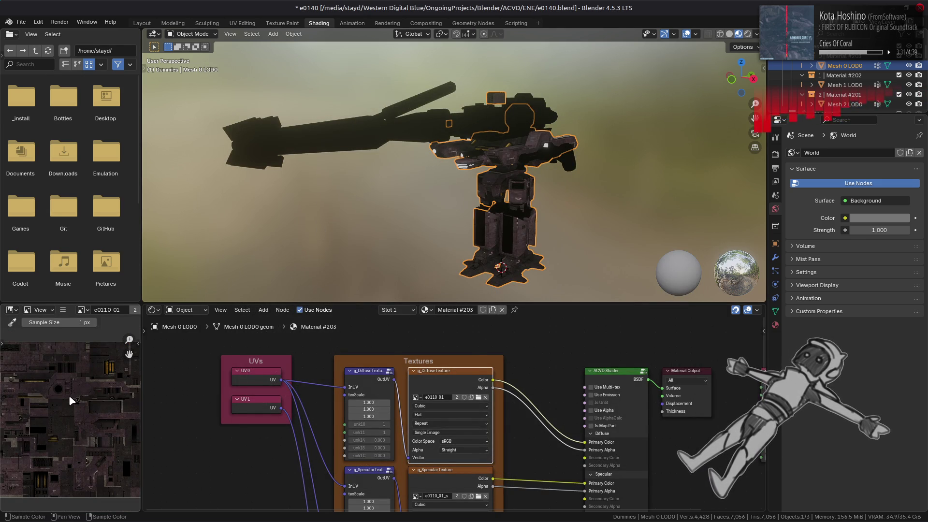
pyautogui.click(450, 486)
pyautogui.click(63, 310)
pyautogui.moveTo(97, 331)
pyautogui.click(197, 179)
pyautogui.click(252, 329)
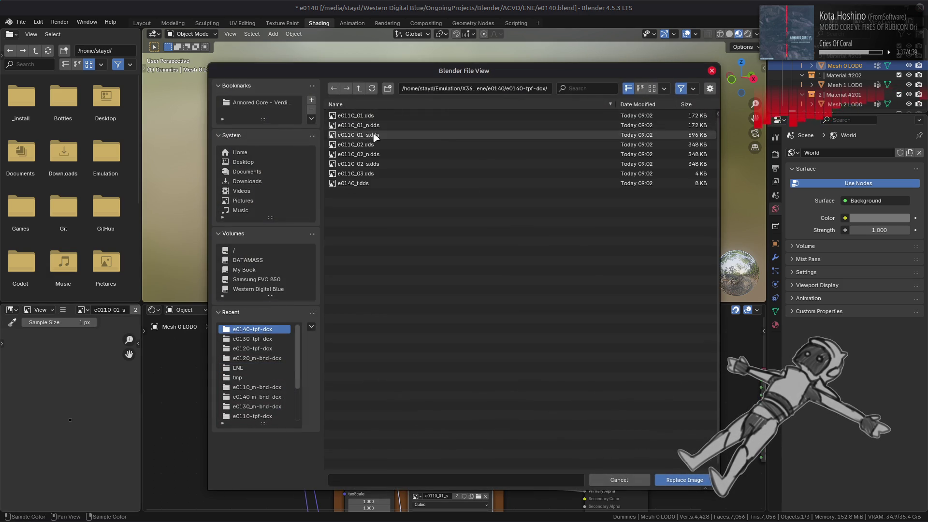
pyautogui.doubleClick(375, 136)
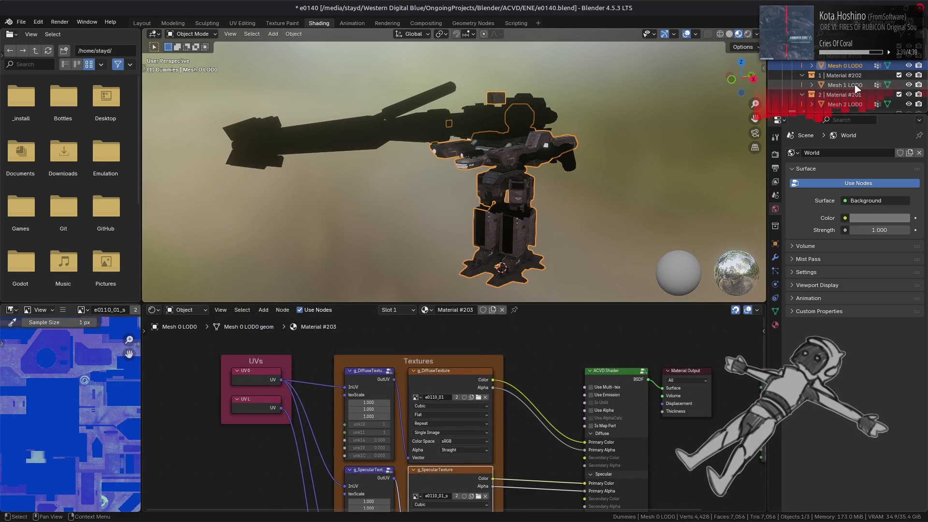
pyautogui.click(856, 85)
# Step: Replace Material #202's diffuse texture image with e0110_02.dds
pyautogui.click(329, 421)
pyautogui.click(63, 312)
pyautogui.moveTo(88, 333)
pyautogui.click(193, 178)
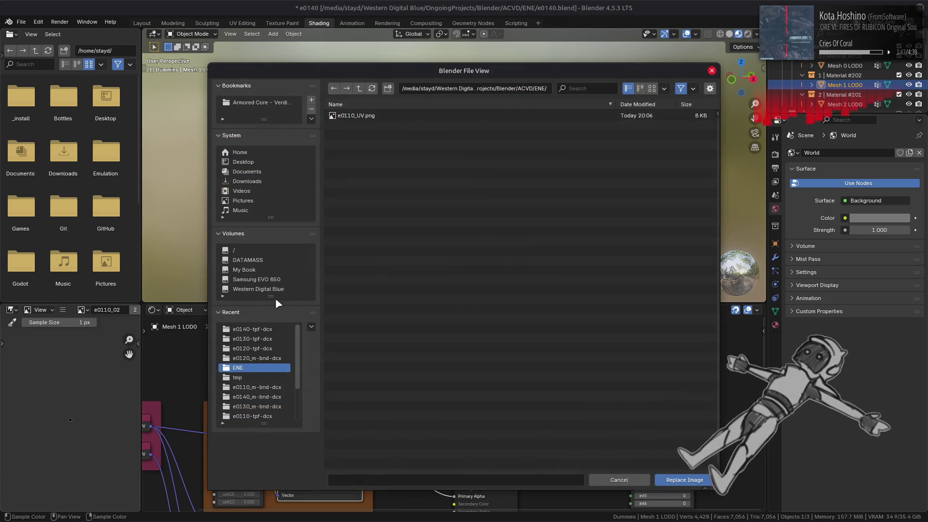
pyautogui.doubleClick(377, 148)
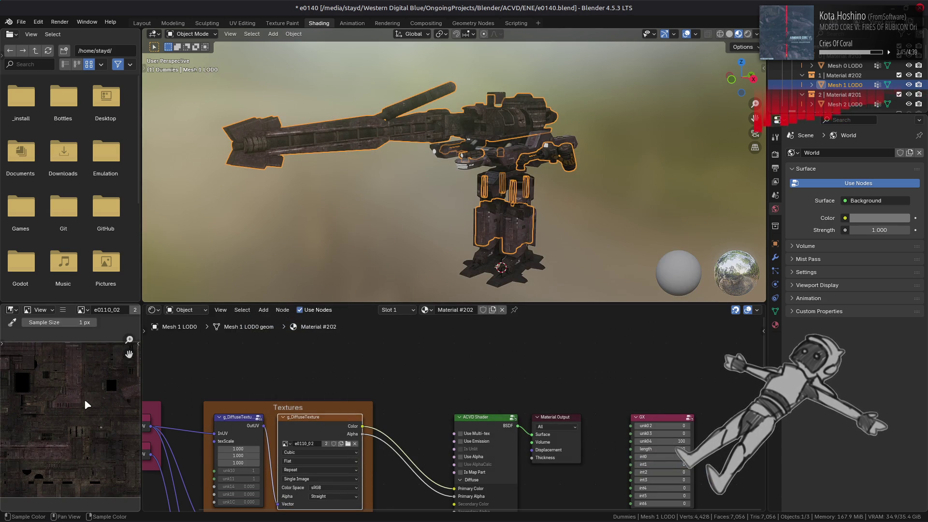
# Step: Pan and zoom around the loaded e0110_02 texture in the image editor to inspect its detail
pyautogui.moveTo(77, 408); pyautogui.dragTo(105, 409, button='middle')
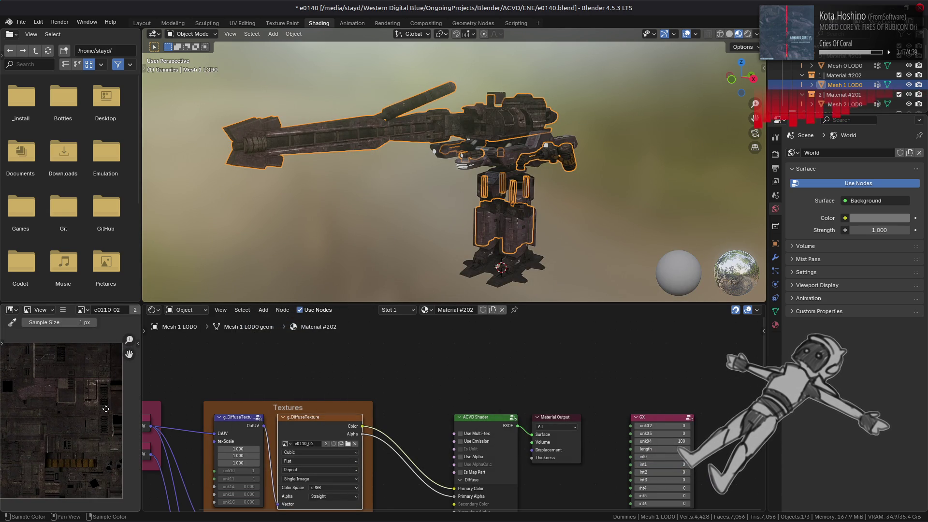
pyautogui.scroll(2, 105, 409)
pyautogui.moveTo(89, 373)
pyautogui.mouseDown(button='middle')
pyautogui.moveTo(68, 429)
pyautogui.moveTo(28, 381)
pyautogui.moveTo(121, 371)
pyautogui.mouseUp(button='middle')
pyautogui.moveTo(55, 369)
pyautogui.mouseDown(button='middle')
pyautogui.moveTo(58, 505)
pyautogui.moveTo(60, 342)
pyautogui.moveTo(30, 324)
pyautogui.moveTo(78, 498)
pyautogui.mouseUp(button='middle')
pyautogui.scroll(-2, 80, 309)
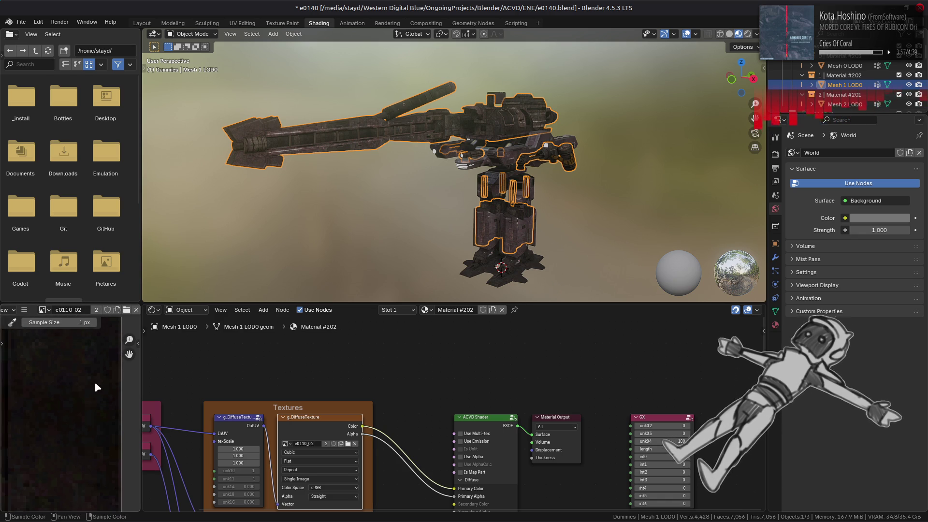
pyautogui.scroll(-3, 97, 386)
pyautogui.moveTo(68, 421); pyautogui.dragTo(55, 502, button='middle')
pyautogui.scroll(-3, 55, 501)
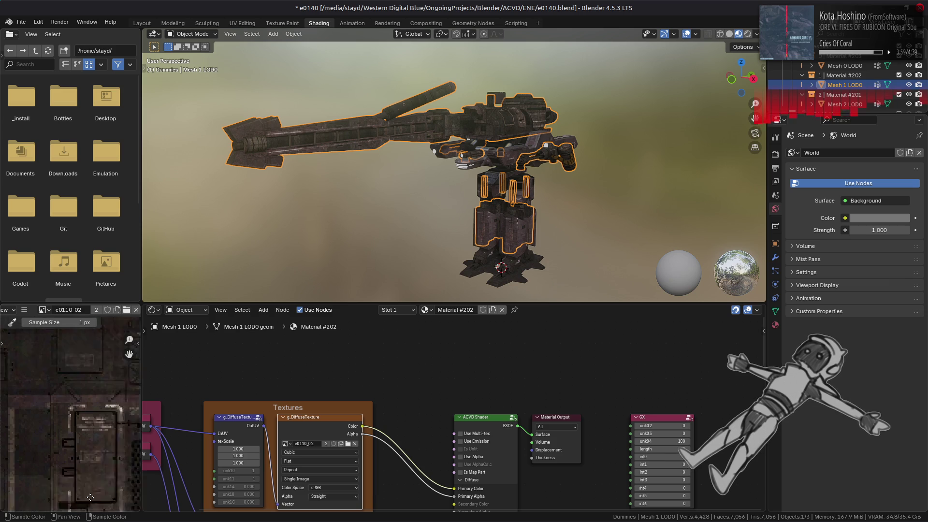
pyautogui.scroll(-1, 29, 399)
pyautogui.moveTo(28, 397); pyautogui.dragTo(28, 375, button='middle')
pyautogui.scroll(-3, 28, 375)
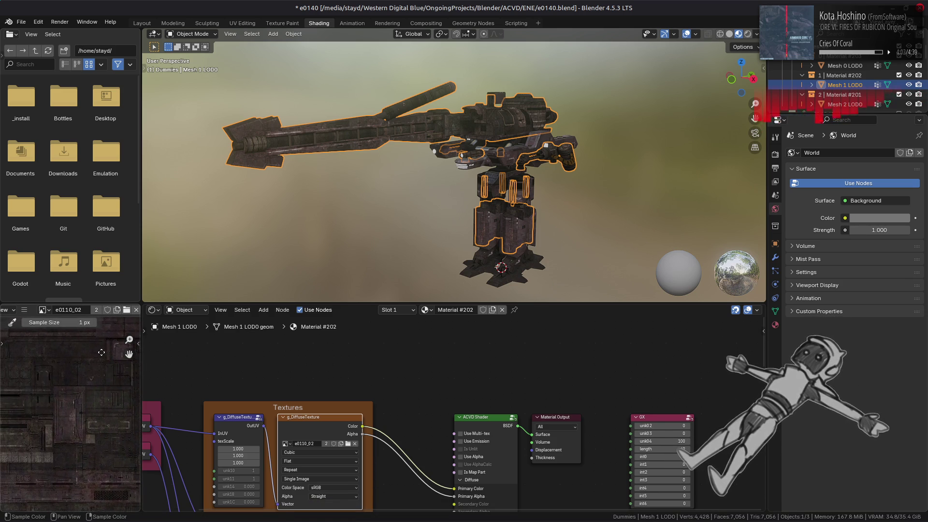
pyautogui.scroll(-1, 15, 449)
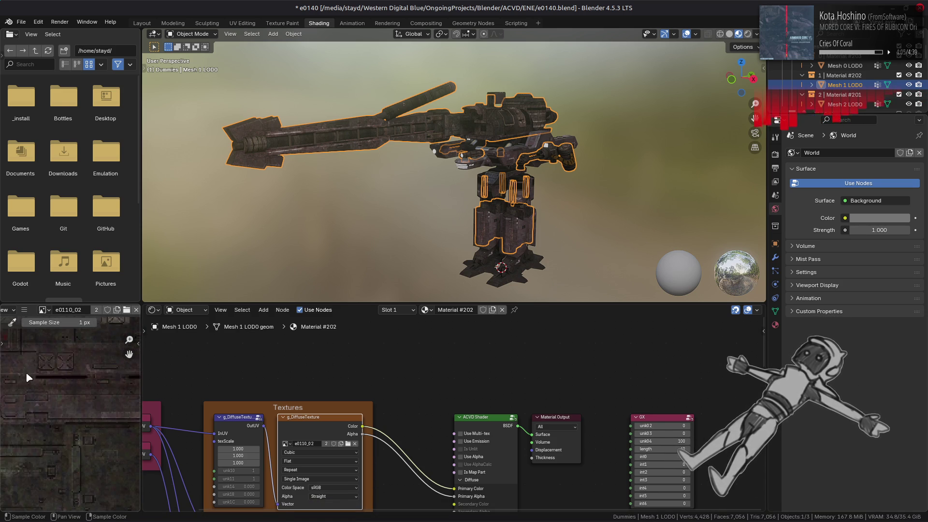
pyautogui.scroll(3, 12, 464)
pyautogui.moveTo(12, 464)
pyautogui.mouseDown(button='middle')
pyautogui.moveTo(127, 489)
pyautogui.moveTo(109, 485)
pyautogui.moveTo(104, 436)
pyautogui.moveTo(15, 462)
pyautogui.mouseUp(button='middle')
pyautogui.scroll(-2, 103, 435)
pyautogui.scroll(1, 15, 463)
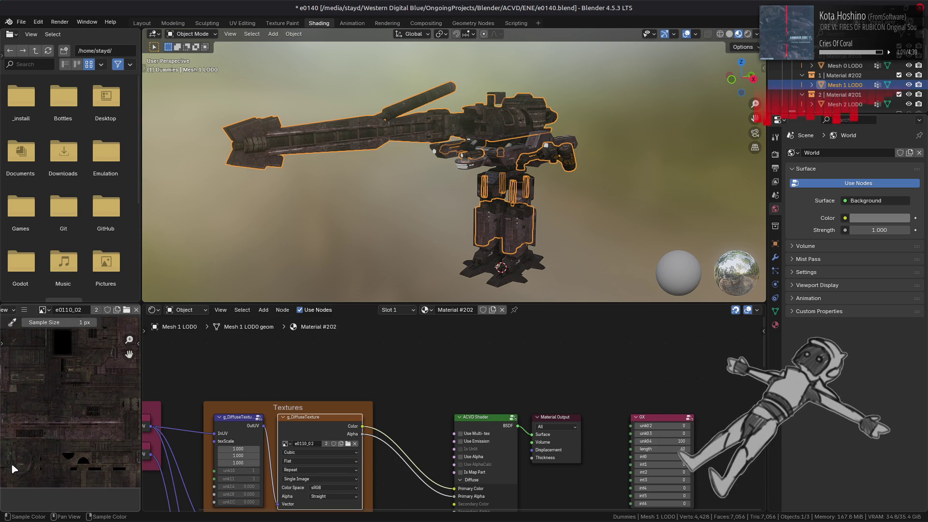
pyautogui.moveTo(400, 435); pyautogui.dragTo(412, 343, button='middle')
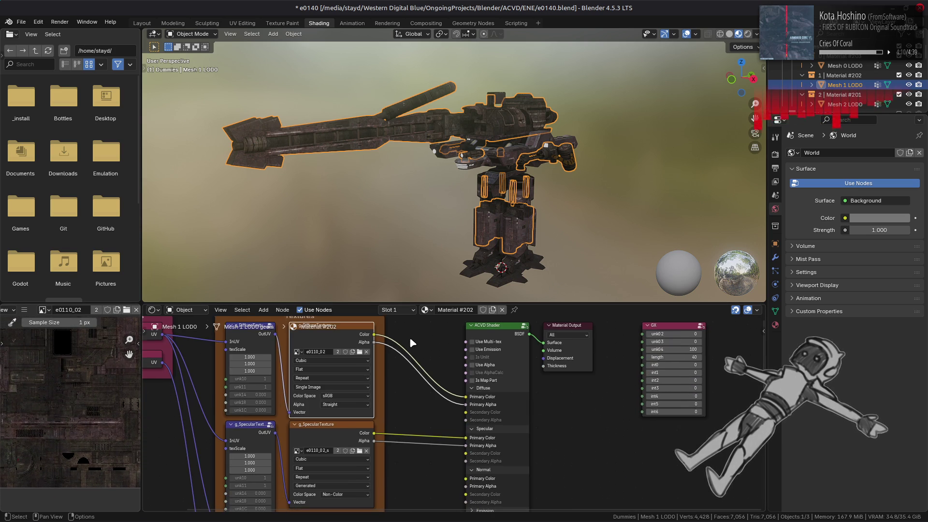
# Step: Replace Material #202's g_SpecularTexture image with e0110_02_s.dds
pyautogui.click(338, 441)
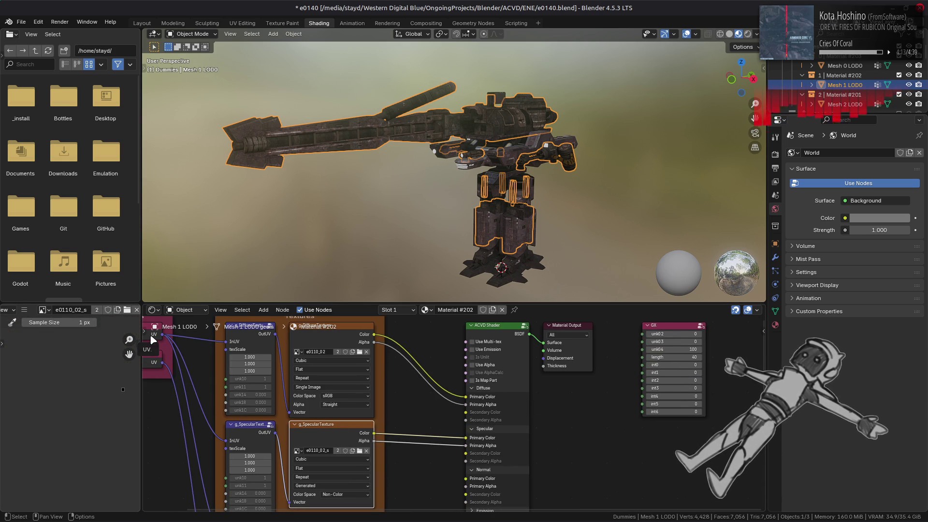
pyautogui.click(24, 310)
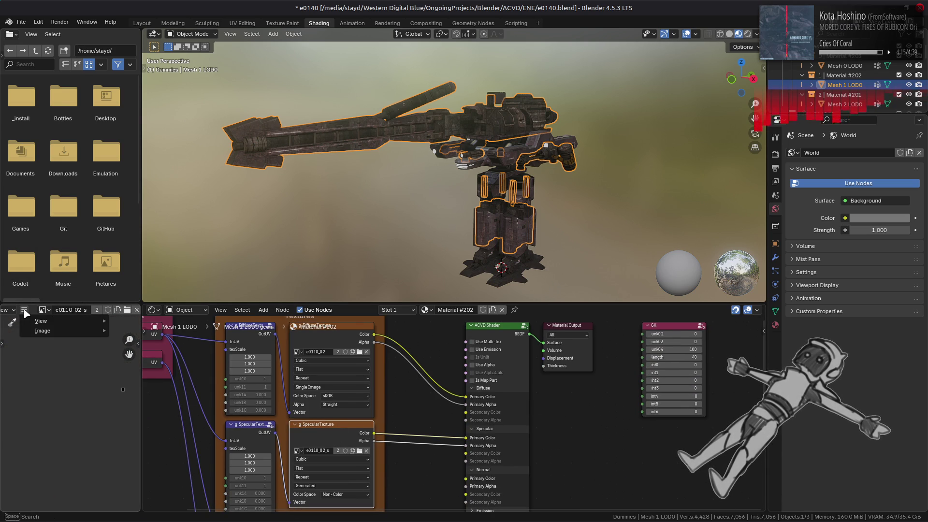
pyautogui.moveTo(43, 334)
pyautogui.click(151, 178)
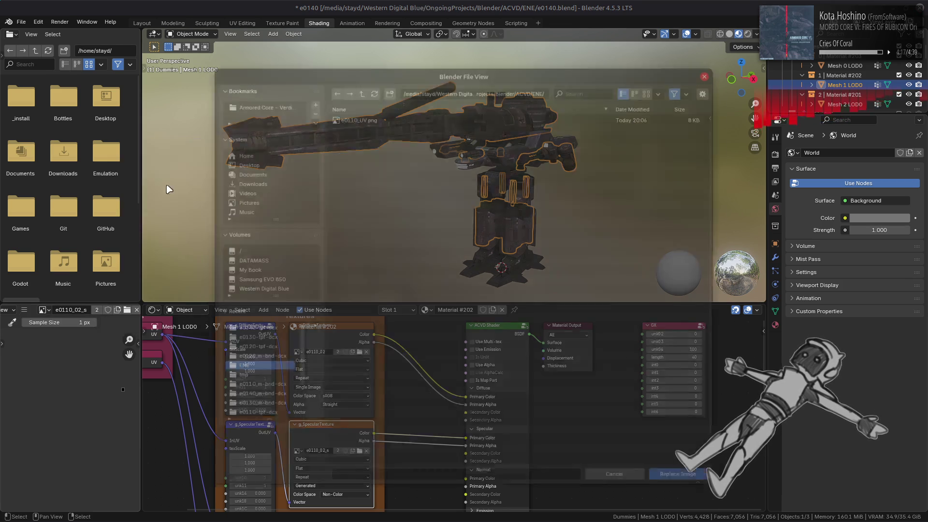
pyautogui.click(266, 330)
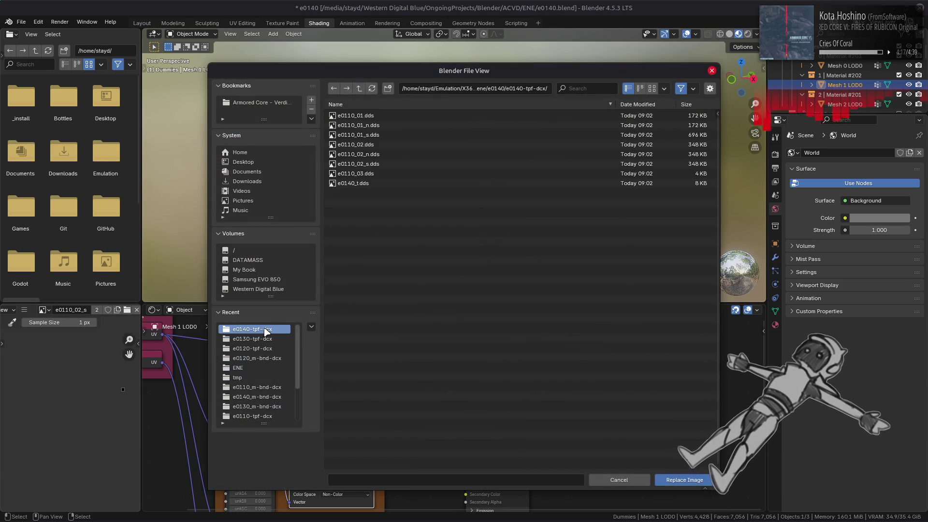
pyautogui.doubleClick(387, 167)
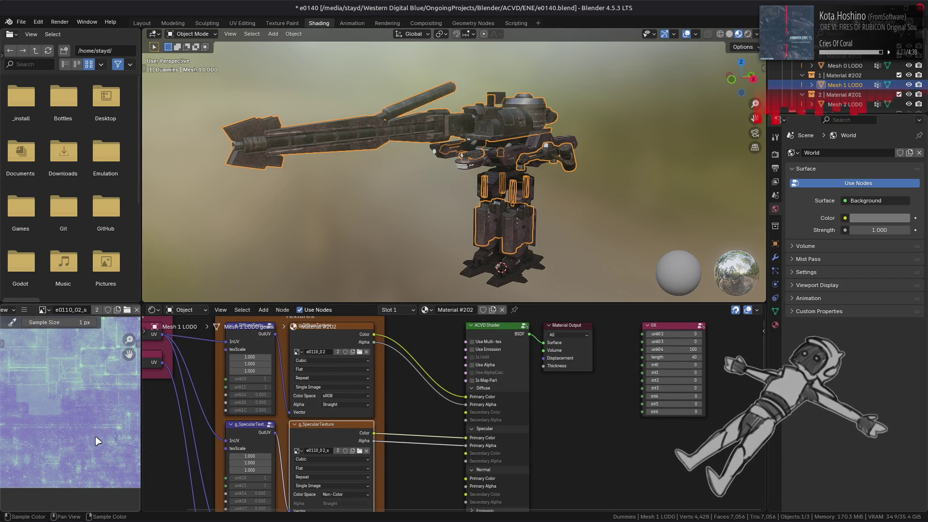
# Step: Preview the e0110_02_s specular texture and set its colour space to sRGB
pyautogui.click(336, 340)
pyautogui.click(327, 431)
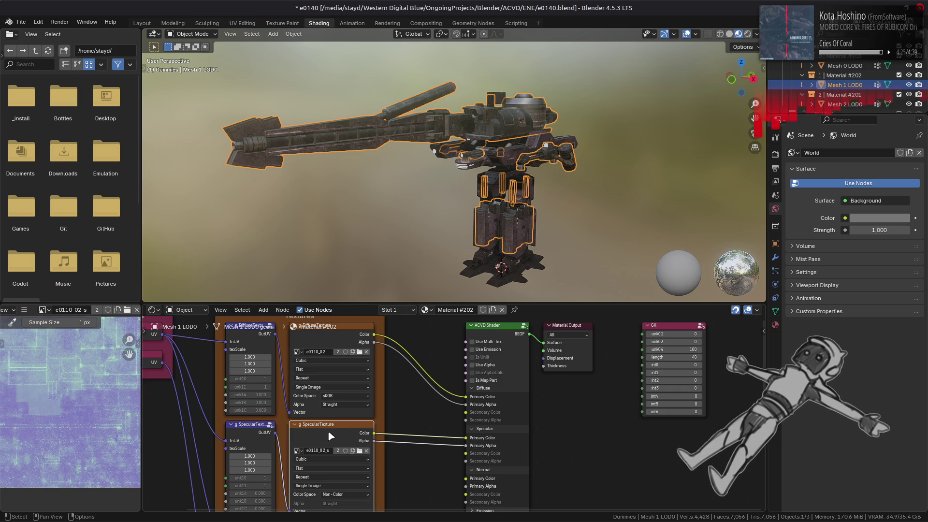
pyautogui.scroll(-2, 57, 392)
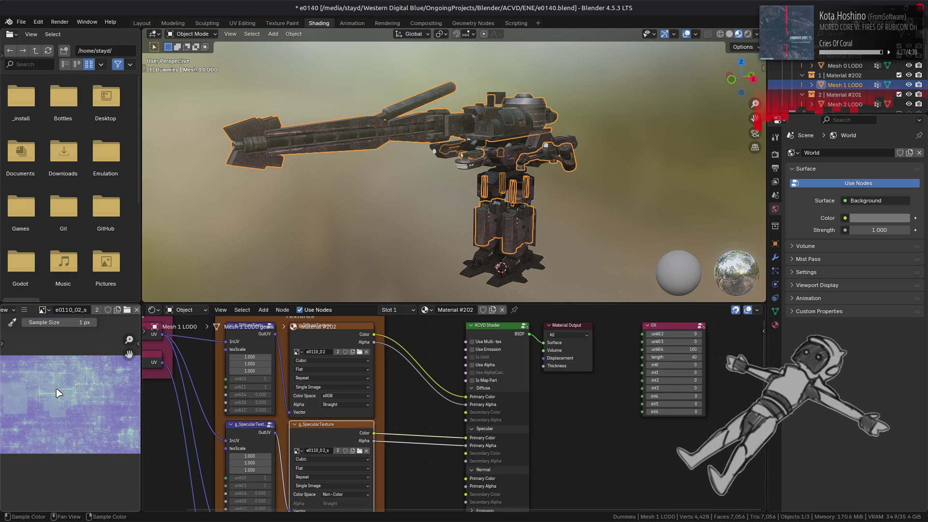
pyautogui.moveTo(57, 390)
pyautogui.mouseDown(button='middle')
pyautogui.moveTo(121, 394)
pyautogui.moveTo(28, 396)
pyautogui.mouseUp(button='middle')
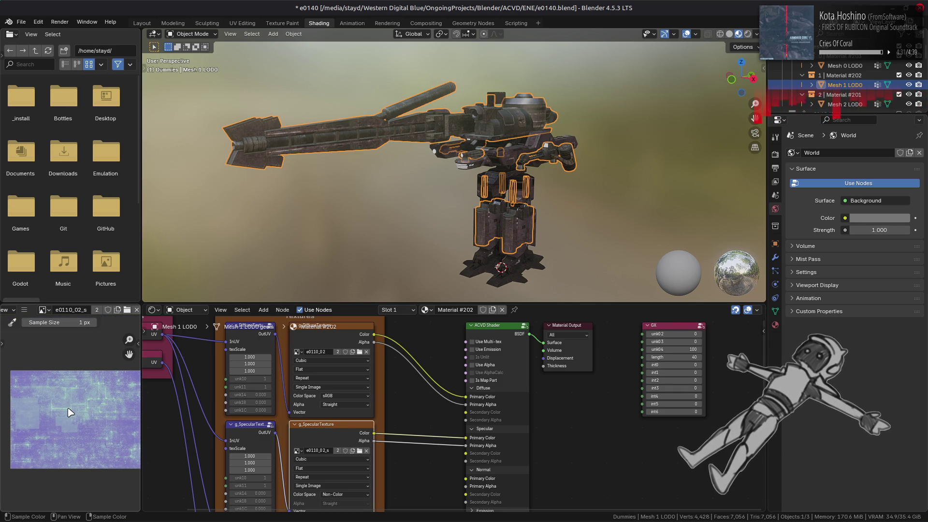
pyautogui.click(348, 495)
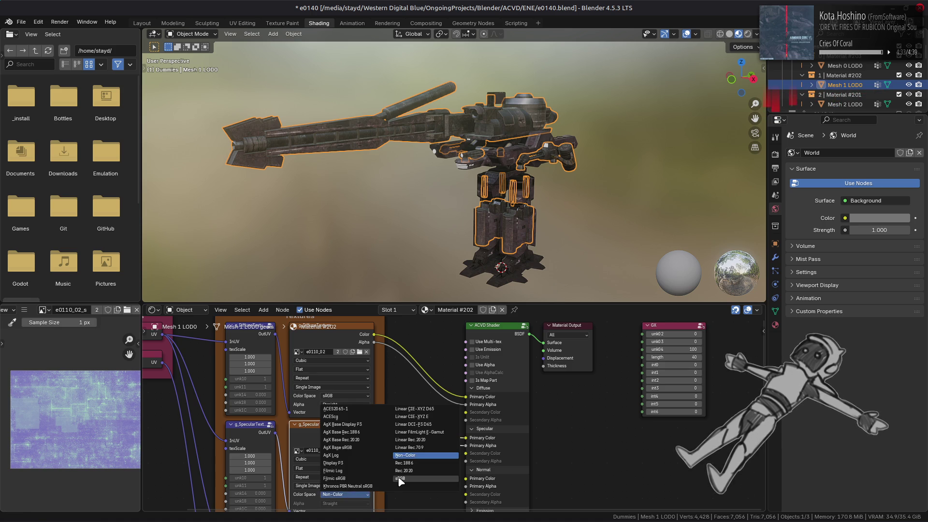
pyautogui.click(399, 479)
pyautogui.scroll(2, 75, 409)
pyautogui.moveTo(73, 406)
pyautogui.mouseDown(button='middle')
pyautogui.moveTo(23, 494)
pyautogui.moveTo(14, 491)
pyautogui.moveTo(29, 444)
pyautogui.mouseUp(button='middle')
# Step: Return the specular texture's colour space to Non-Color and select Mesh 0 LOD0
pyautogui.click(362, 505)
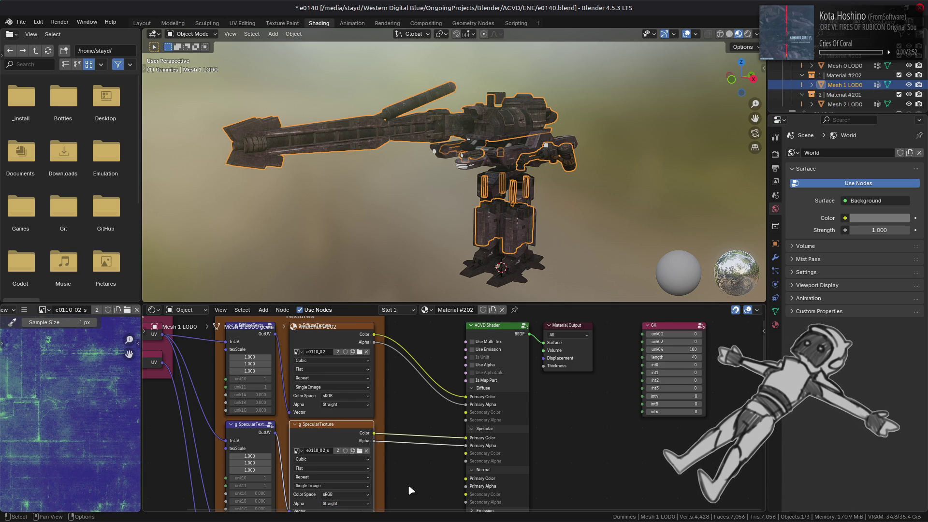
pyautogui.click(354, 494)
pyautogui.click(415, 456)
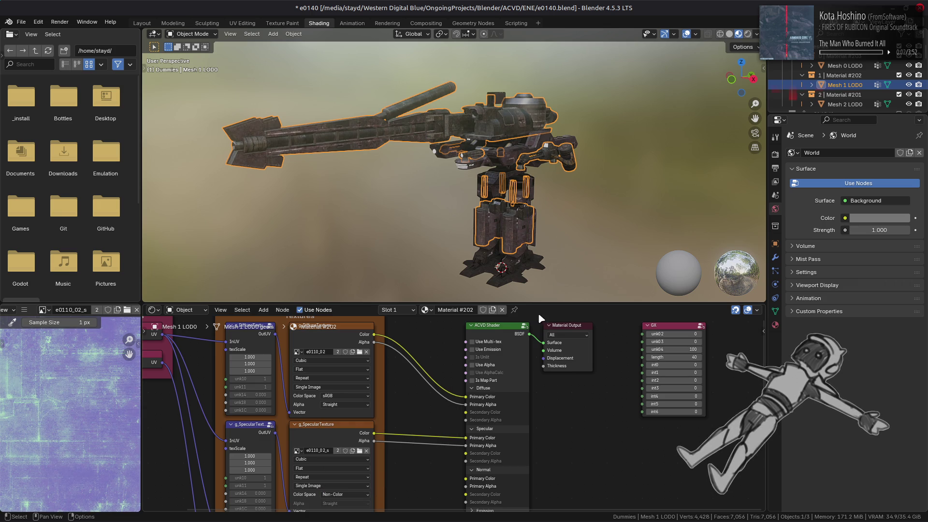
pyautogui.click(876, 68)
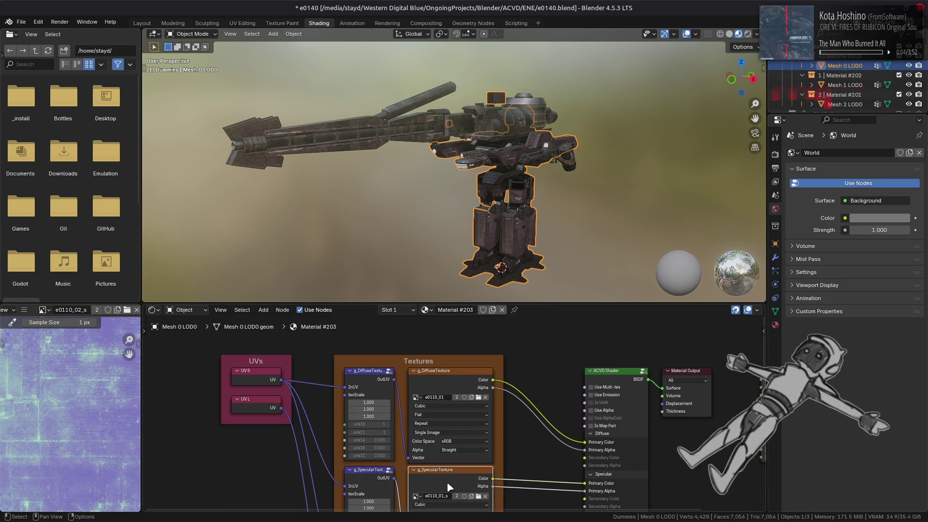
# Step: Preview Material #203's e0110_01_s specular and e0110_01 diffuse textures
pyautogui.click(449, 487)
pyautogui.scroll(-5, 66, 404)
pyautogui.scroll(6, 64, 402)
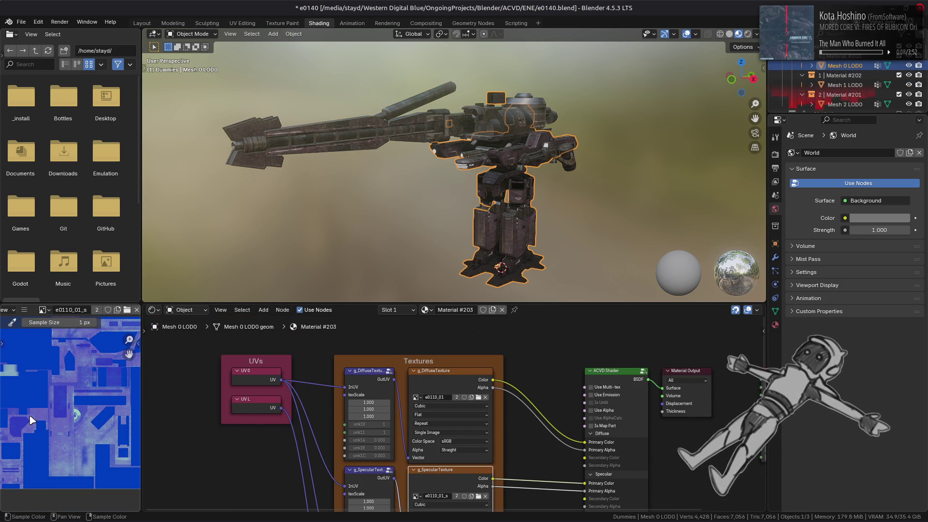
pyautogui.click(454, 385)
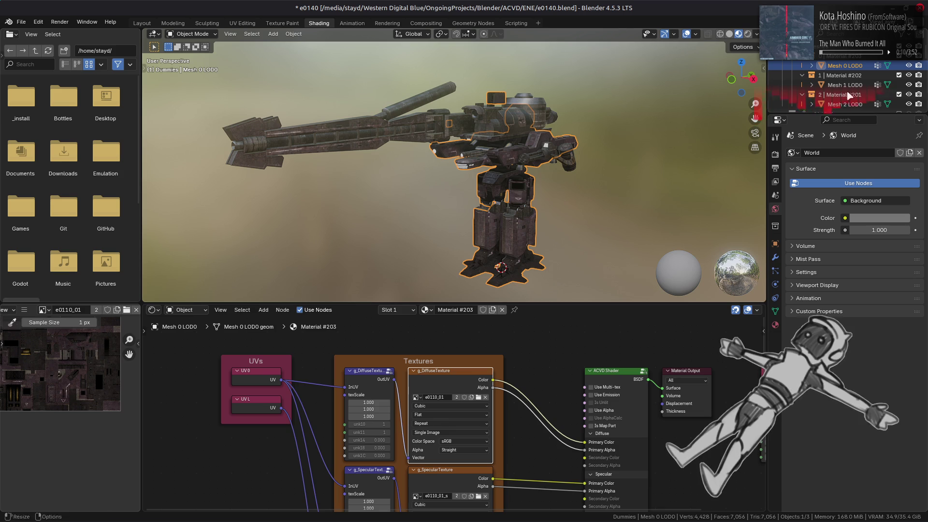
# Step: Select Mesh 1 LOD0, orbit around the textured gun, and display its e0110_02_s specular texture
pyautogui.click(845, 84)
pyautogui.scroll(4, 451, 207)
pyautogui.moveTo(451, 207)
pyautogui.mouseDown(button='middle')
pyautogui.moveTo(515, 195)
pyautogui.moveTo(476, 152)
pyautogui.moveTo(433, 174)
pyautogui.moveTo(411, 251)
pyautogui.moveTo(382, 285)
pyautogui.moveTo(443, 198)
pyautogui.moveTo(465, 187)
pyautogui.moveTo(467, 203)
pyautogui.moveTo(488, 174)
pyautogui.moveTo(532, 160)
pyautogui.moveTo(498, 164)
pyautogui.moveTo(491, 248)
pyautogui.mouseUp(button='middle')
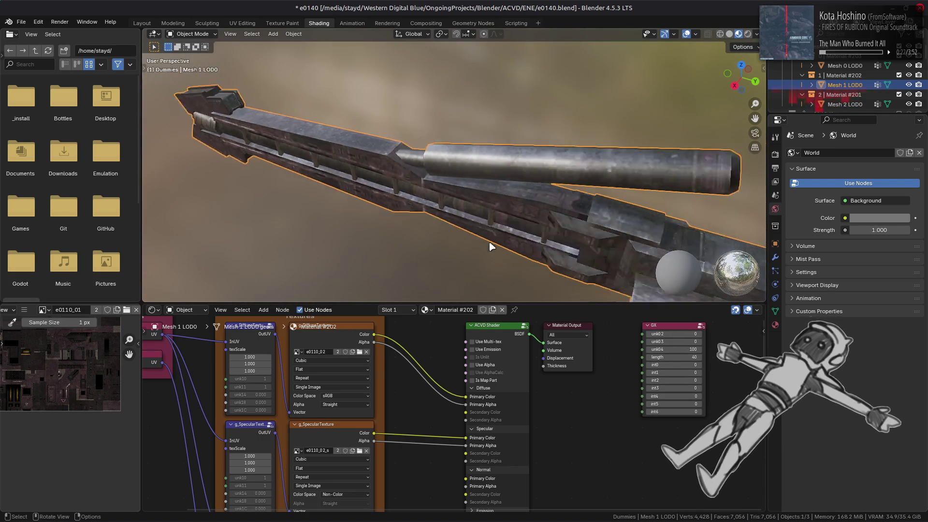
pyautogui.moveTo(493, 213)
pyautogui.mouseDown(button='middle')
pyautogui.moveTo(285, 191)
pyautogui.moveTo(601, 193)
pyautogui.moveTo(376, 202)
pyautogui.moveTo(375, 193)
pyautogui.moveTo(458, 169)
pyautogui.mouseUp(button='middle')
pyautogui.scroll(-5, 376, 193)
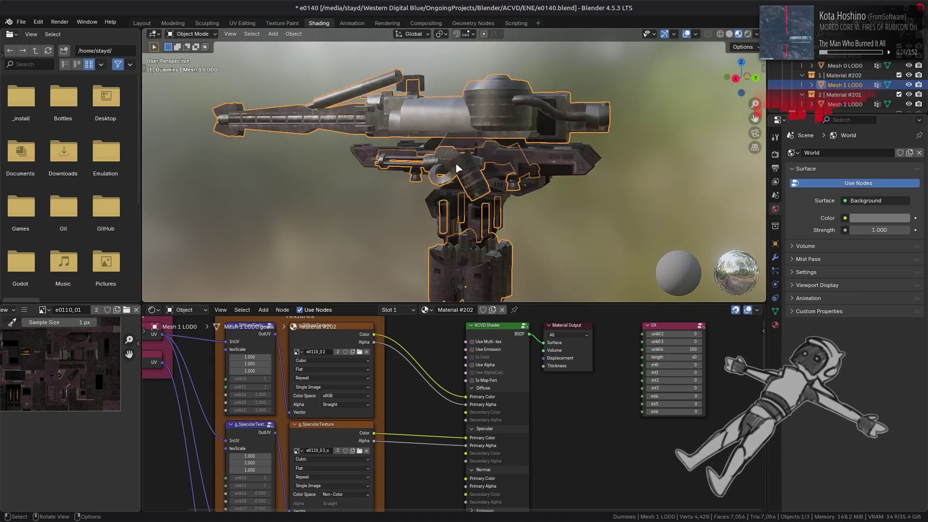
pyautogui.scroll(4, 497, 207)
pyautogui.moveTo(497, 207)
pyautogui.mouseDown(button='middle')
pyautogui.moveTo(543, 221)
pyautogui.moveTo(553, 214)
pyautogui.moveTo(307, 201)
pyautogui.moveTo(391, 193)
pyautogui.moveTo(452, 221)
pyautogui.moveTo(546, 182)
pyautogui.moveTo(469, 210)
pyautogui.mouseUp(button='middle')
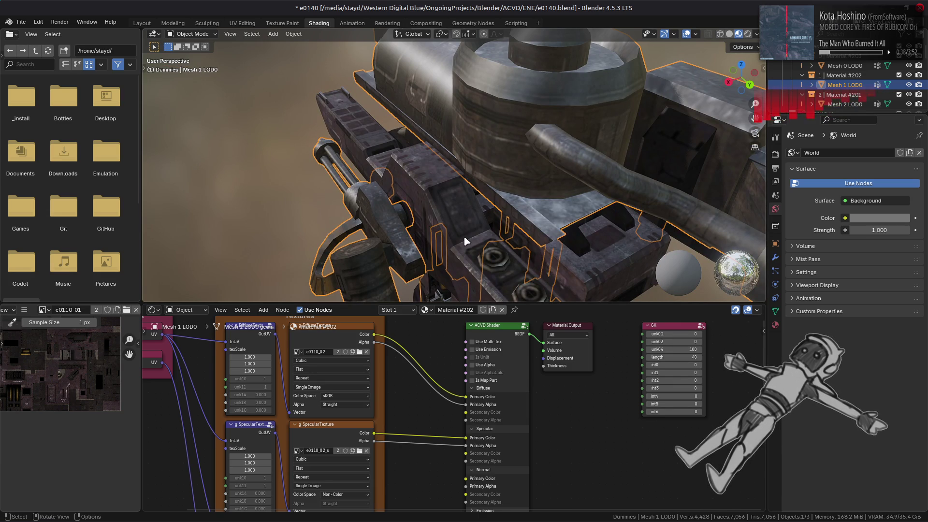
pyautogui.click(343, 422)
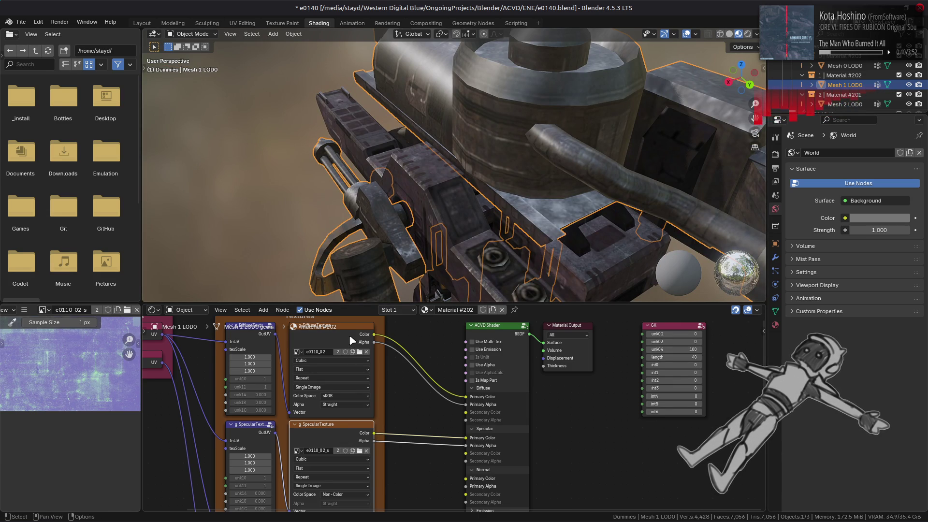
# Step: Select Mesh 2 LOD0 and its diffuse texture node holding e0110_03, ready for replacing
pyautogui.click(821, 105)
pyautogui.moveTo(580, 193)
pyautogui.mouseDown(button='middle')
pyautogui.moveTo(576, 186)
pyautogui.moveTo(498, 227)
pyautogui.moveTo(511, 223)
pyautogui.moveTo(444, 282)
pyautogui.mouseUp(button='middle')
pyautogui.scroll(5, 509, 220)
pyautogui.scroll(-5, 486, 225)
pyautogui.click(305, 433)
pyautogui.moveTo(237, 388); pyautogui.dragTo(284, 331, button='middle')
pyautogui.click(24, 309)
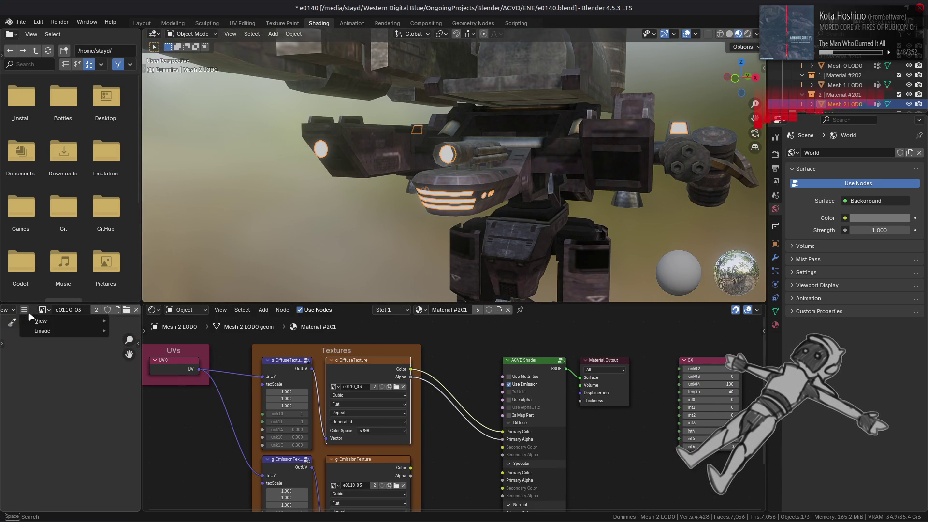
# Step: Replace Material #201's diffuse image with e0110_03.dds from e0140-tpf-dcx
pyautogui.moveTo(72, 331)
pyautogui.click(180, 179)
pyautogui.click(257, 329)
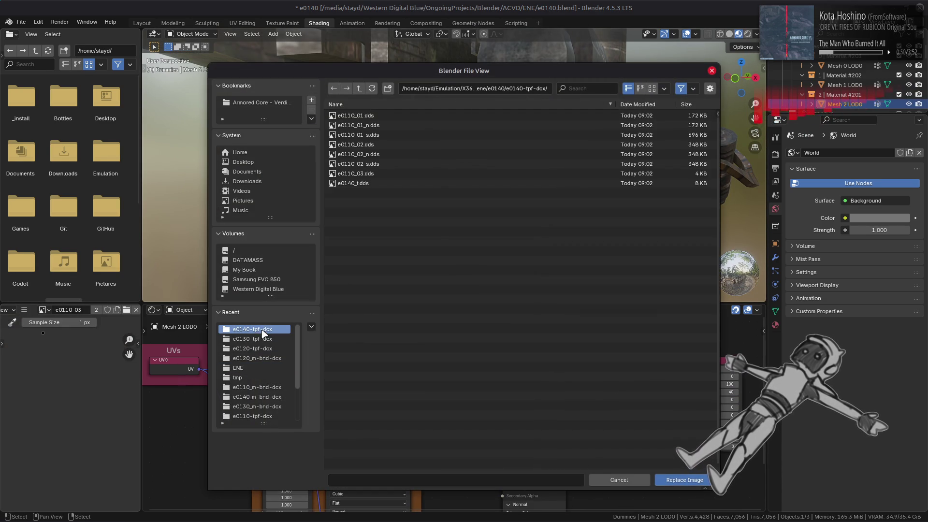
pyautogui.click(371, 174)
pyautogui.doubleClick(371, 177)
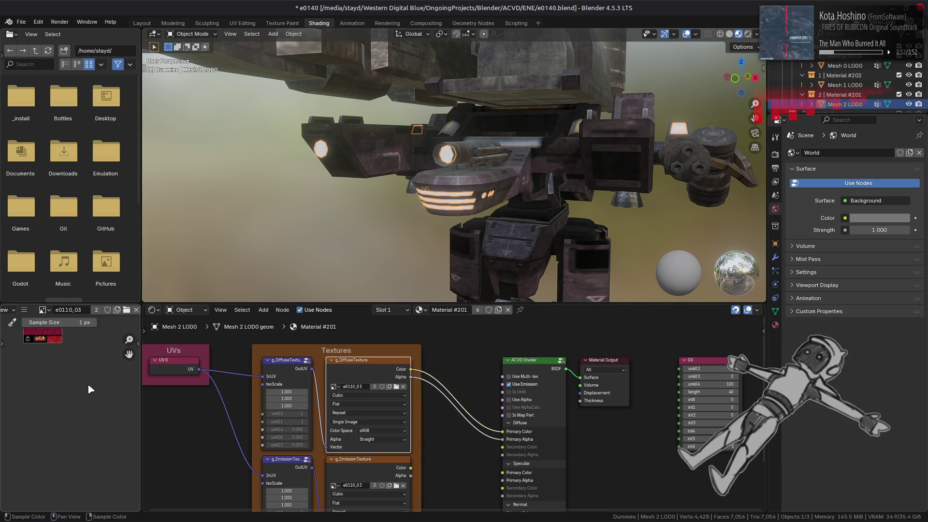
# Step: Connect the g_EmissionTexture colour to the shader's Emission Color input
pyautogui.scroll(5, 42, 402)
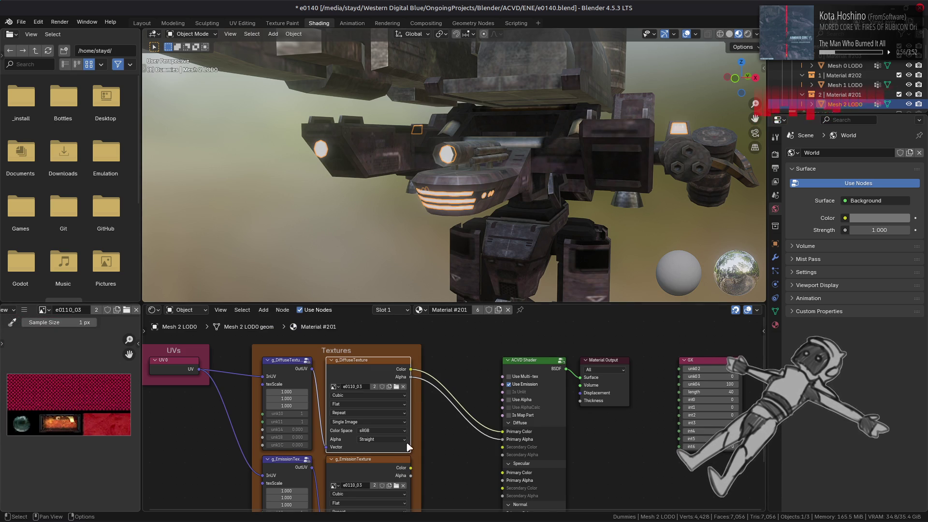
pyautogui.moveTo(409, 448); pyautogui.dragTo(336, 326, button='middle')
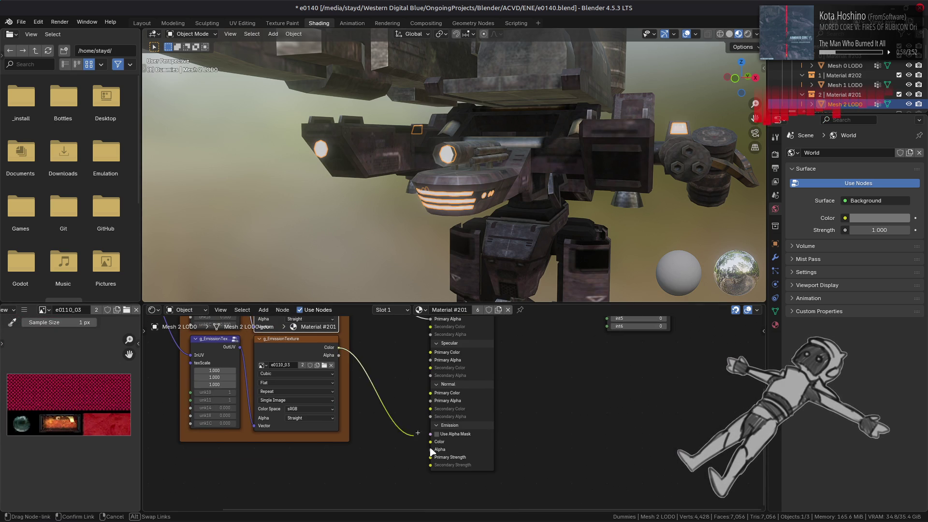
pyautogui.moveTo(438, 449); pyautogui.dragTo(378, 444)
# Step: Add a Value node driving the Primary Strength of the emission, then return to the Layout workspace
pyautogui.moveTo(368, 412)
pyautogui.click(416, 393)
pyautogui.click(377, 464)
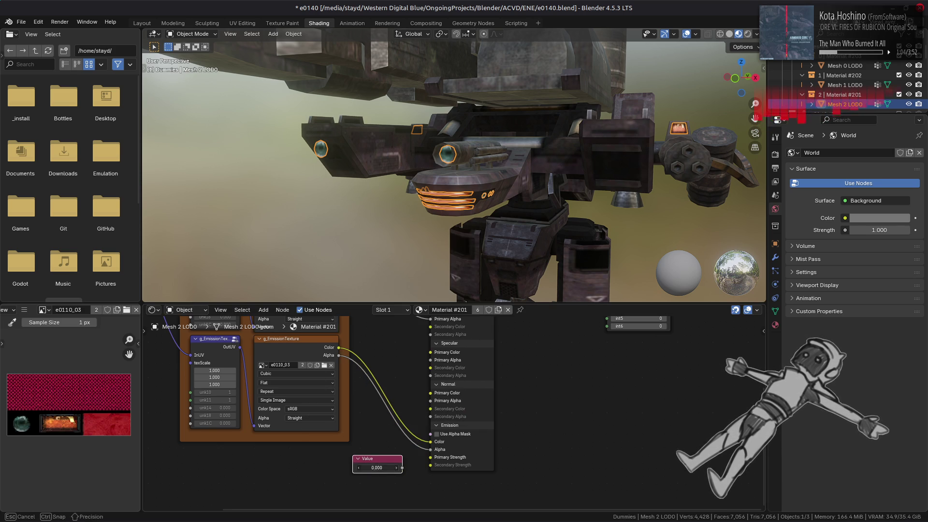
pyautogui.moveTo(429, 458); pyautogui.dragTo(430, 458)
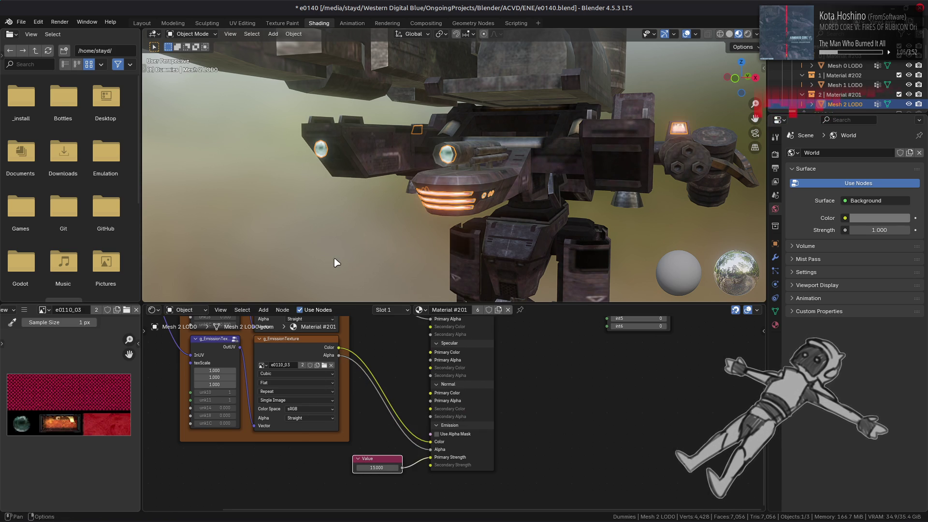
pyautogui.click(142, 23)
pyautogui.scroll(2, 341, 200)
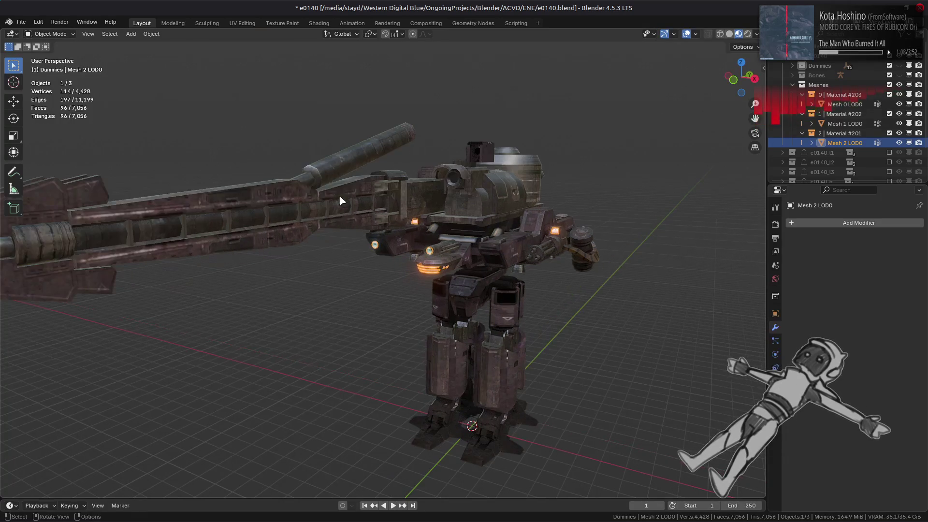
# Step: Turn off Shadows in the Render Properties
pyautogui.scroll(-1, 322, 232)
pyautogui.scroll(-2, 339, 236)
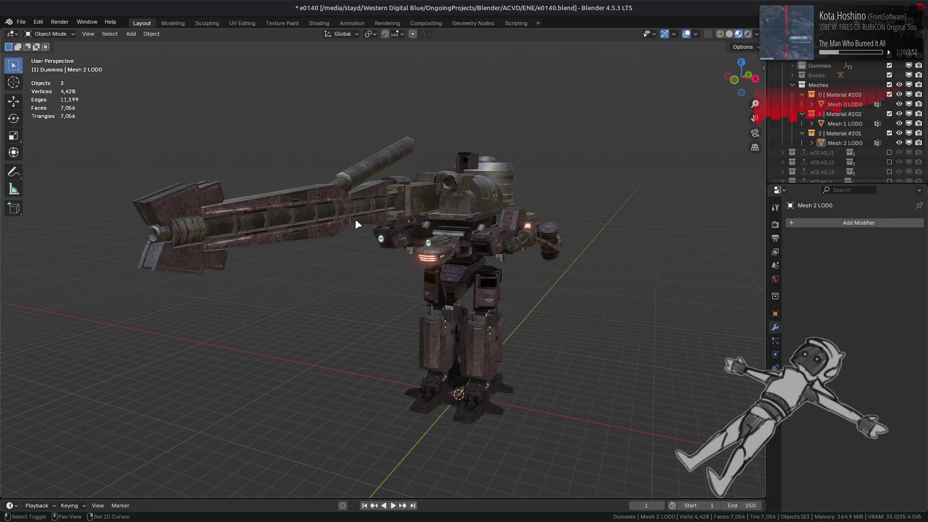
pyautogui.click(776, 225)
pyautogui.click(815, 330)
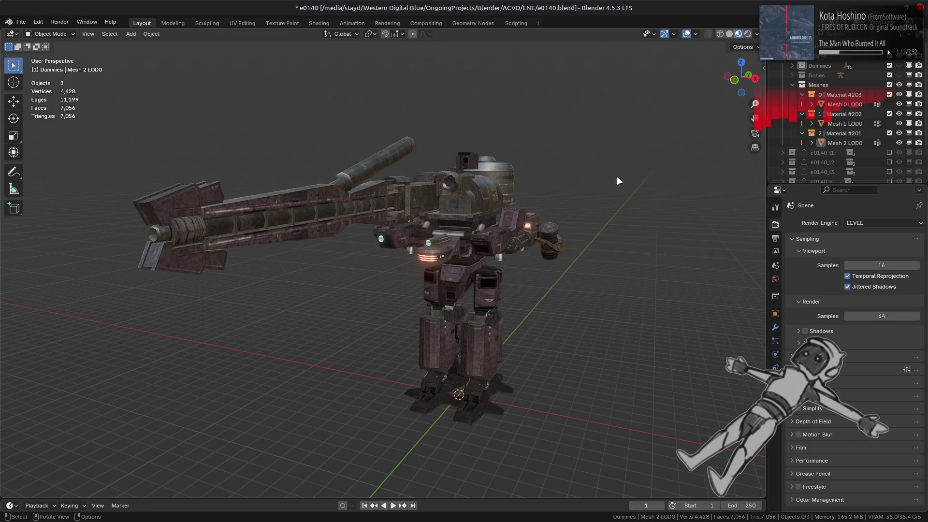
# Step: Set the viewport focal length to 43 mm and save e0140.blend
pyautogui.press('n')
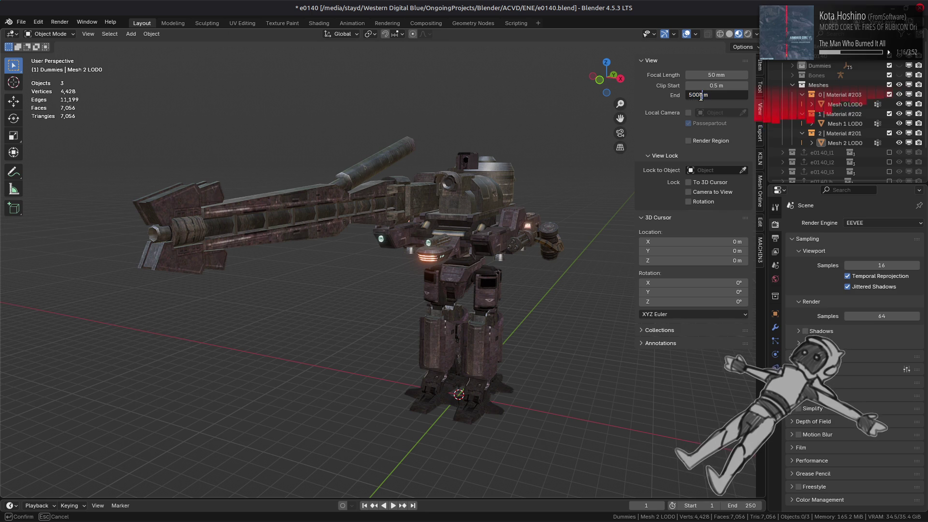
pyautogui.moveTo(714, 75); pyautogui.dragTo(713, 75)
pyautogui.write('43')
pyautogui.press('Return')
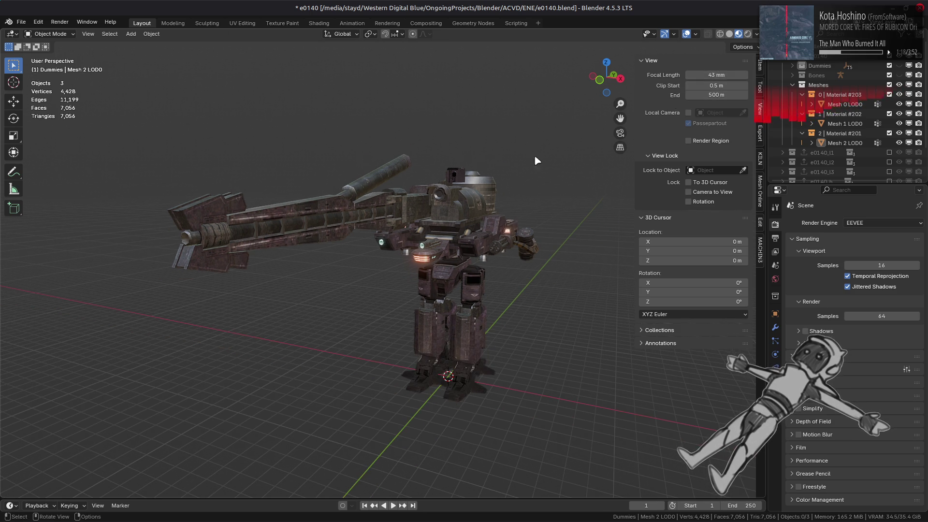
pyautogui.press('n')
pyautogui.hotkey('ctrl', 's')
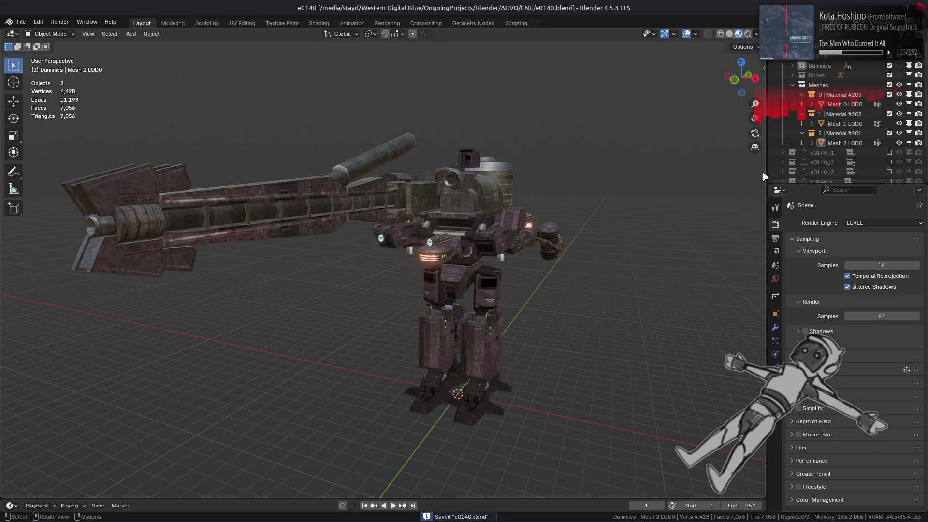
# Step: Select the Mesh 0 LOD0 block in the viewport
pyautogui.scroll(-2, 850, 94)
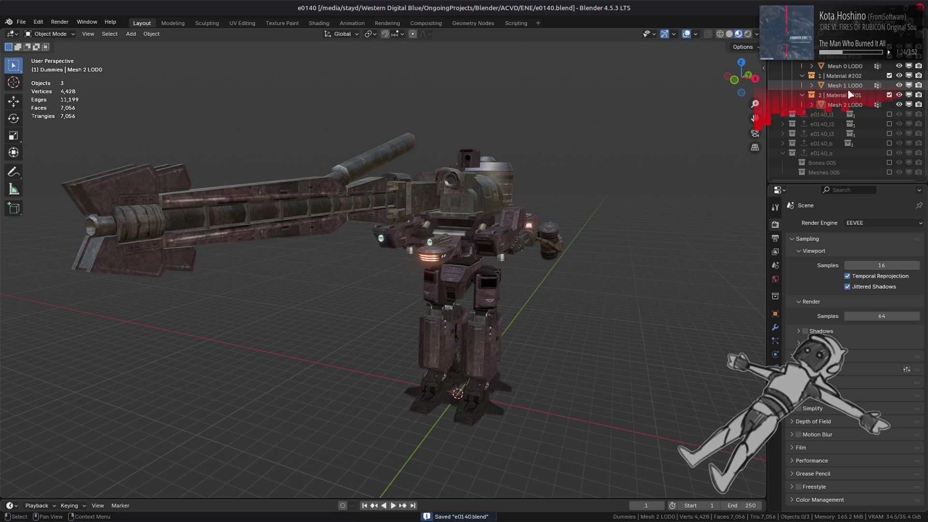
pyautogui.scroll(10, 594, 184)
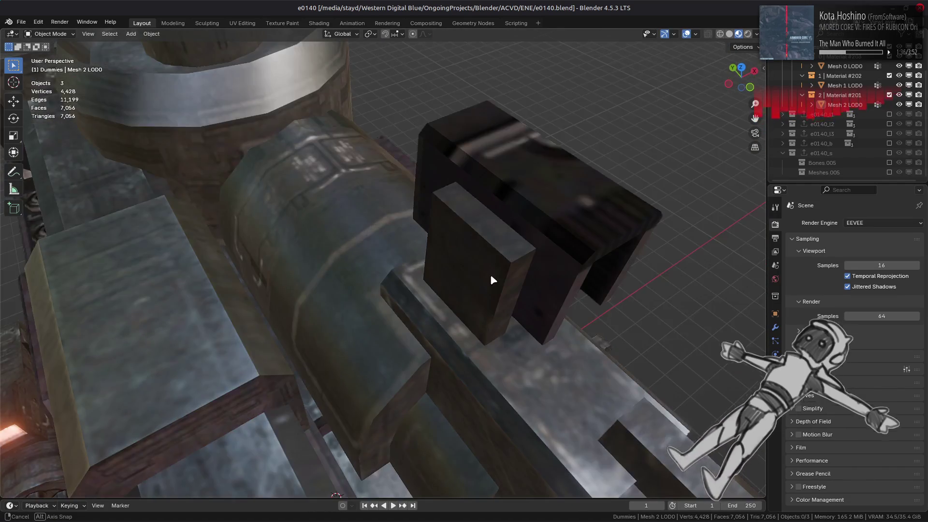
pyautogui.click(384, 213)
pyautogui.scroll(4, 393, 219)
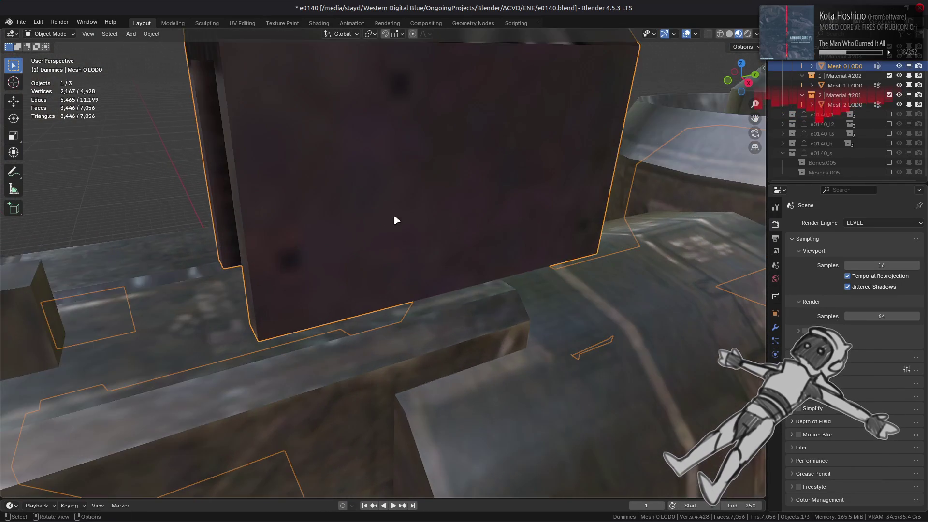